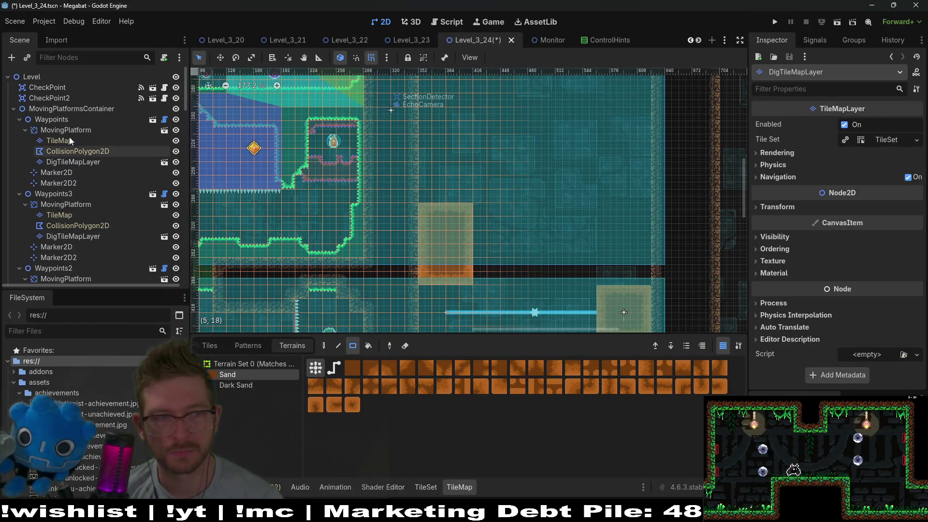
Step: On WorldTileMapLayer, paint a rectangle of DESERT terrain into the room
scroll(83, 192, down, 5)
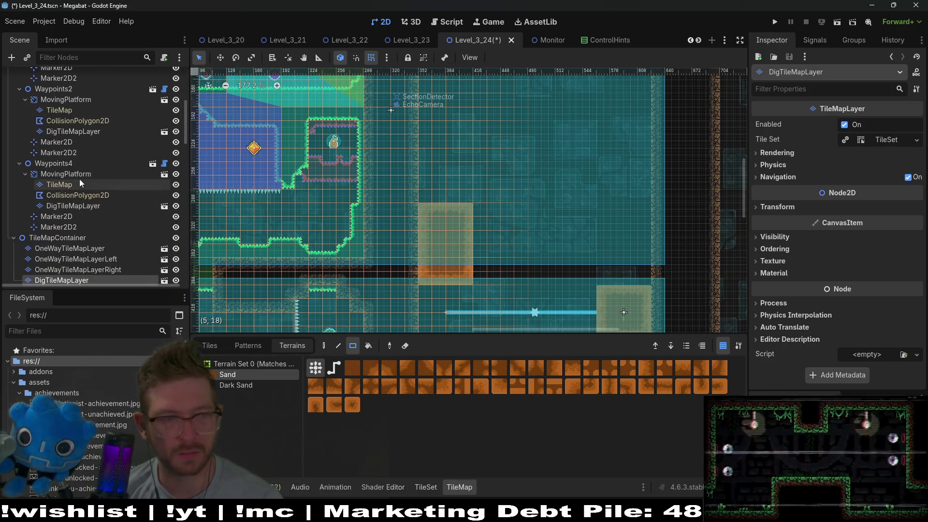
scroll(63, 218, down, 5)
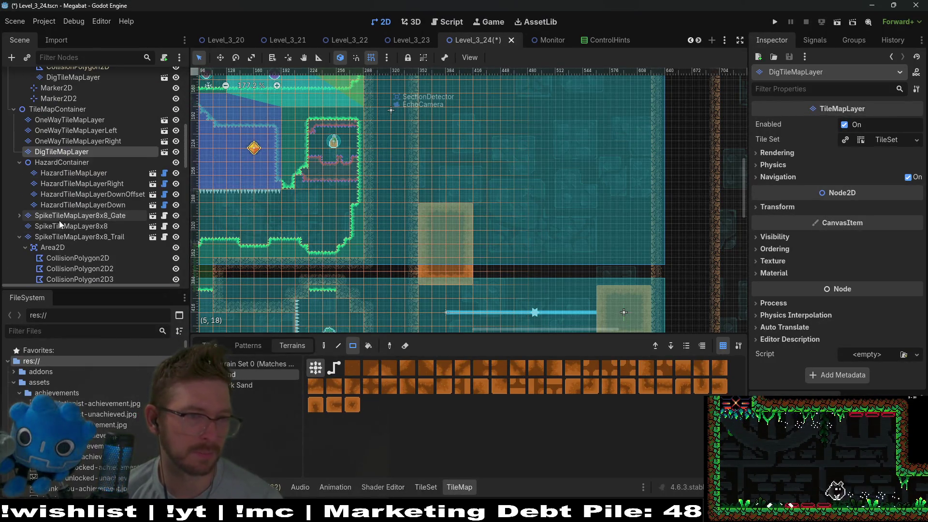
scroll(73, 210, down, 5)
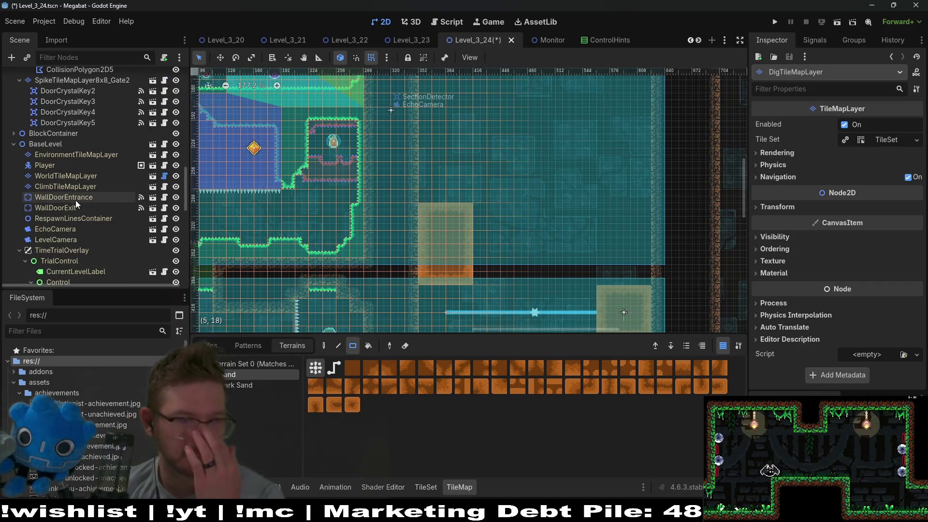
click(76, 198)
click(83, 186)
click(72, 176)
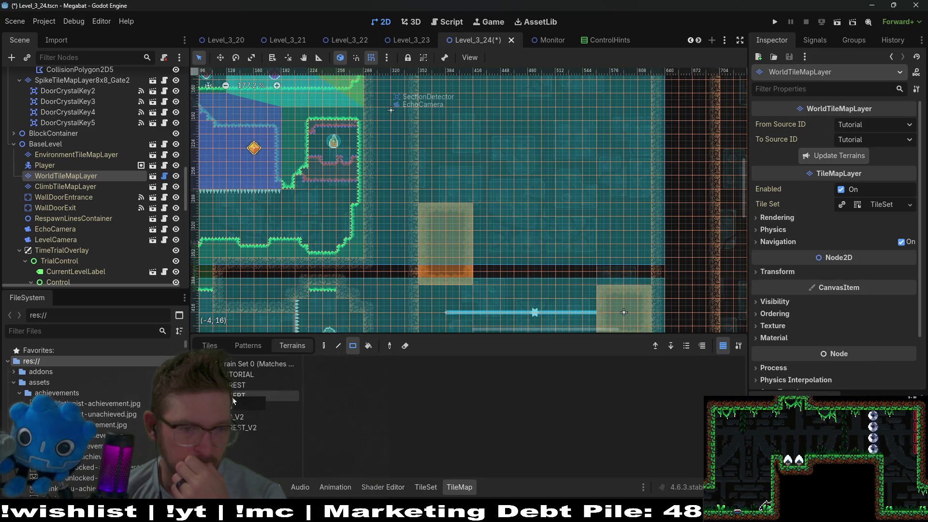
click(233, 398)
mouse_move(478, 240)
mouse_down()
mouse_move(644, 277)
mouse_move(594, 225)
mouse_move(598, 198)
mouse_move(590, 215)
mouse_move(587, 208)
mouse_up()
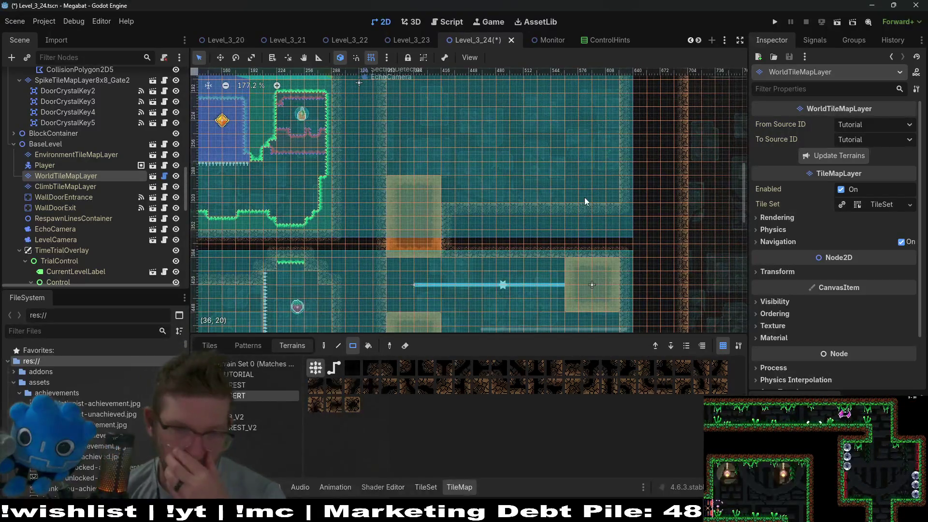
Step: Center the whole room to review the new desert tiles, then select DigTileMapLayer
drag(573, 146, 558, 190)
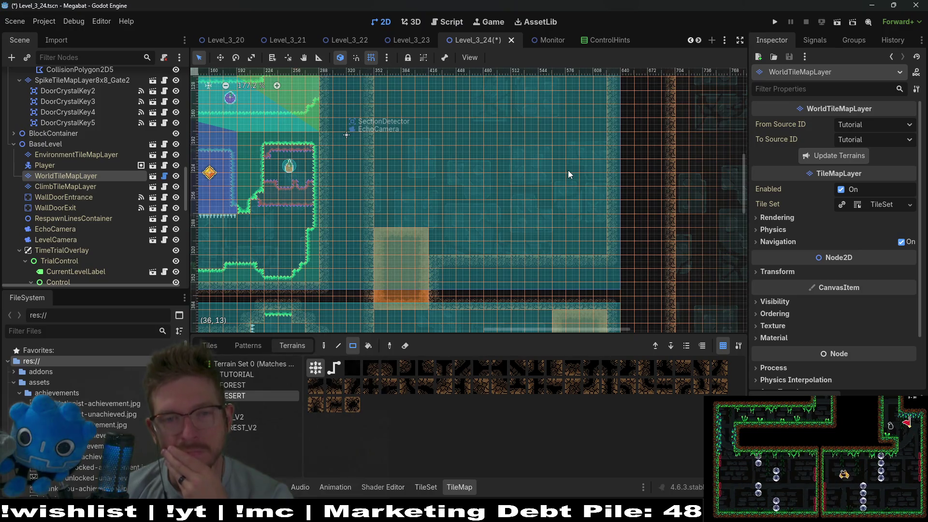
scroll(563, 139, down, 3)
drag(576, 139, 543, 202)
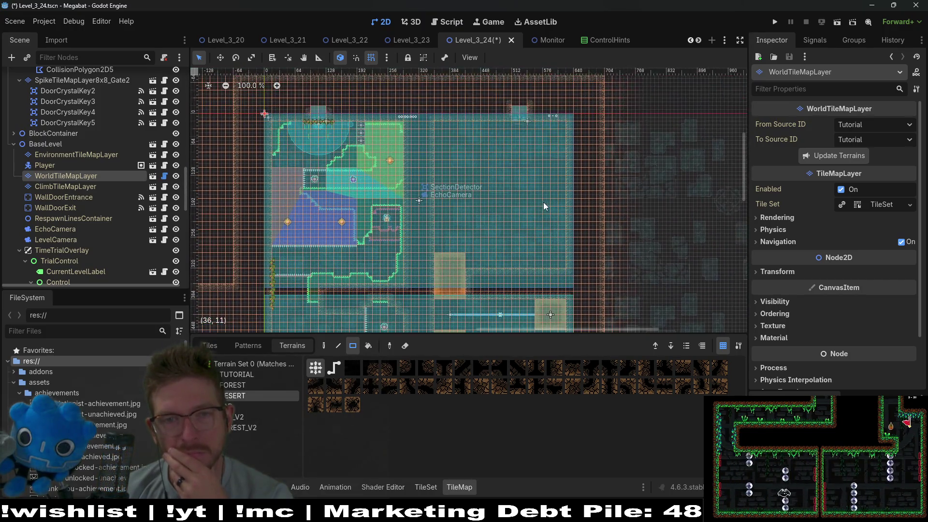
scroll(97, 155, up, 5)
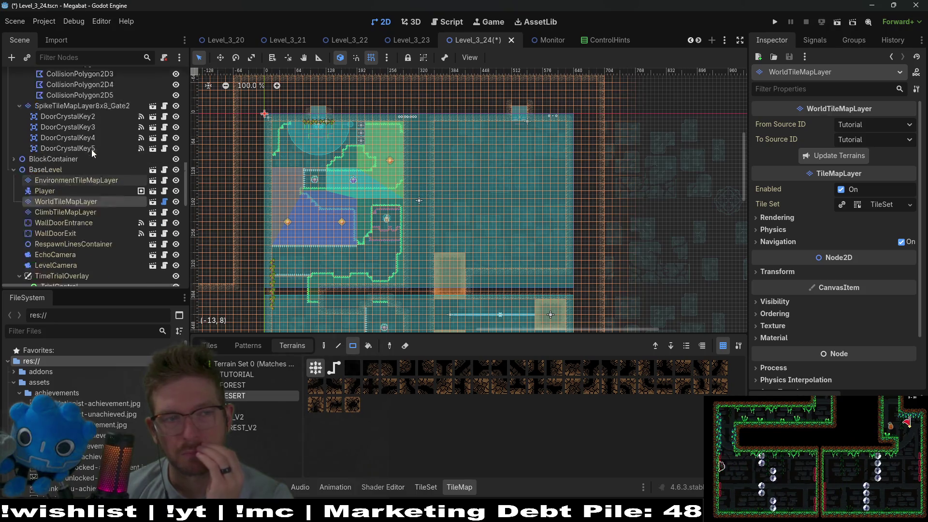
scroll(89, 165, up, 3)
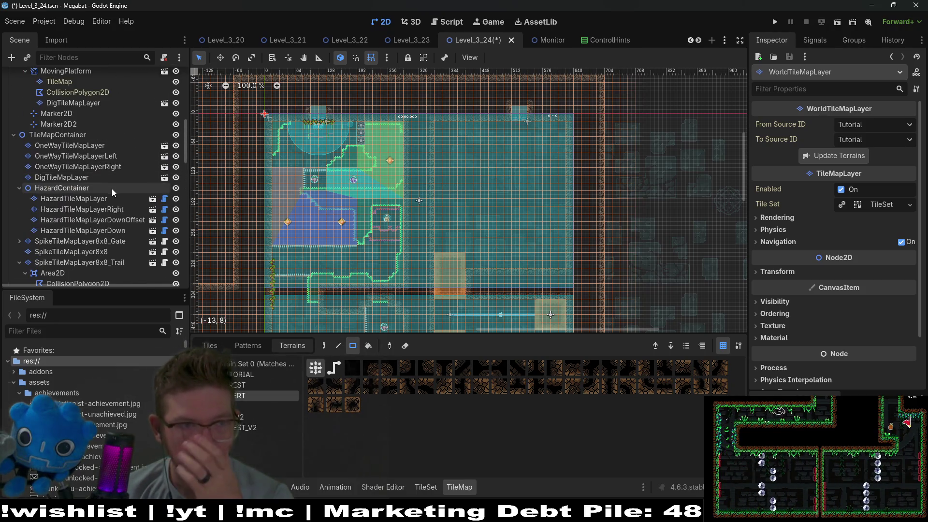
scroll(109, 199, up, 2)
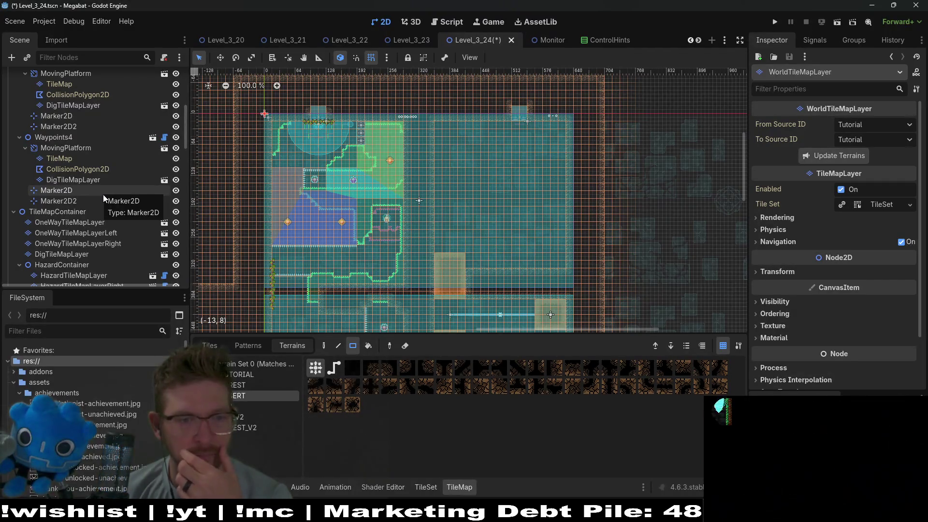
scroll(528, 177, down, 4)
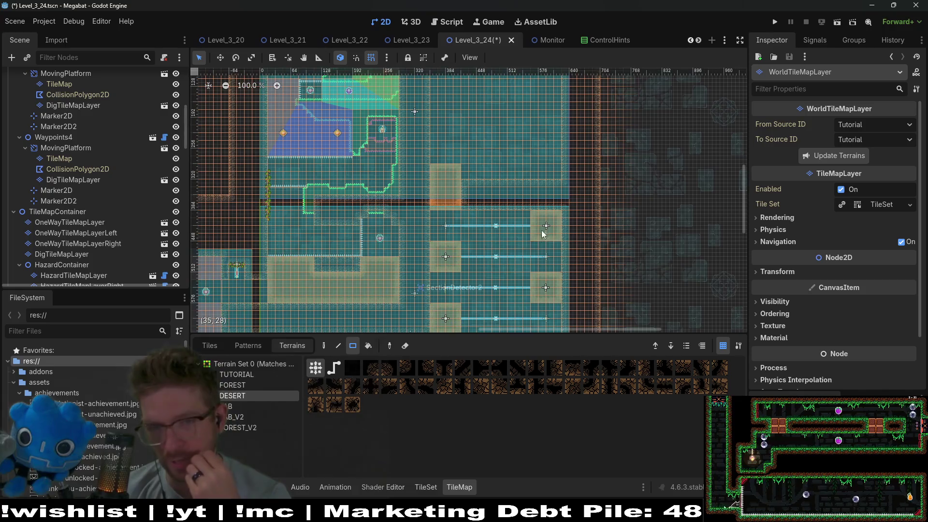
scroll(514, 216, up, 3)
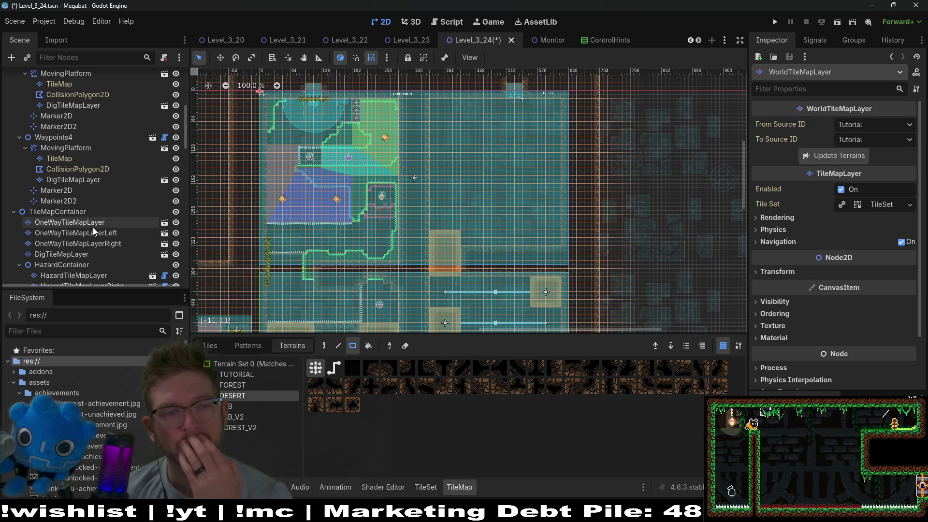
scroll(109, 186, up, 5)
scroll(109, 184, up, 1)
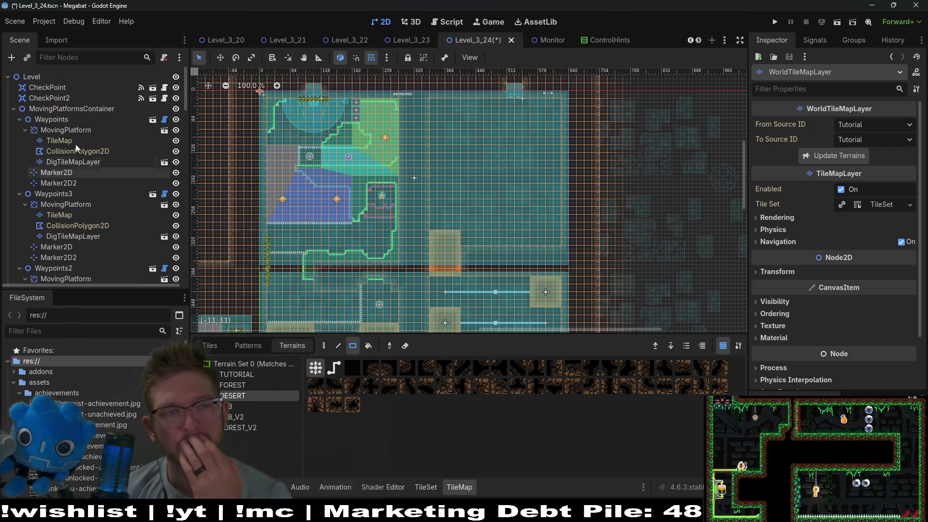
scroll(77, 236, down, 2)
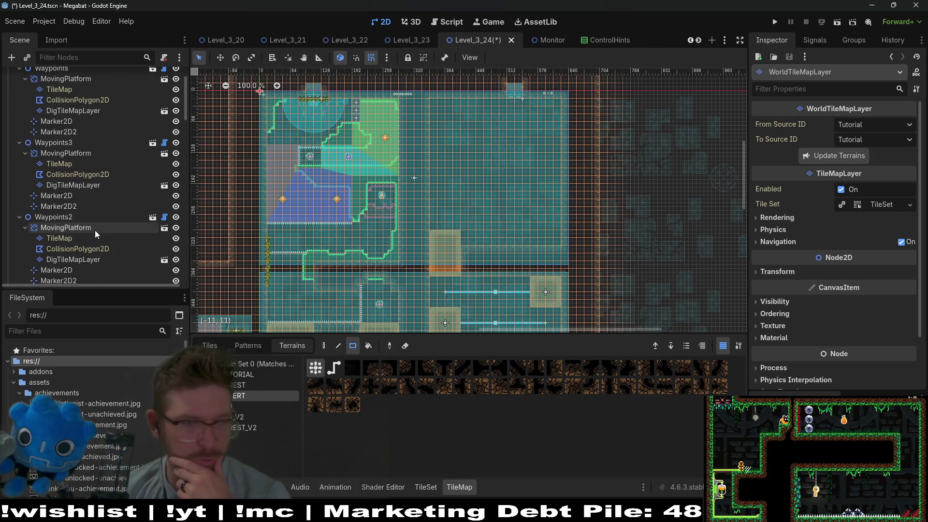
scroll(85, 221, down, 4)
scroll(85, 222, down, 8)
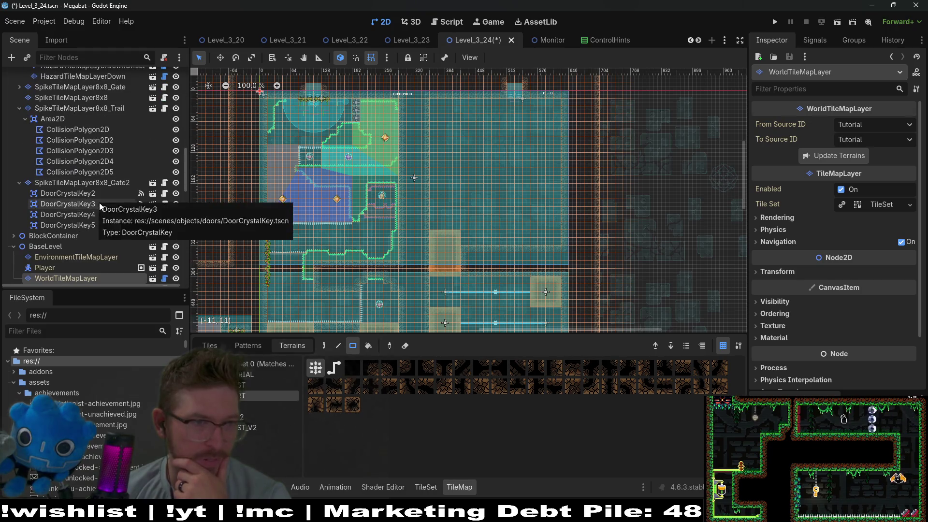
scroll(99, 202, up, 3)
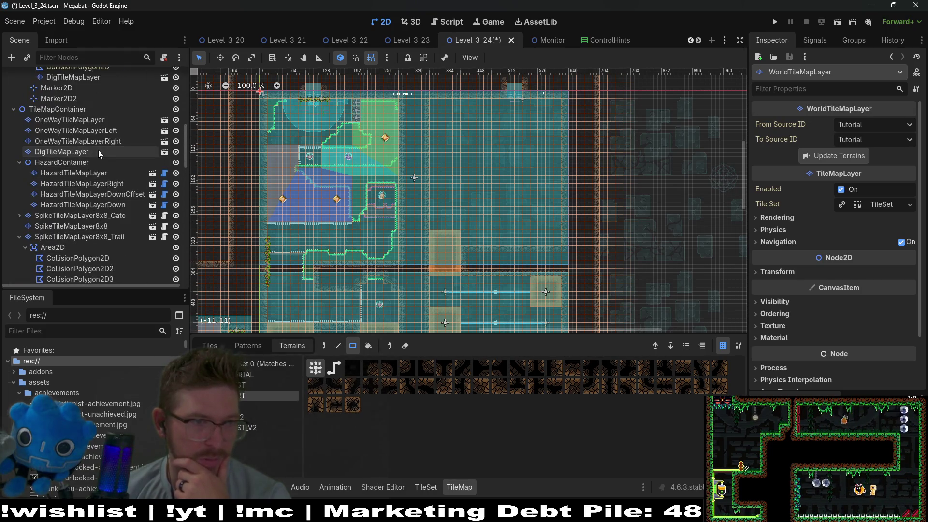
click(98, 150)
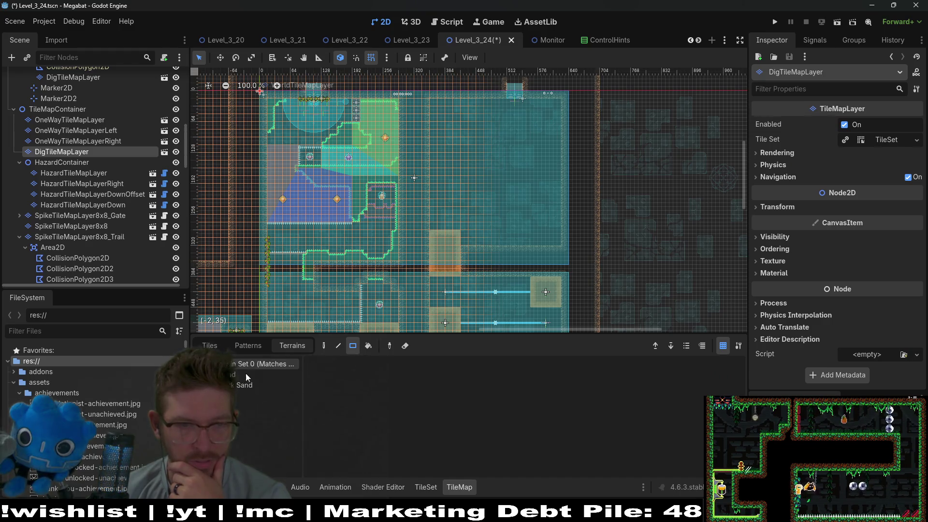
Step: Paint a large L-shaped block of Sand dig tiles, extending it to the right
click(246, 374)
mouse_move(435, 182)
mouse_down()
mouse_move(468, 229)
mouse_move(529, 233)
mouse_move(506, 242)
mouse_move(520, 201)
mouse_move(556, 239)
mouse_up()
drag(536, 189, 509, 218)
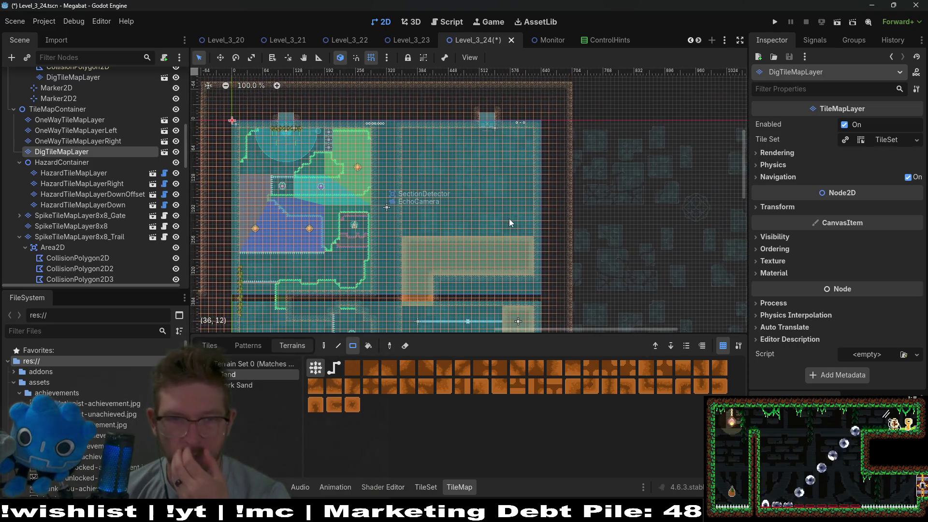
Step: Add a small 2x2 Sand patch near the top of the room
scroll(501, 219, up, 3)
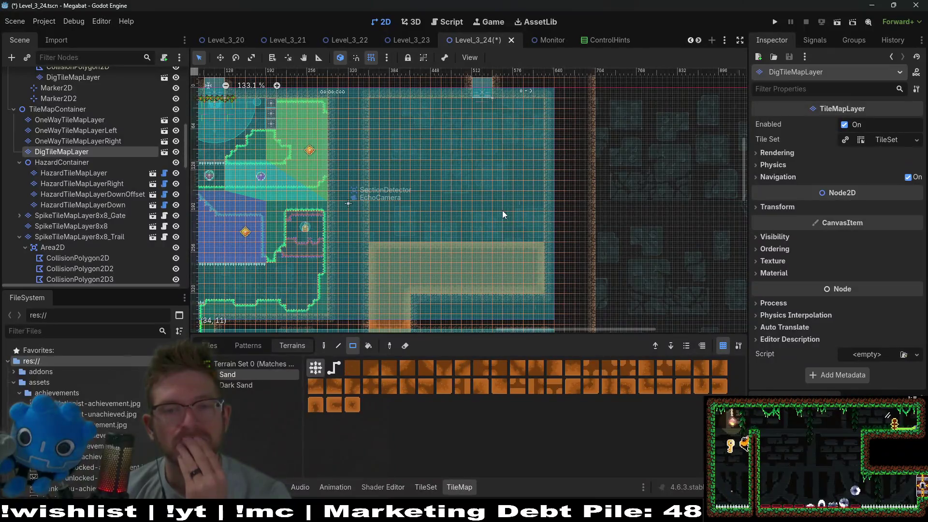
scroll(152, 188, down, 3)
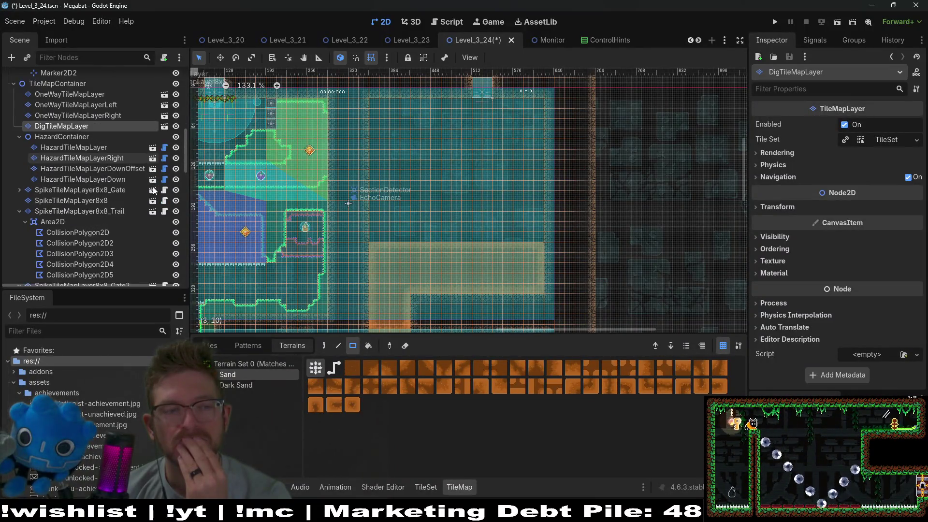
scroll(153, 187, up, 3)
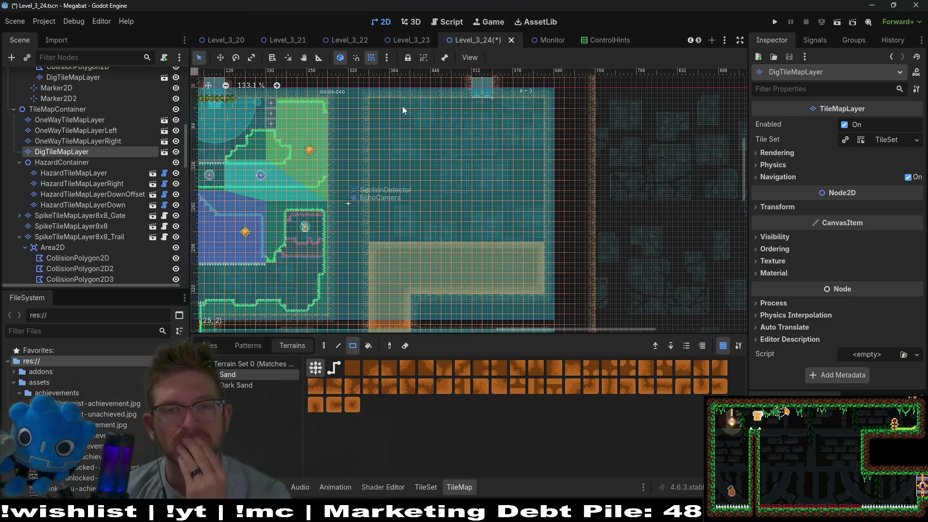
scroll(468, 172, up, 1)
scroll(468, 172, right, 1)
scroll(464, 194, up, 1)
scroll(464, 193, right, 2)
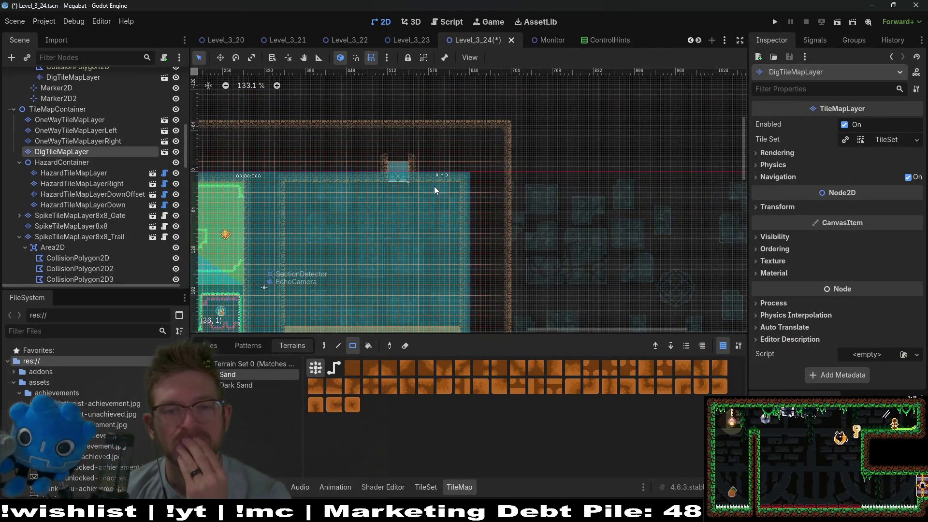
mouse_move(434, 187)
mouse_down()
mouse_move(481, 222)
mouse_move(448, 203)
mouse_up()
Step: Collapse the MovingPlatform and the Waypoints, Waypoints2, Waypoints3 and Waypoints4 groups in the Scene tree
scroll(73, 142, up, 5)
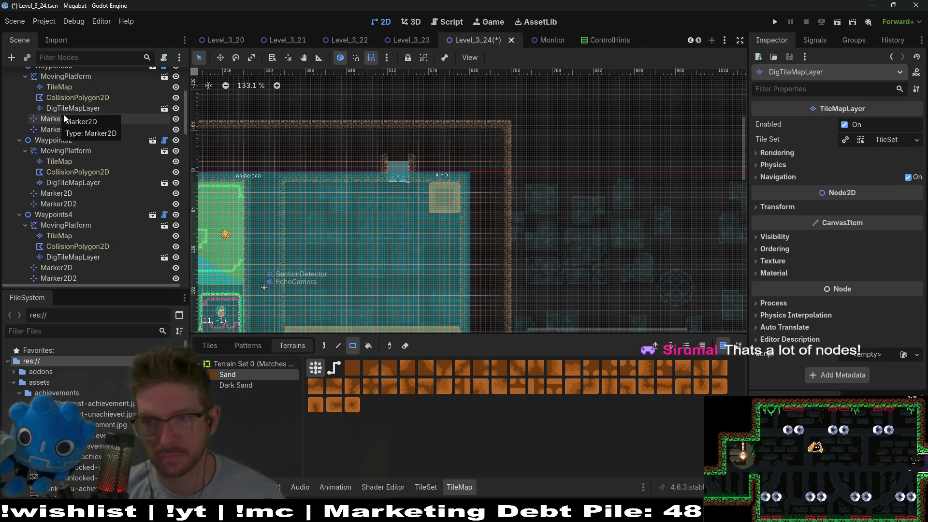
scroll(72, 126, down, 5)
scroll(68, 134, down, 8)
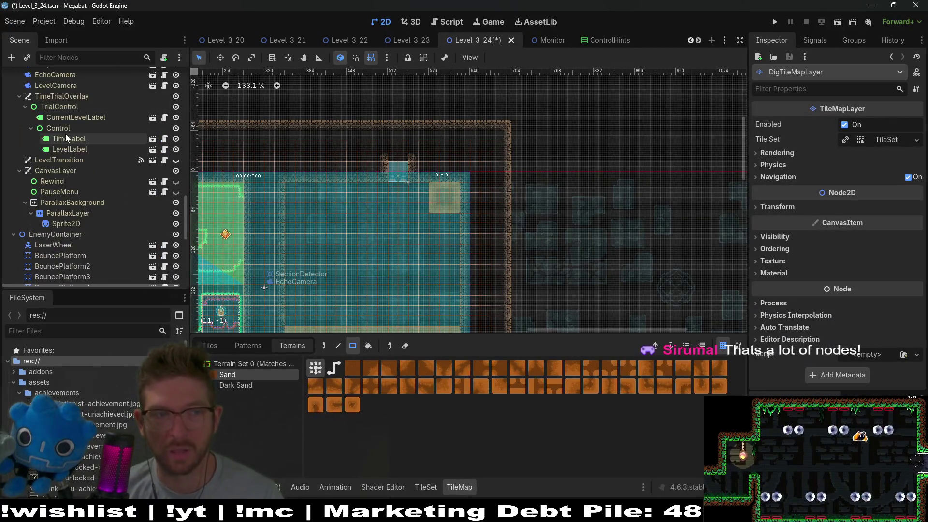
scroll(62, 132, up, 4)
scroll(58, 141, up, 10)
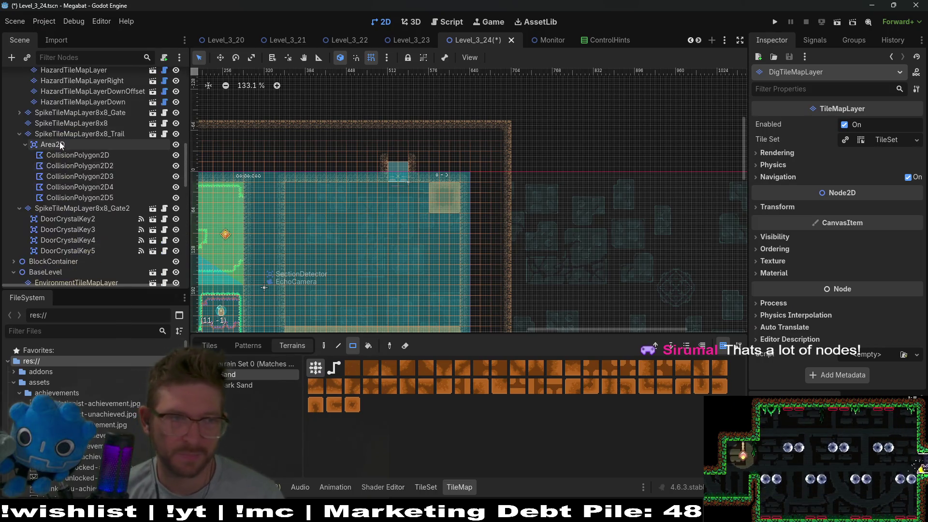
scroll(57, 138, up, 4)
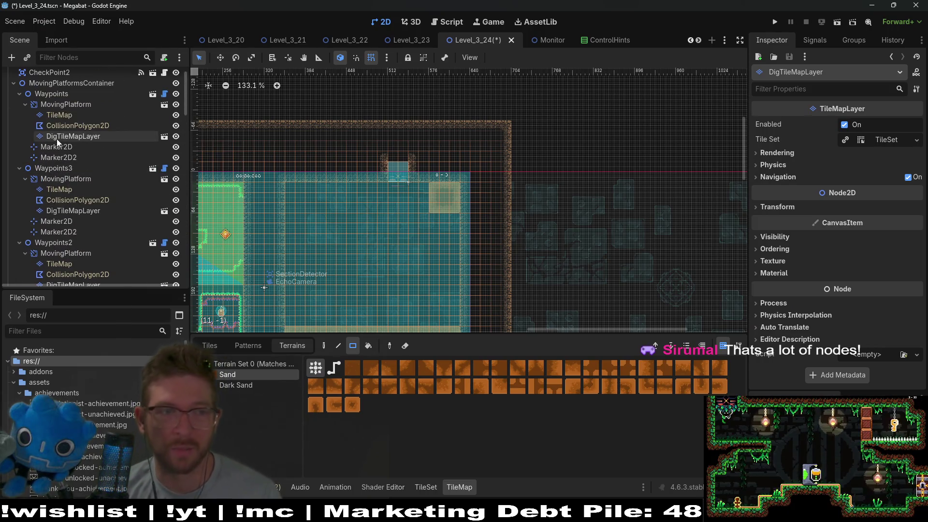
click(26, 104)
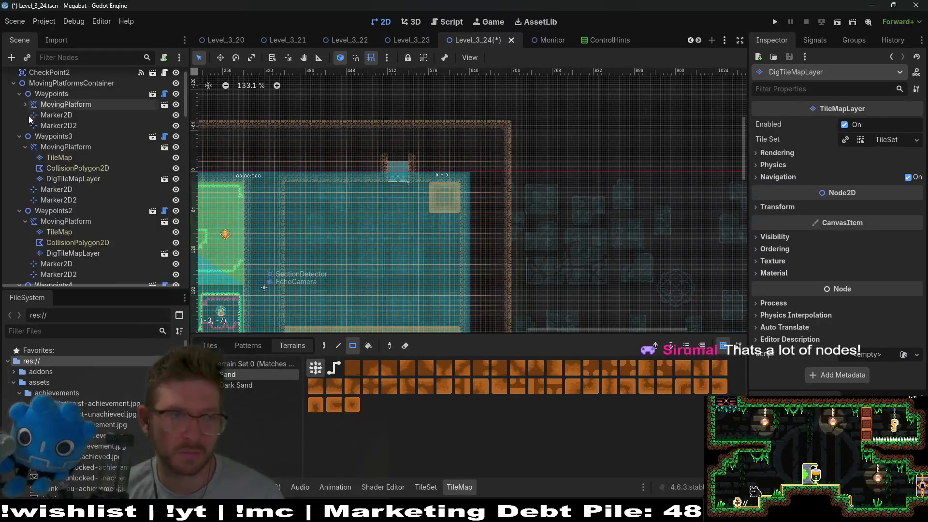
click(19, 93)
click(19, 105)
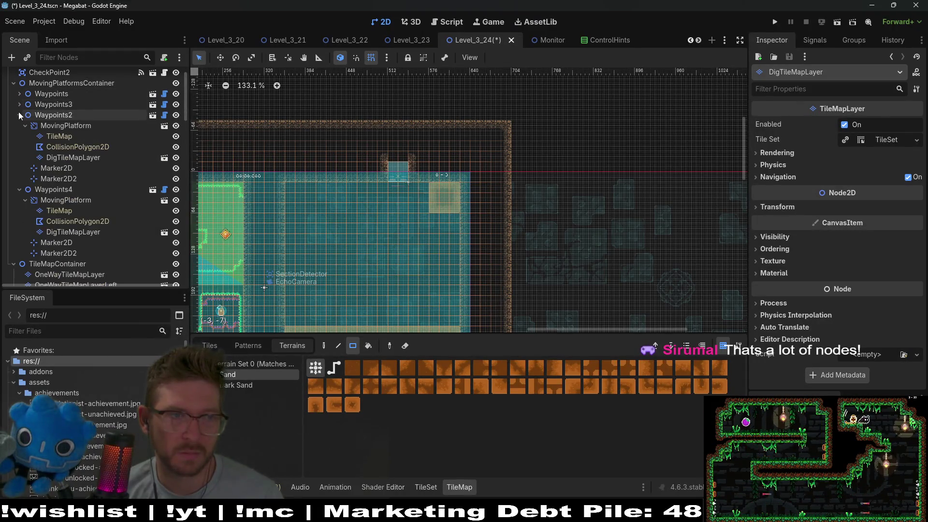
click(19, 115)
click(19, 126)
scroll(92, 145, up, 2)
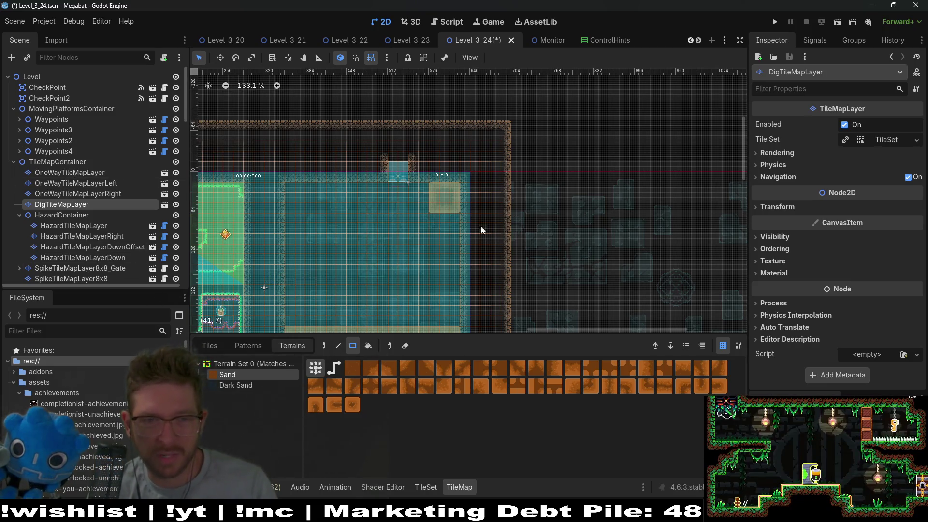
Step: Scroll through the Scene tree and select WorldTileMapLayer for tile painting
scroll(481, 229, up, 5)
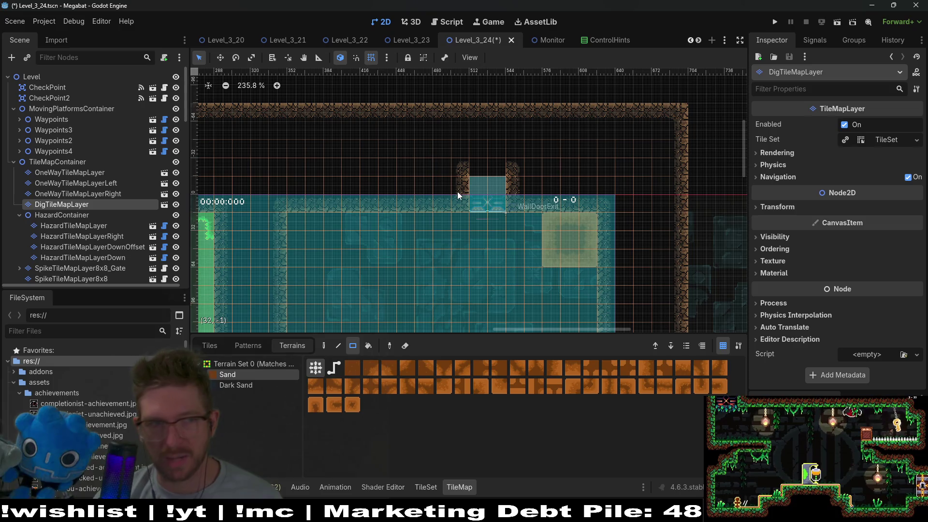
scroll(85, 223, down, 5)
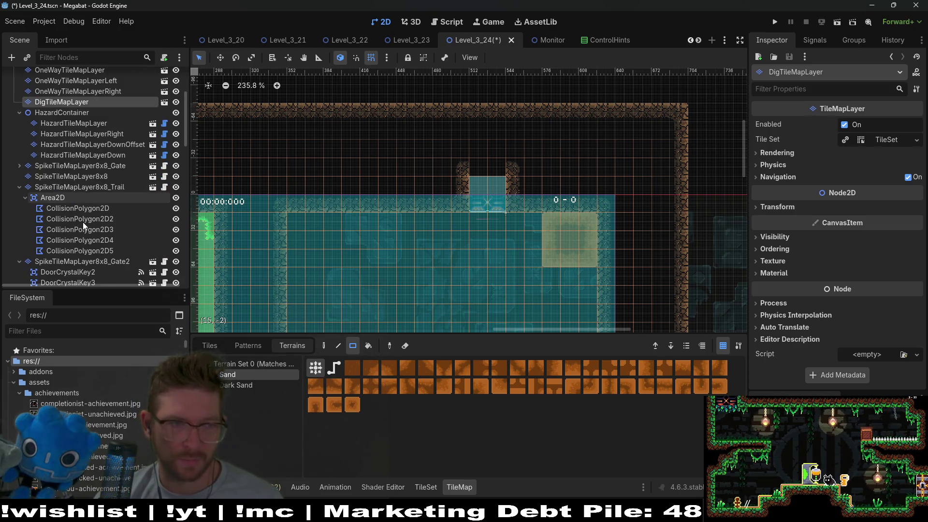
scroll(82, 239, down, 2)
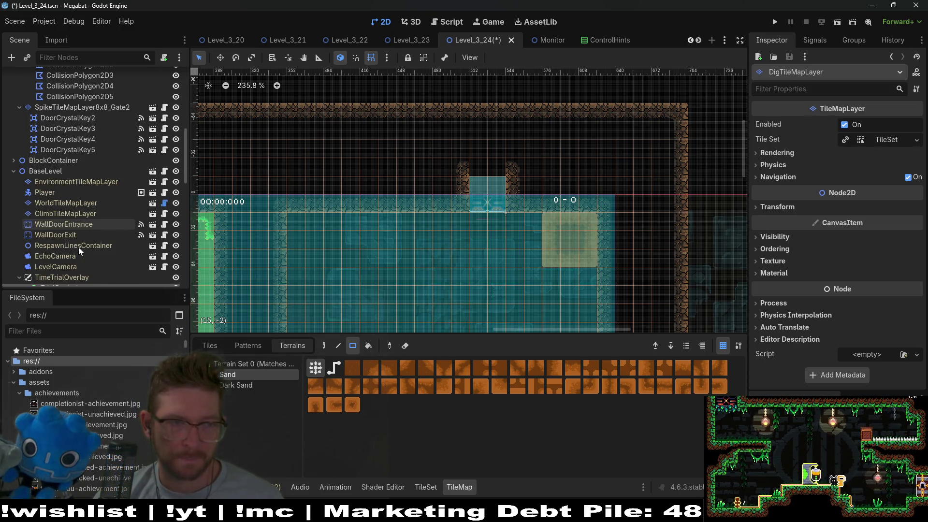
click(68, 204)
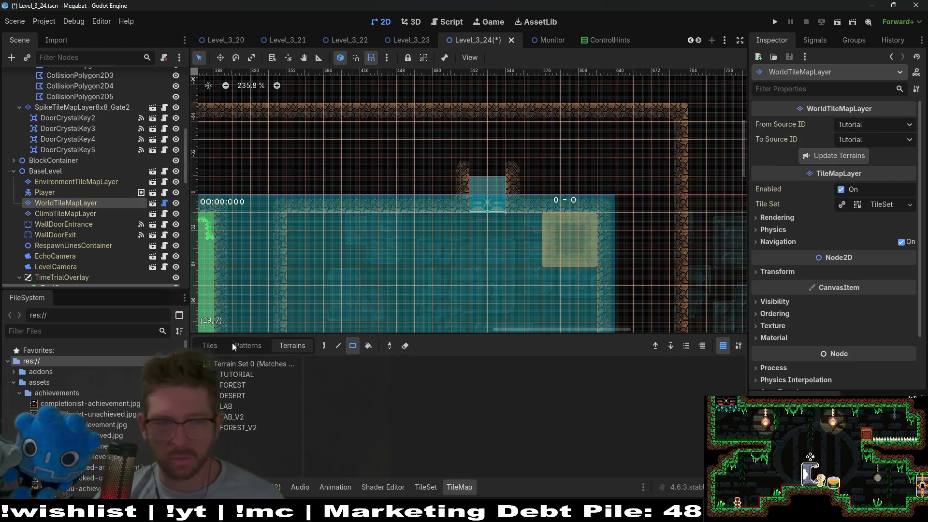
Step: Paint DESERT terrain tiles beside the cyan block at the top of the room
click(233, 393)
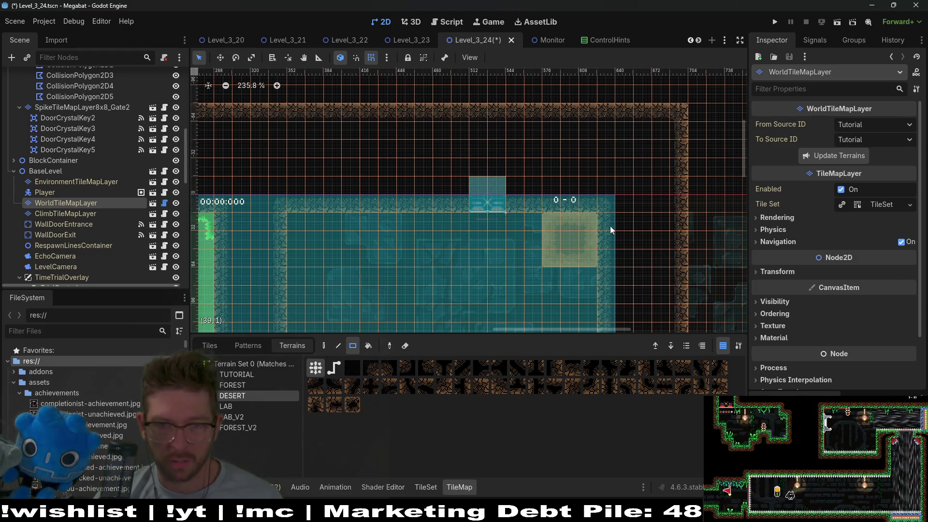
mouse_move(624, 246)
mouse_down()
mouse_move(601, 247)
mouse_move(622, 245)
mouse_up()
scroll(622, 245, down, 10)
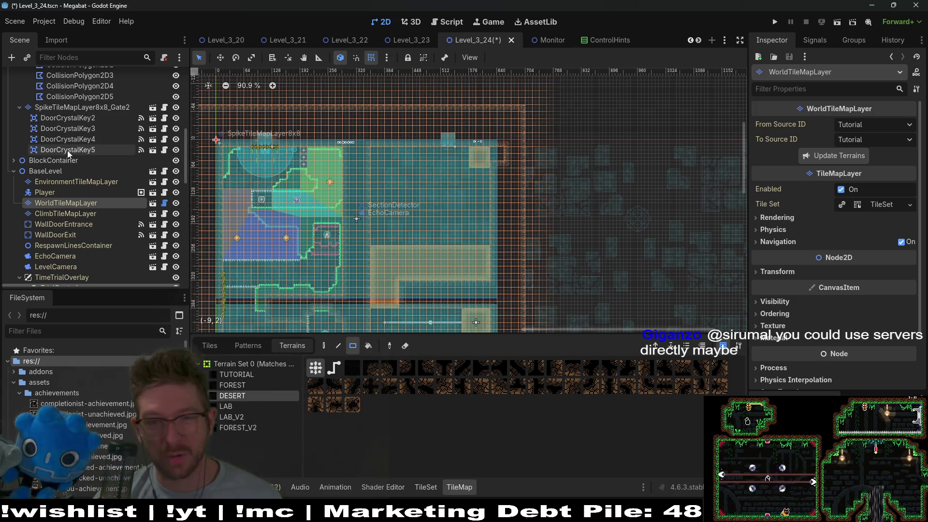
scroll(82, 154, up, 5)
scroll(86, 154, up, 2)
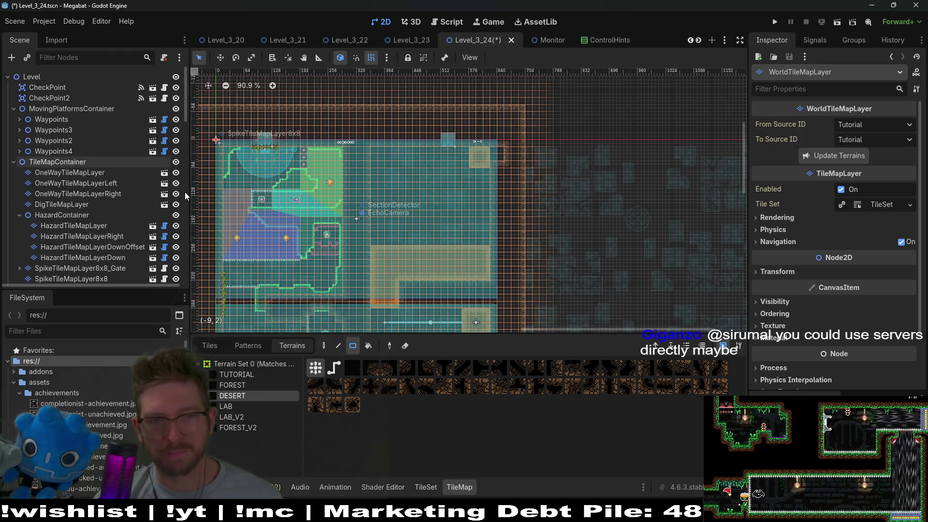
scroll(111, 237, down, 4)
scroll(110, 233, down, 4)
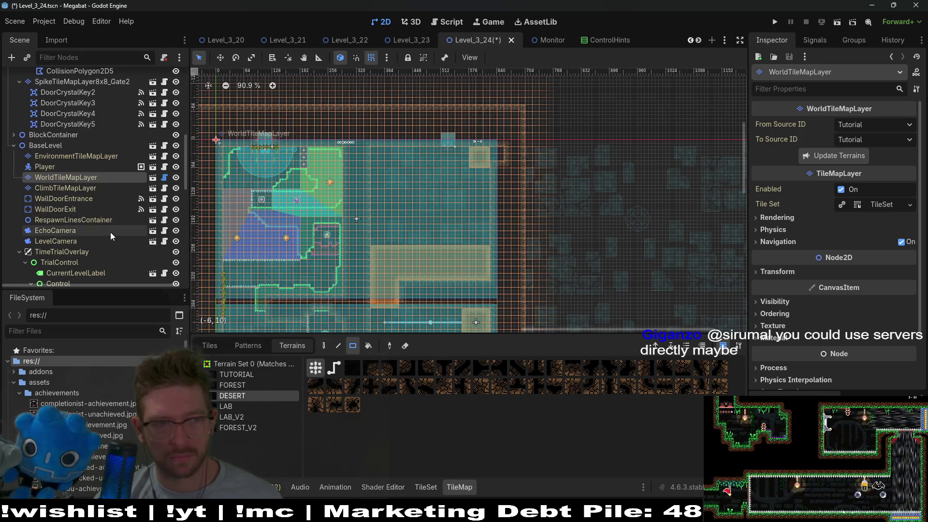
Step: Select the WallDoorExit node and pan across the level to find it
click(82, 211)
drag(526, 157, 504, 209)
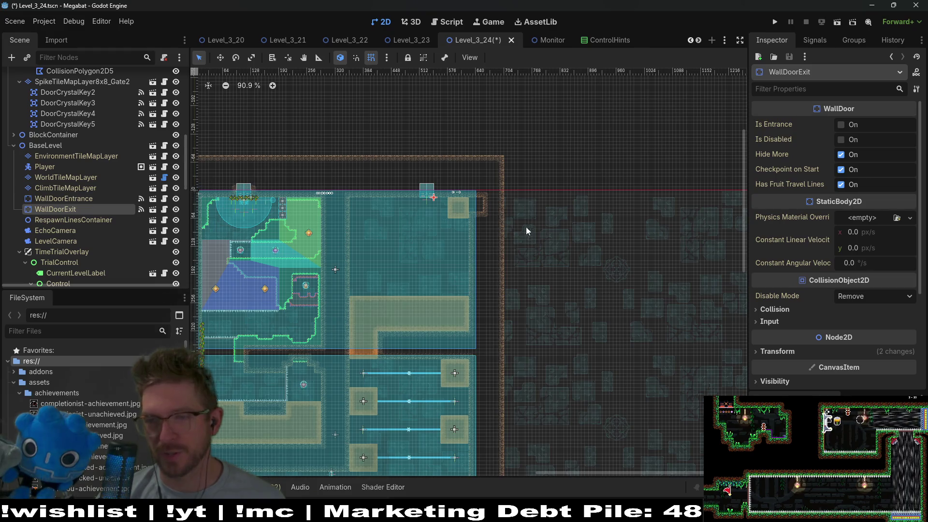
scroll(517, 237, up, 5)
Step: Set WallDoorExit's Transform Rotation to 270°
key(w)
drag(392, 166, 394, 210)
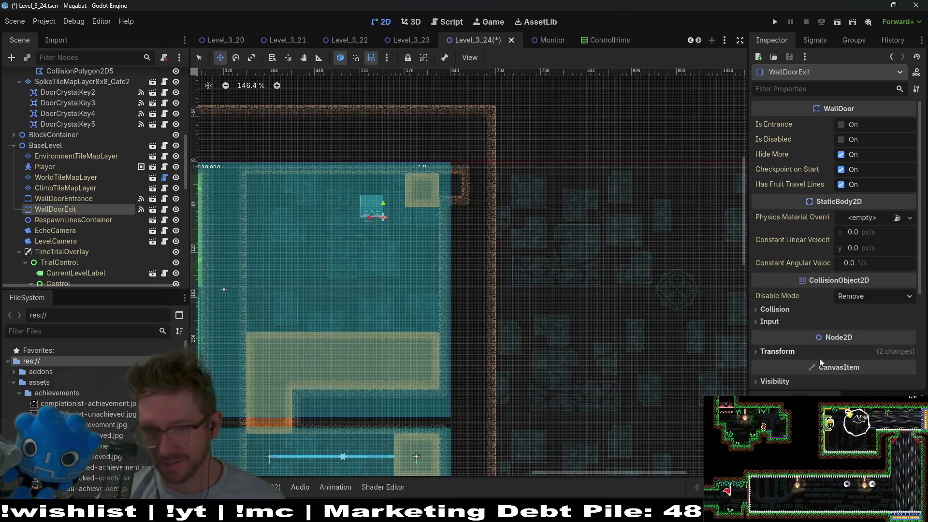
click(796, 354)
scroll(875, 377, down, 3)
text(27)
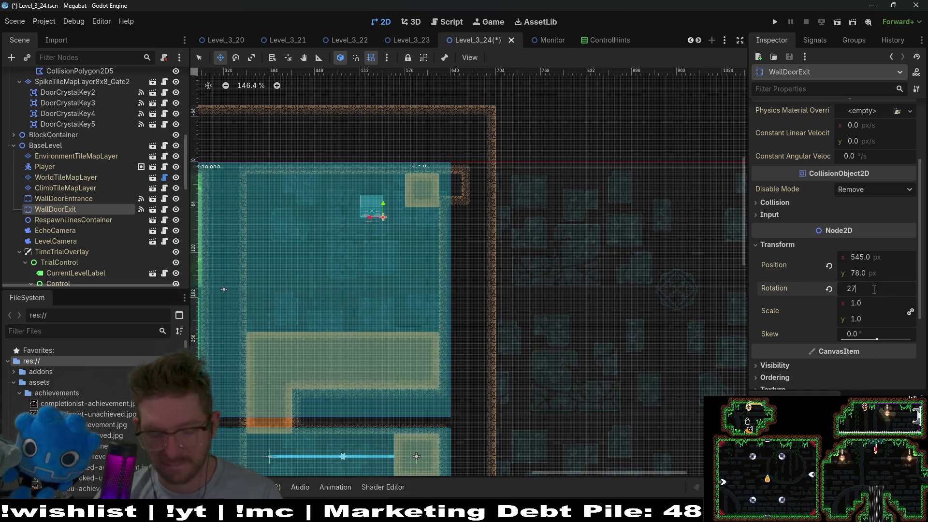
text(0)
key(Return)
scroll(383, 201, up, 8)
Step: Move the exit door into the top-right wall gap at position 624, 48
mouse_move(442, 257)
mouse_down()
mouse_move(592, 204)
mouse_move(569, 207)
mouse_up()
scroll(570, 207, up, 8)
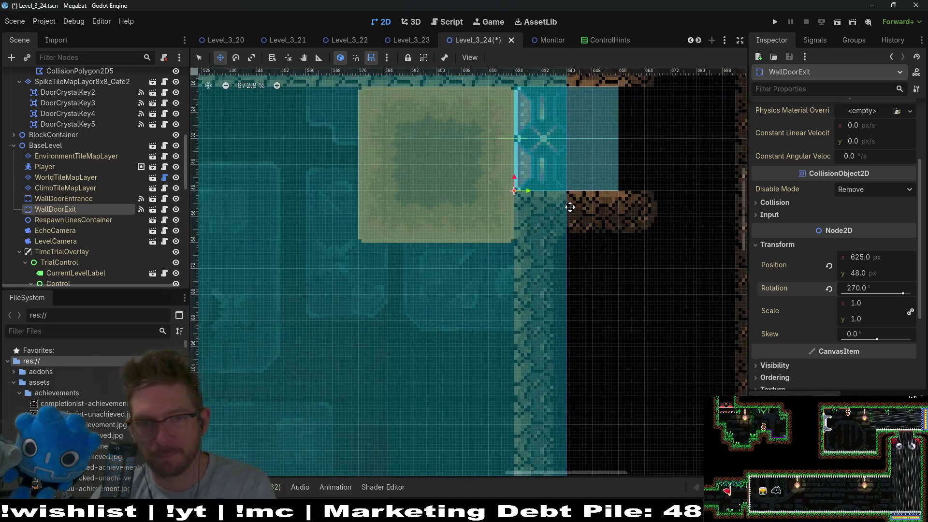
scroll(571, 206, down, 14)
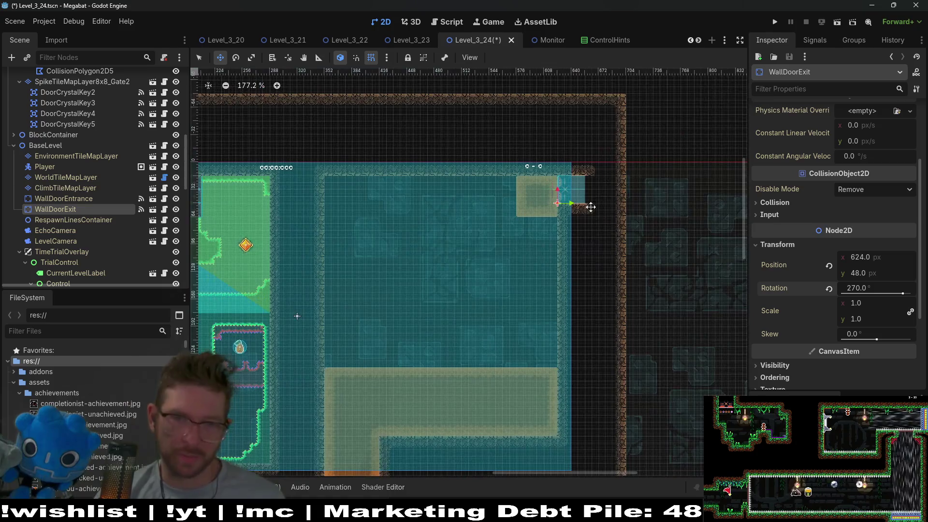
scroll(591, 281, up, 1)
scroll(603, 240, down, 1)
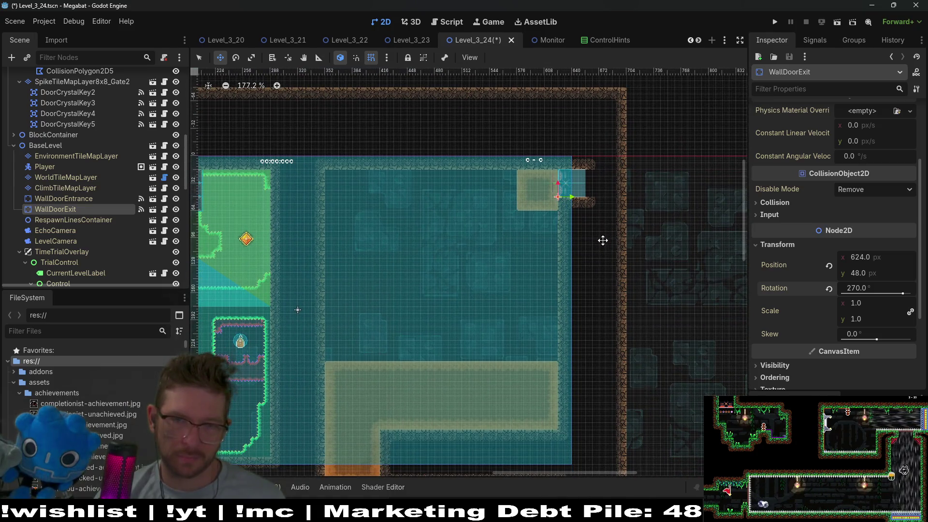
scroll(603, 240, right, 3)
scroll(603, 240, up, 2)
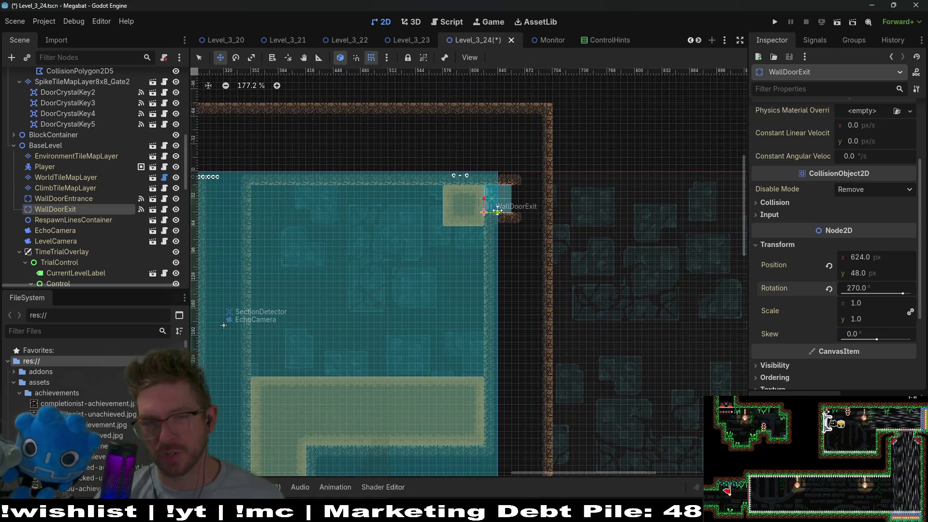
scroll(421, 97, left, 4)
scroll(516, 305, up, 5)
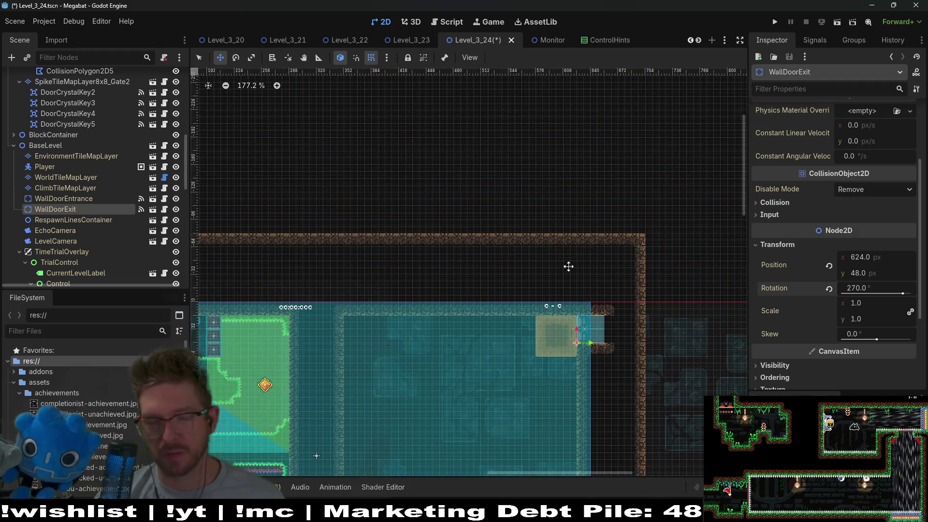
scroll(568, 266, down, 7)
scroll(559, 192, right, 4)
scroll(520, 296, up, 1)
scroll(612, 272, left, 3)
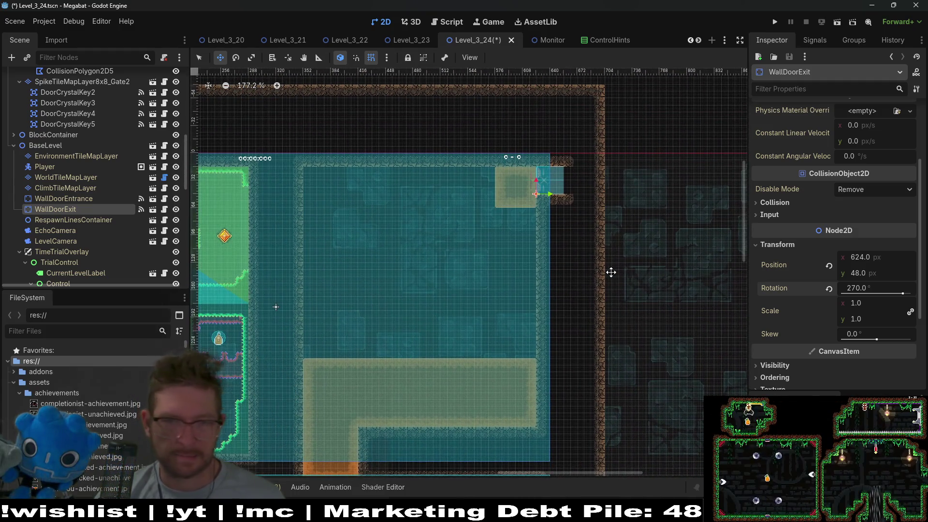
scroll(611, 272, down, 8)
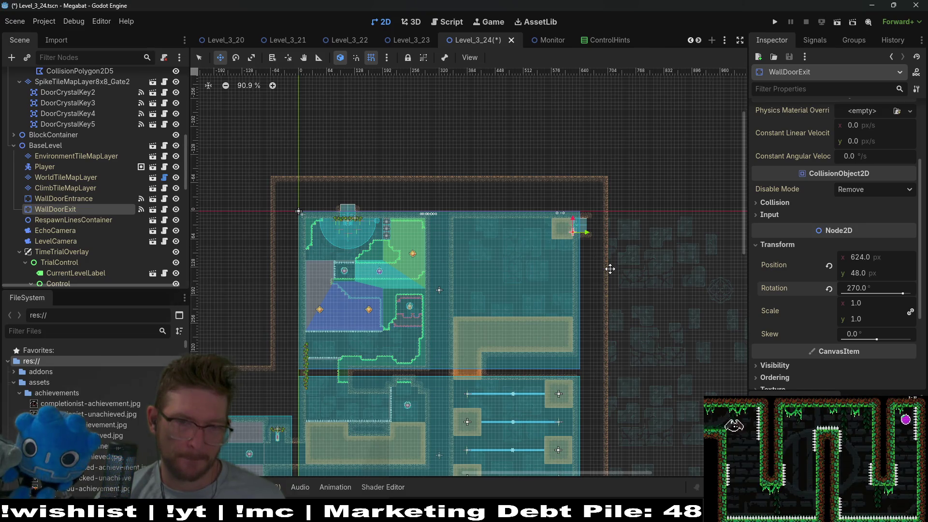
scroll(599, 273, down, 3)
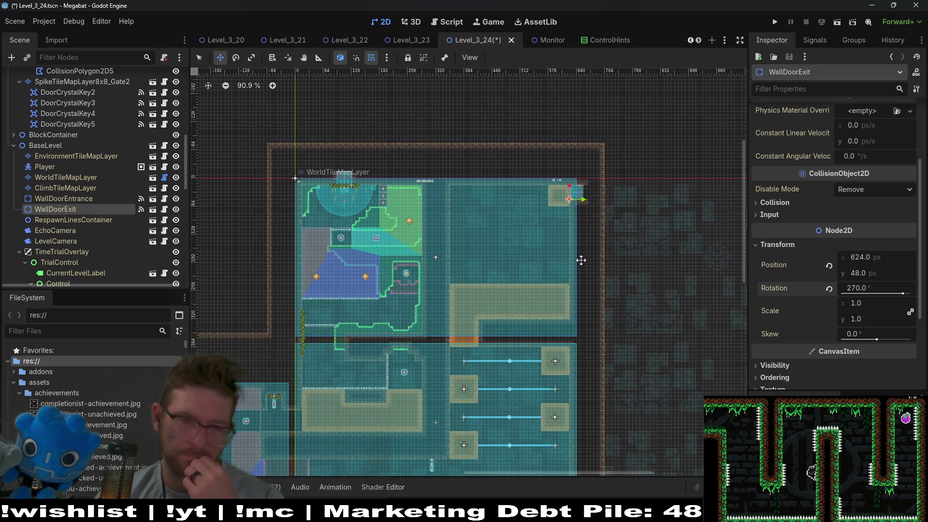
scroll(580, 260, left, 5)
scroll(580, 260, down, 4)
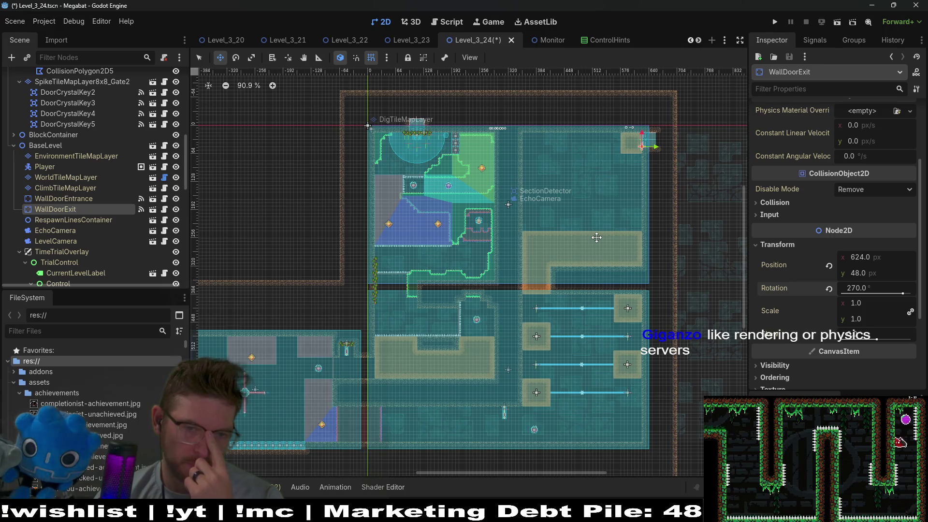
scroll(540, 298, left, 9)
scroll(540, 299, down, 3)
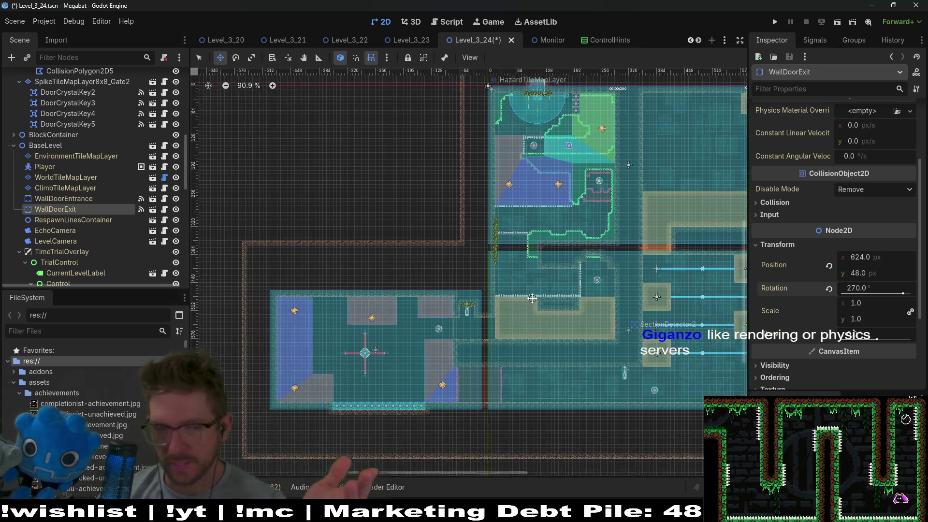
scroll(540, 242, right, 4)
scroll(540, 242, up, 4)
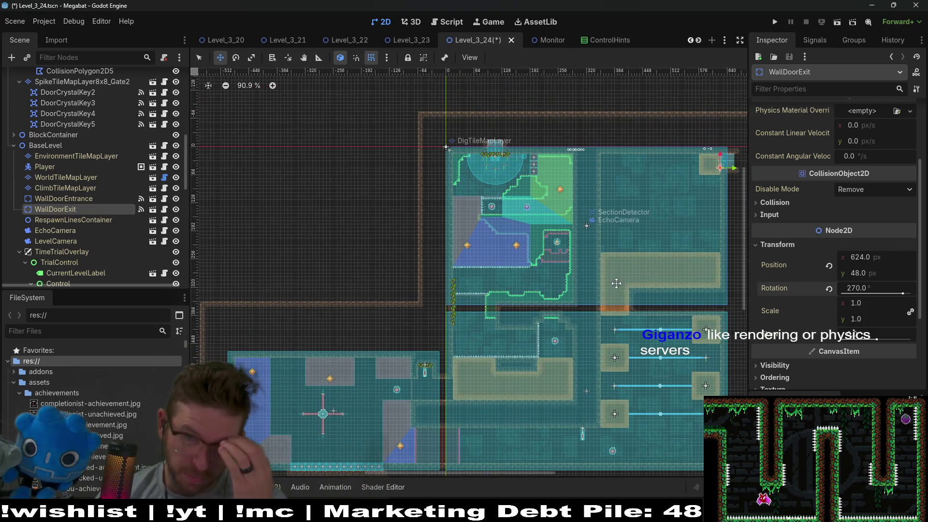
scroll(572, 308, right, 2)
scroll(573, 308, up, 2)
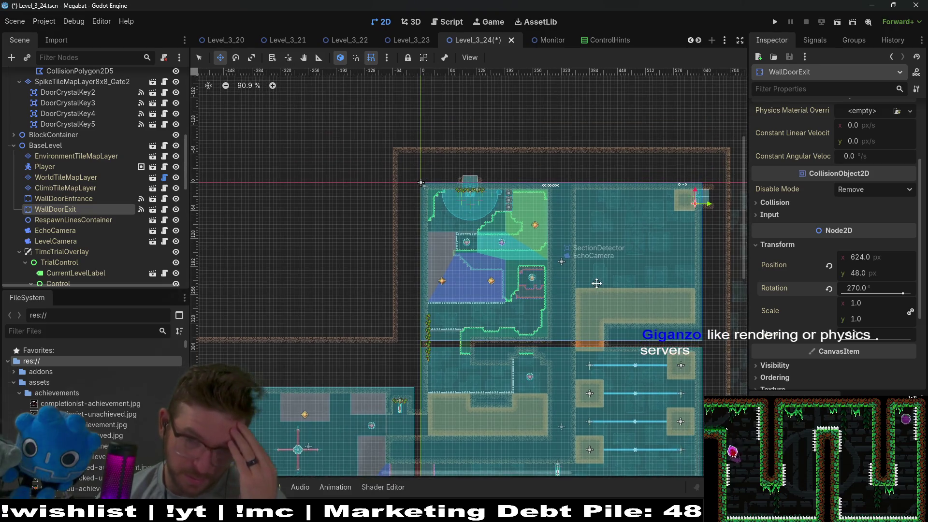
scroll(632, 402, down, 2)
scroll(633, 401, down, 6)
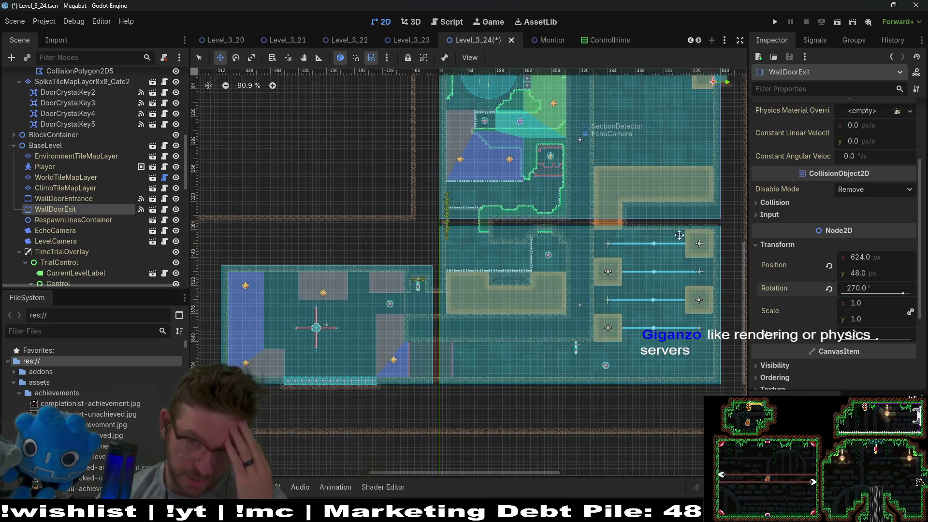
scroll(624, 248, up, 3)
scroll(613, 271, down, 1)
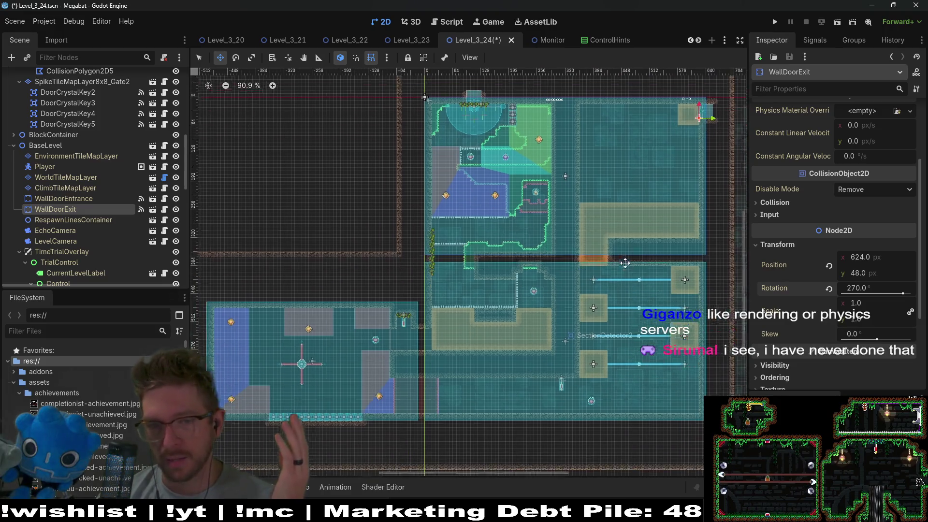
scroll(613, 263, left, 2)
scroll(613, 263, down, 2)
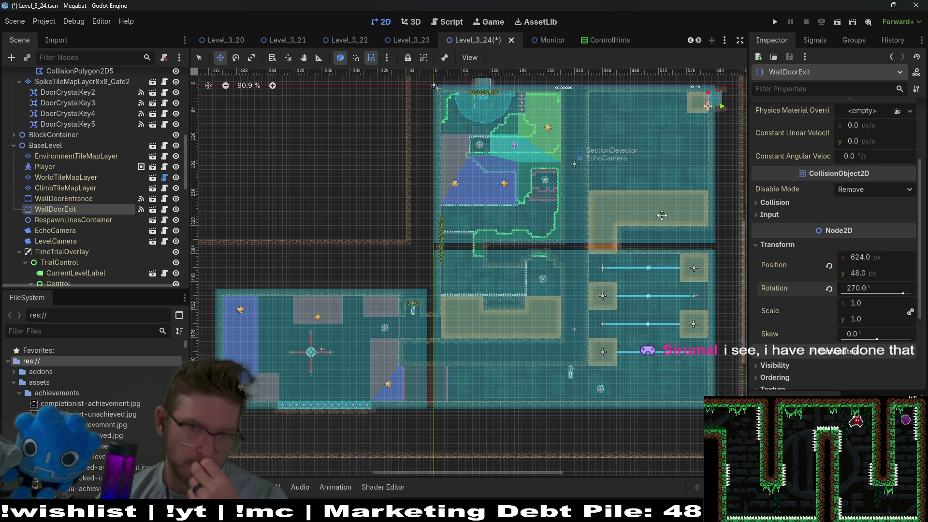
scroll(634, 251, up, 3)
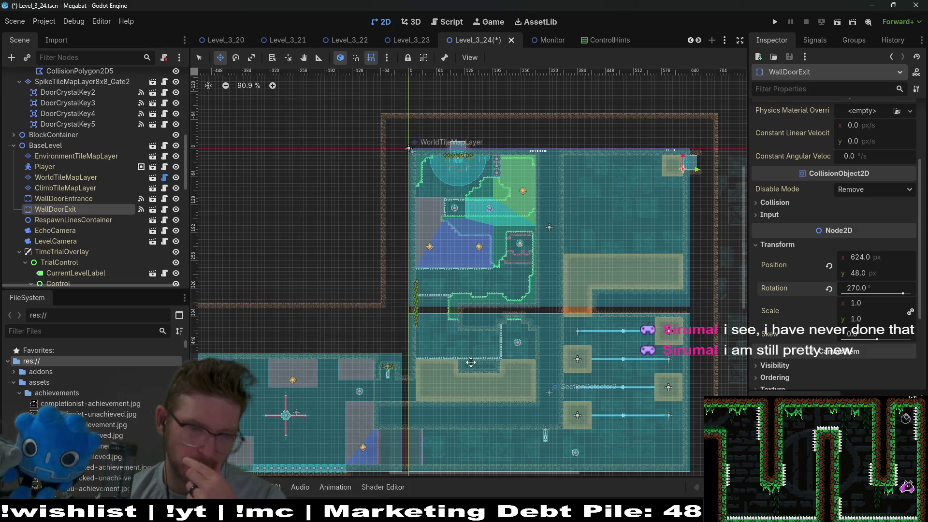
drag(464, 388, 518, 335)
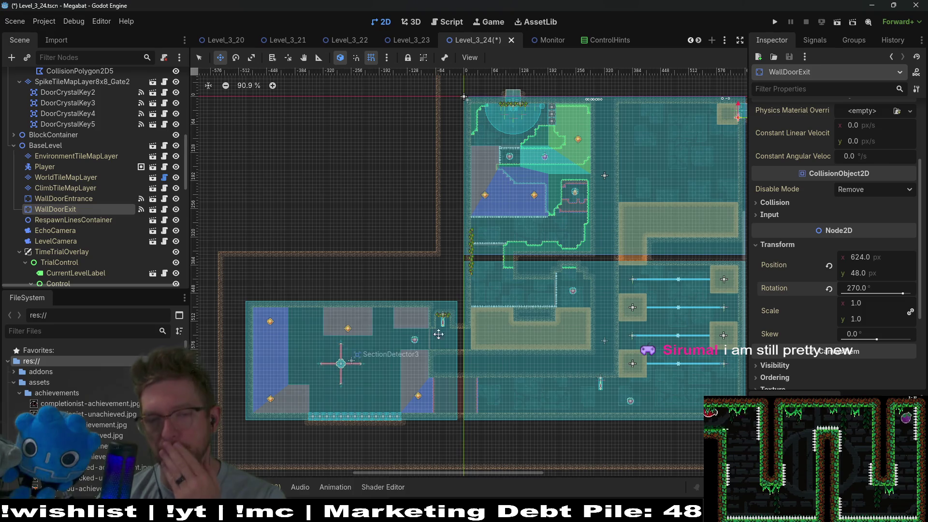
scroll(522, 386, right, 5)
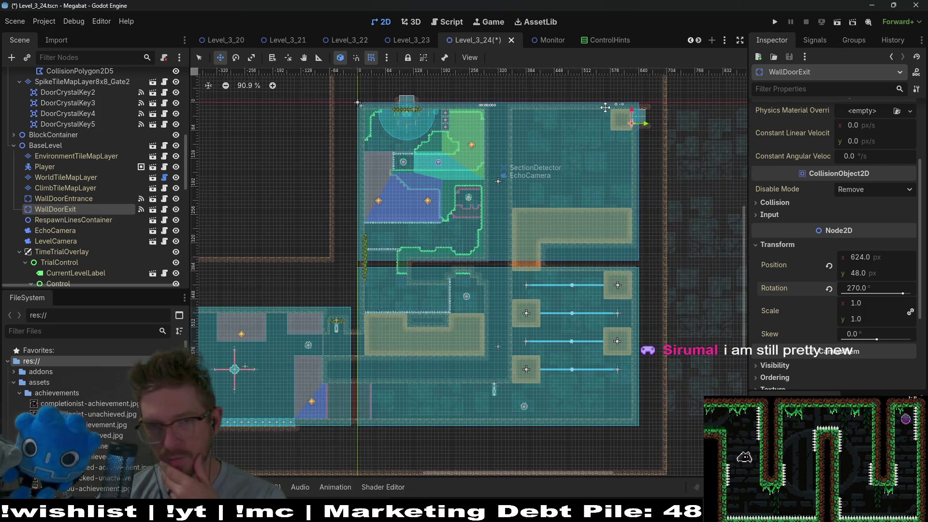
scroll(630, 325, right, 3)
scroll(617, 332, up, 3)
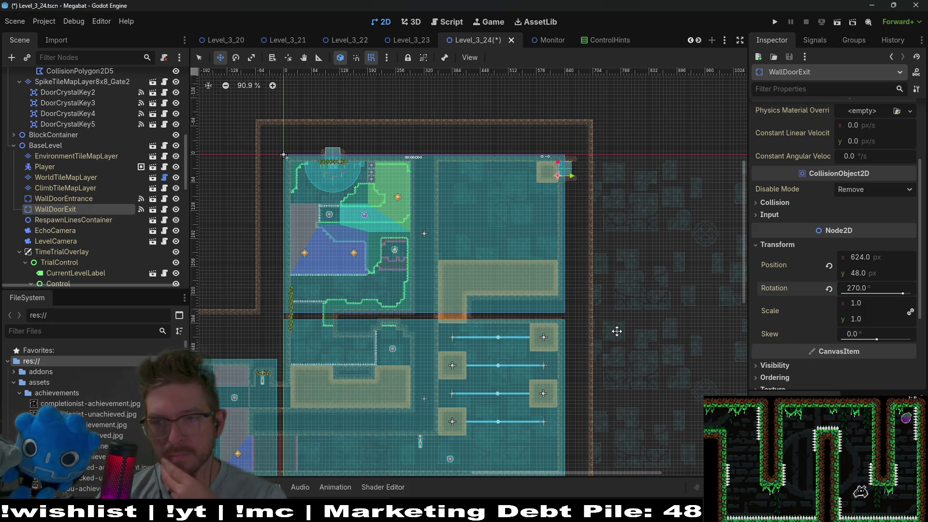
scroll(576, 335, down, 2)
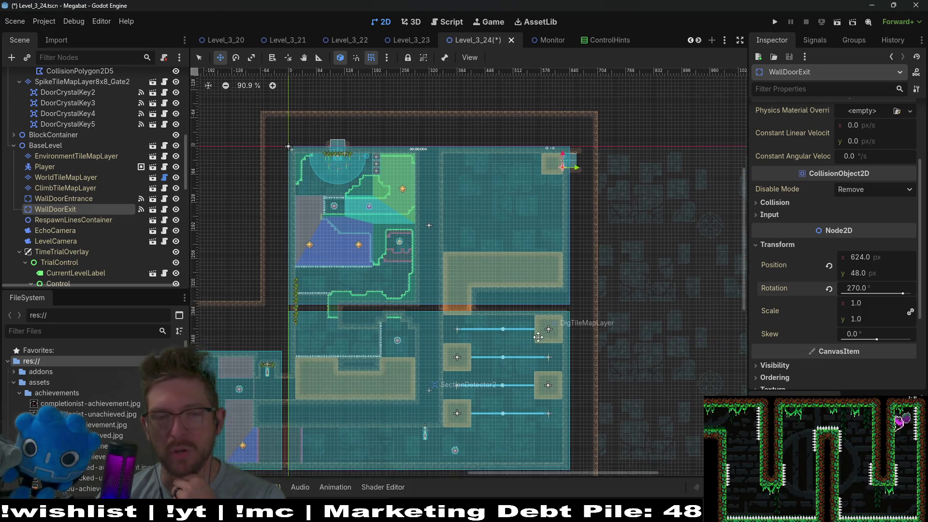
scroll(560, 216, left, 2)
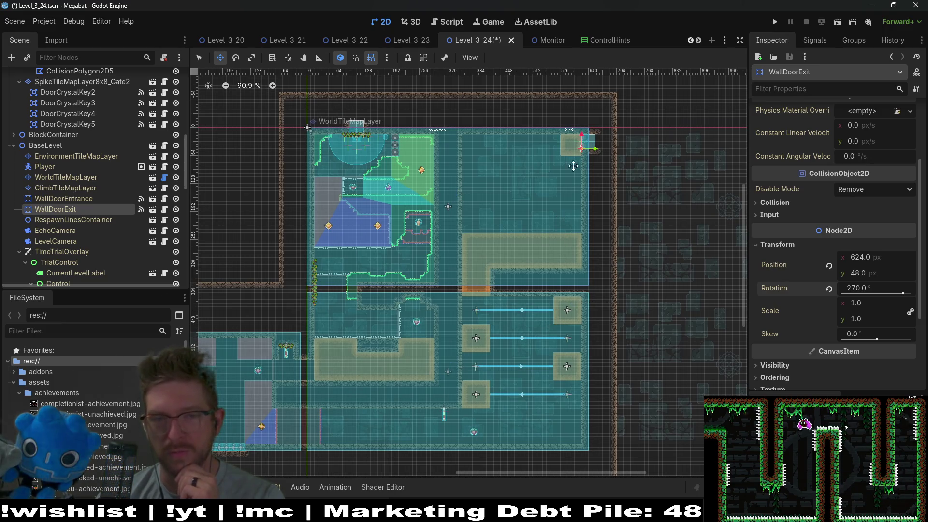
scroll(546, 231, up, 4)
scroll(531, 246, right, 1)
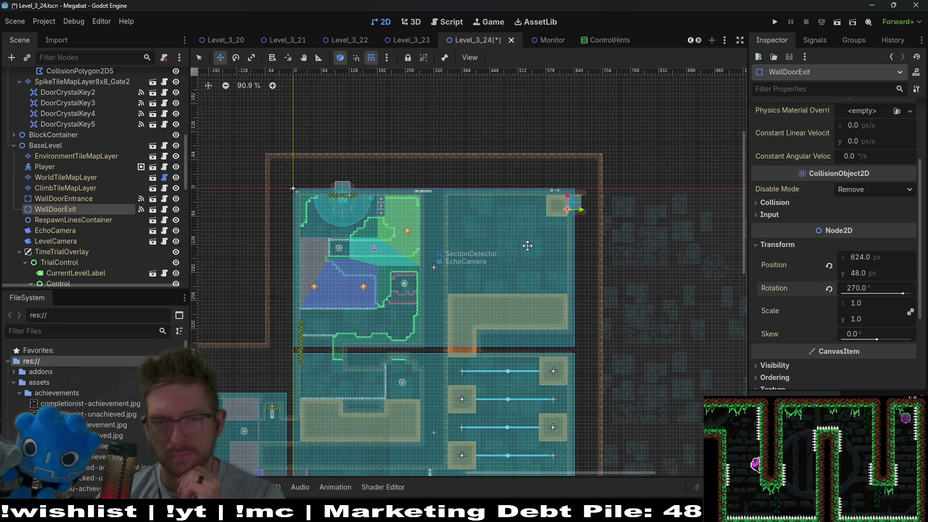
scroll(527, 246, up, 3)
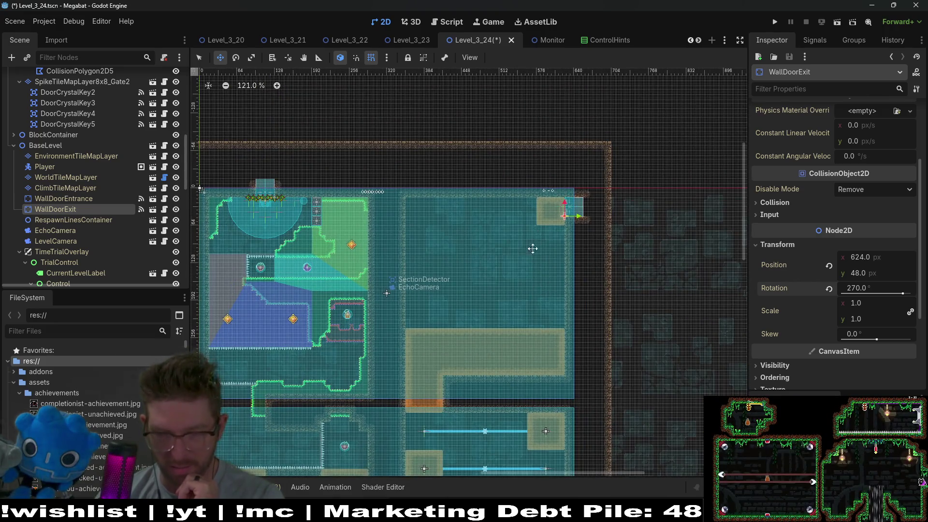
scroll(532, 249, up, 2)
scroll(532, 248, right, 2)
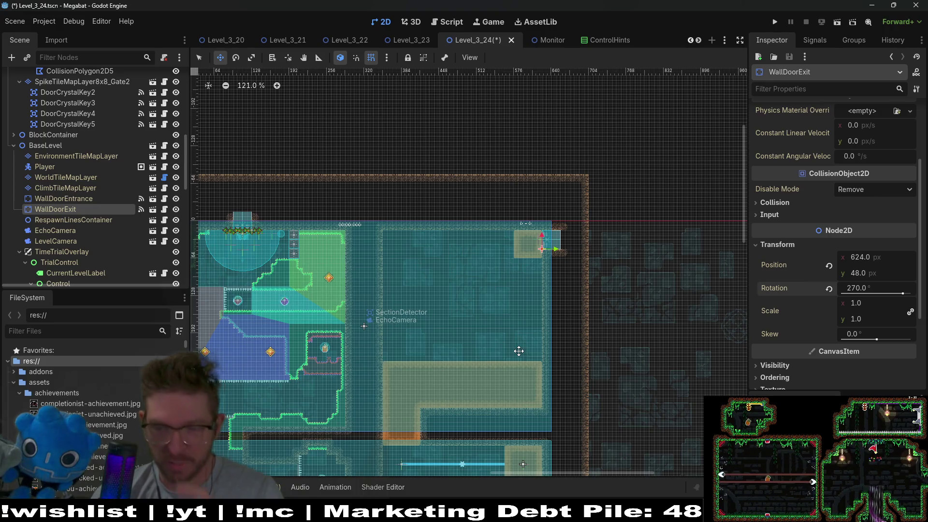
scroll(537, 231, down, 2)
scroll(537, 230, left, 2)
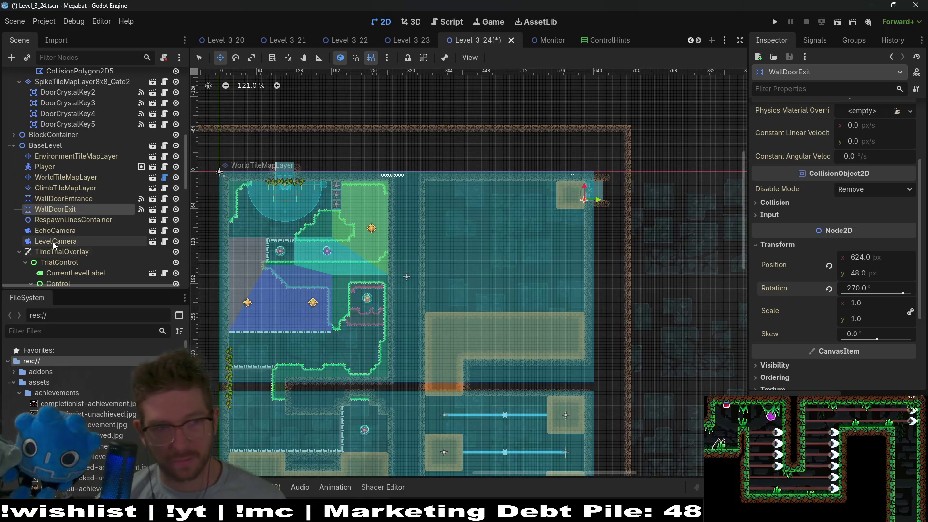
scroll(86, 223, down, 5)
scroll(86, 224, up, 10)
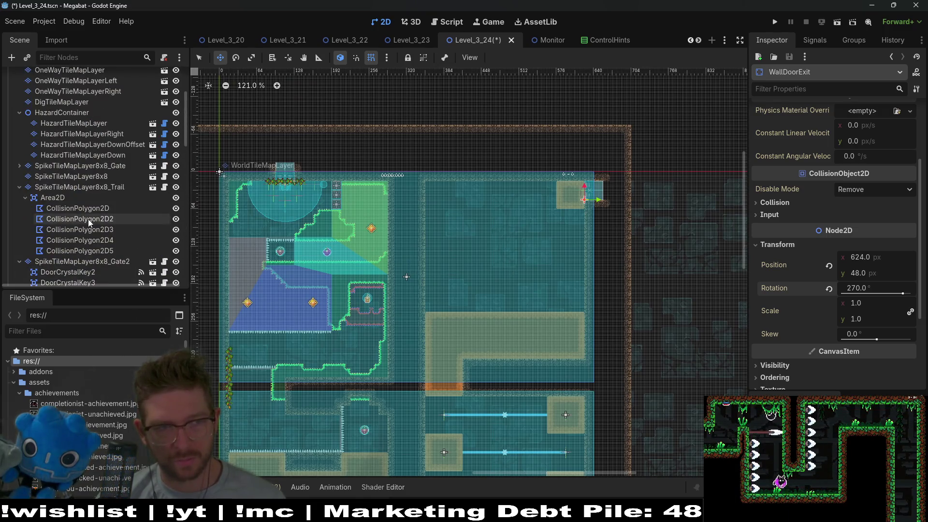
Step: Duplicate Waypoints4 as Waypoints5 and place the copy on the large sand block
scroll(90, 227, down, 6)
scroll(92, 234, up, 6)
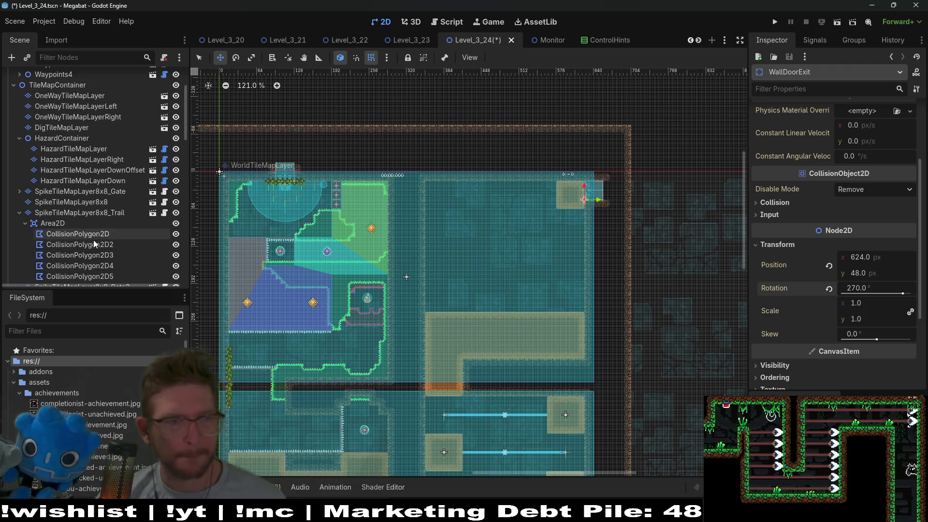
click(37, 152)
key(ctrl+d)
click(19, 162)
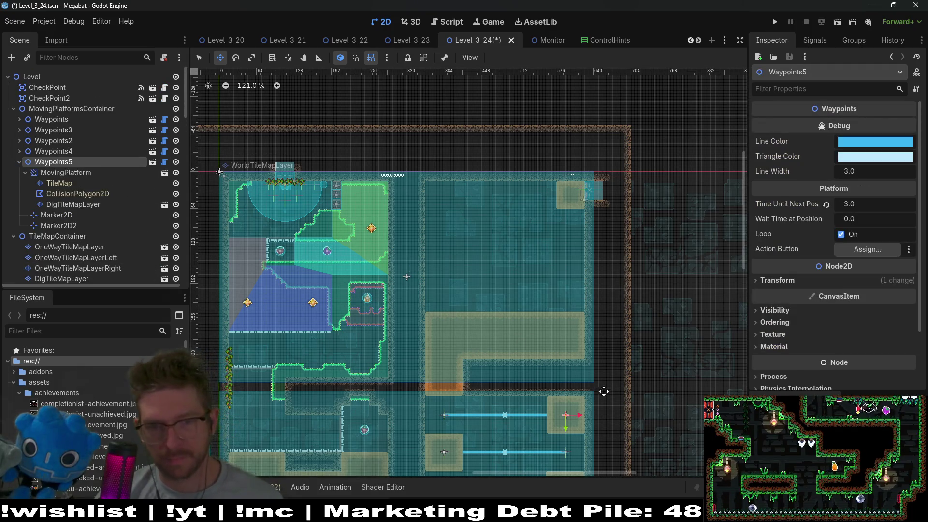
mouse_move(586, 425)
mouse_down()
mouse_move(488, 292)
mouse_move(476, 292)
mouse_move(520, 292)
mouse_move(522, 303)
mouse_up()
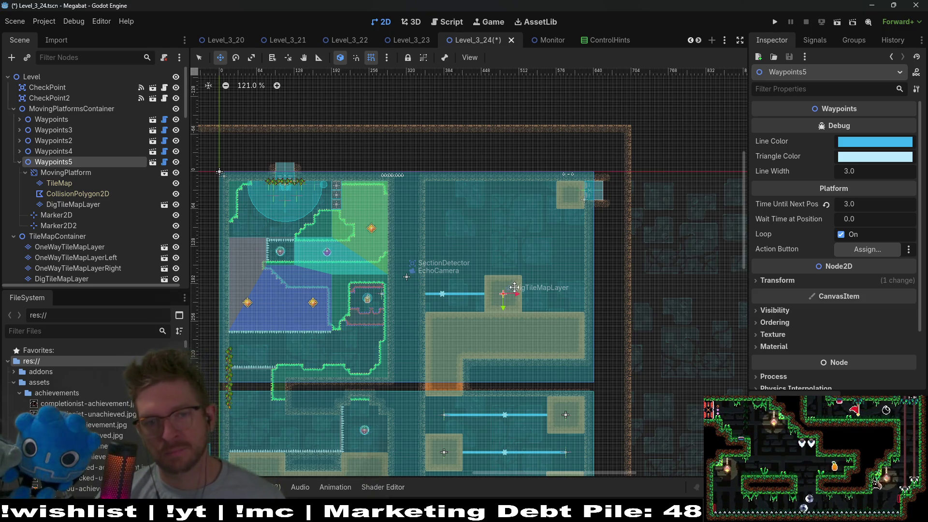
scroll(512, 288, up, 5)
mouse_move(528, 305)
mouse_down()
mouse_move(520, 313)
mouse_move(535, 315)
mouse_up()
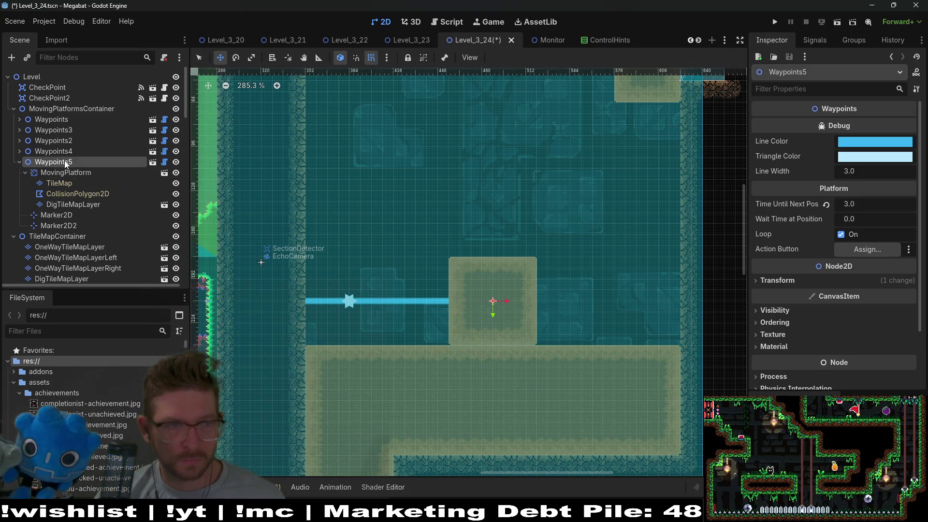
Step: Drag Waypoints5's Marker2D2 high above the platform to make its path vertical
click(58, 226)
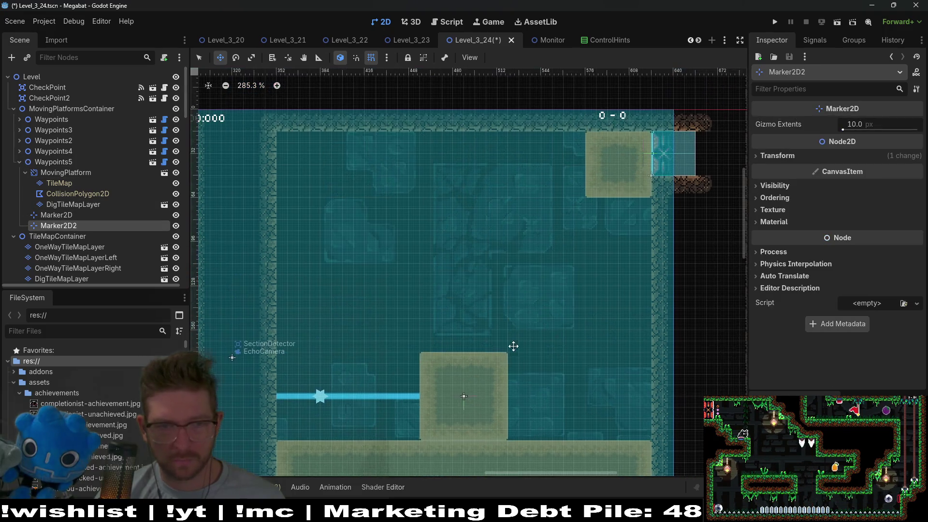
scroll(483, 300, up, 4)
mouse_move(474, 256)
mouse_down()
mouse_move(411, 220)
mouse_move(462, 208)
mouse_move(484, 180)
mouse_up()
Step: Lower the Marker2D2 end point slightly
scroll(480, 190, up, 4)
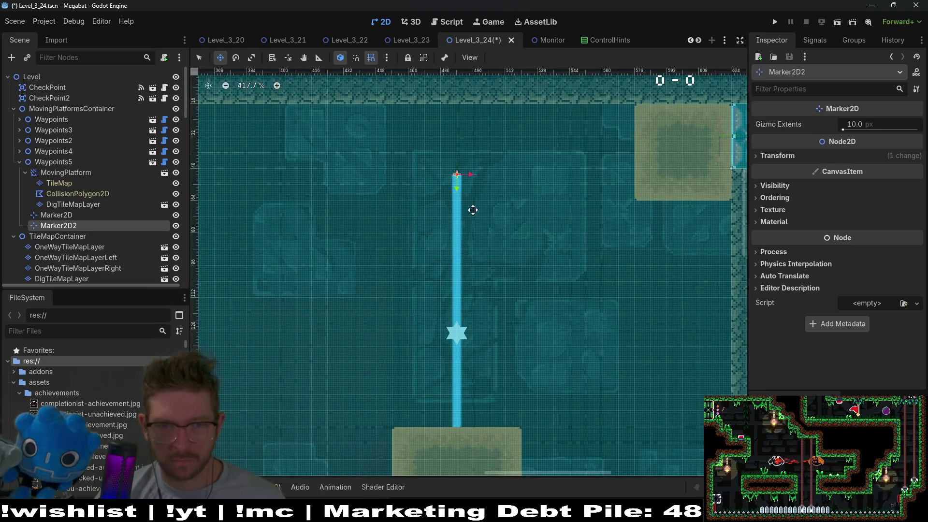
drag(474, 204, 472, 227)
scroll(463, 229, down, 7)
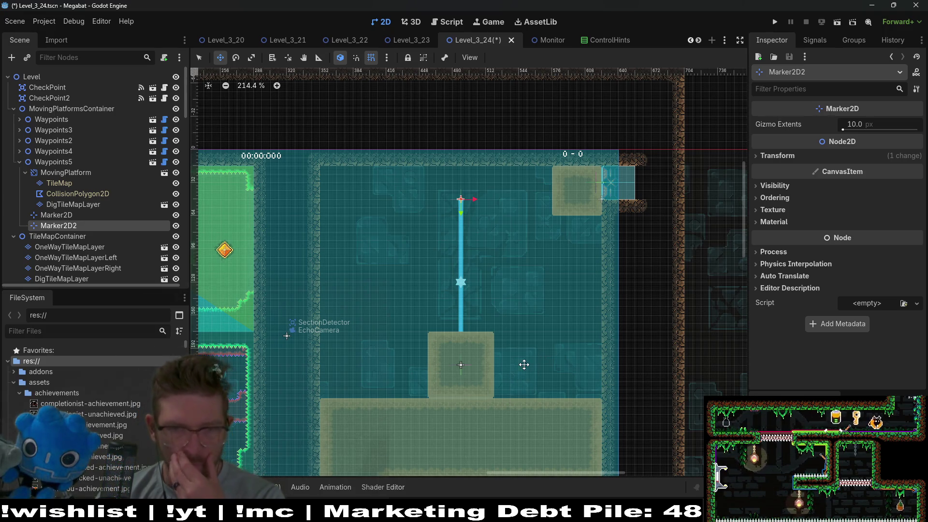
Step: Bring the lower part of the room into view and select OneWayTileMapLayer
scroll(531, 350, down, 3)
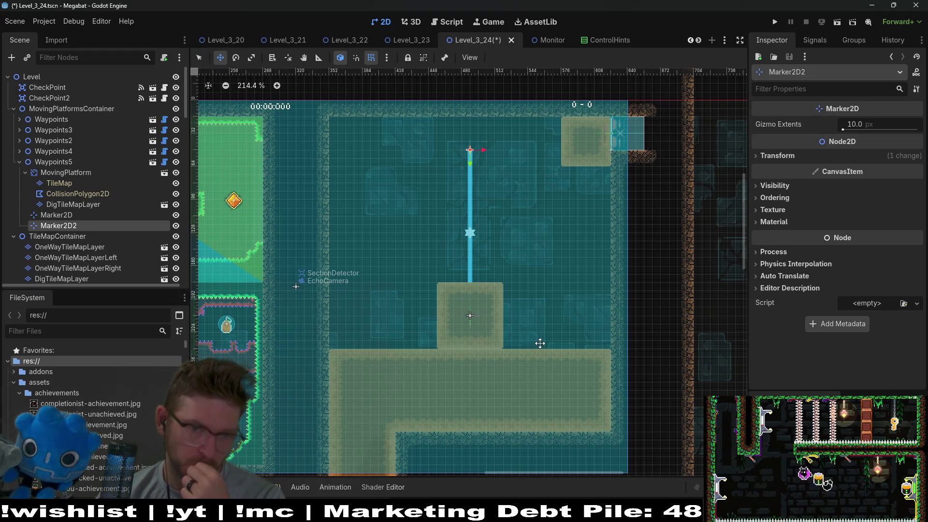
scroll(539, 329, right, 1)
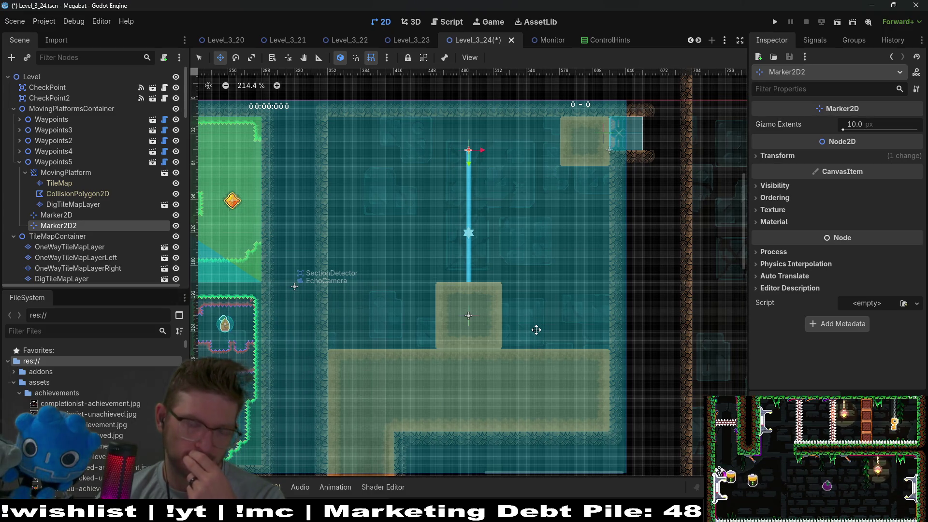
drag(534, 327, 543, 270)
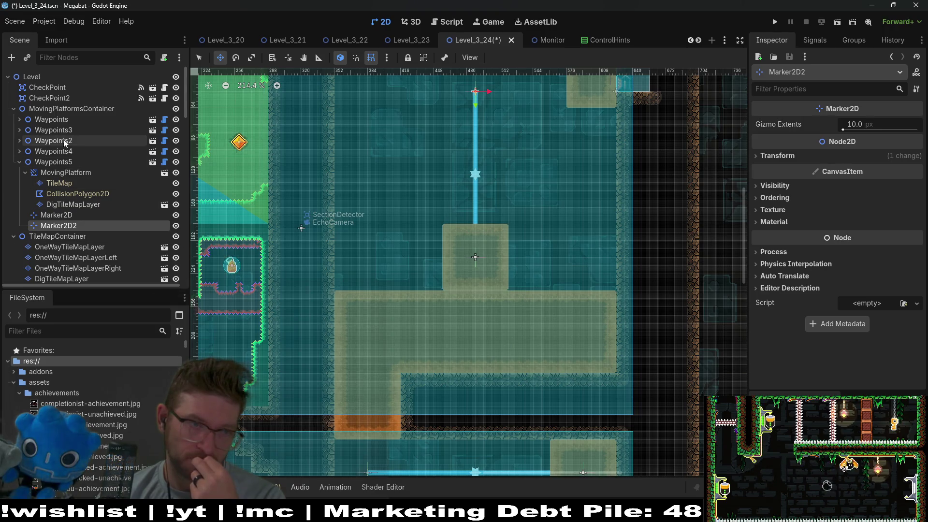
click(94, 244)
scroll(92, 242, down, 3)
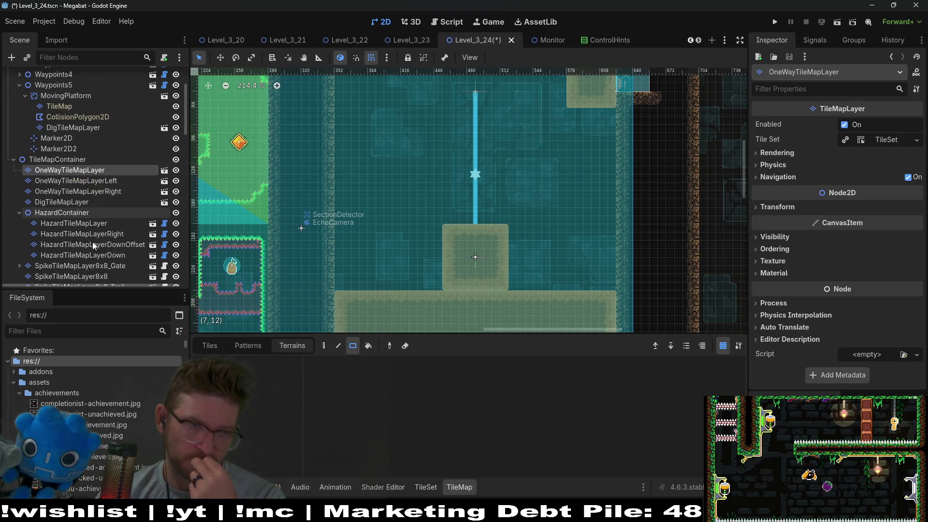
Step: On HazardTileMapLayer, paint a row of spike tiles across the top of the large sand block
click(97, 225)
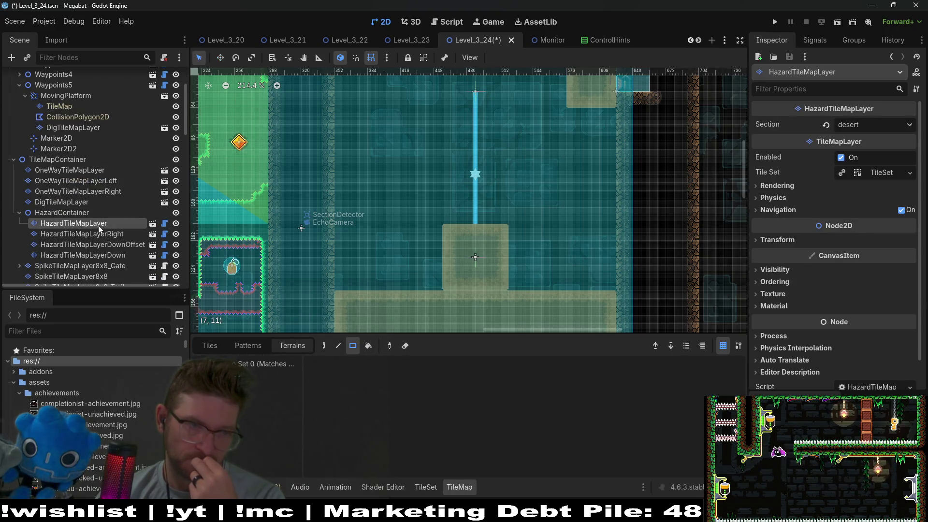
click(242, 373)
drag(347, 282, 613, 283)
scroll(552, 234, down, 5)
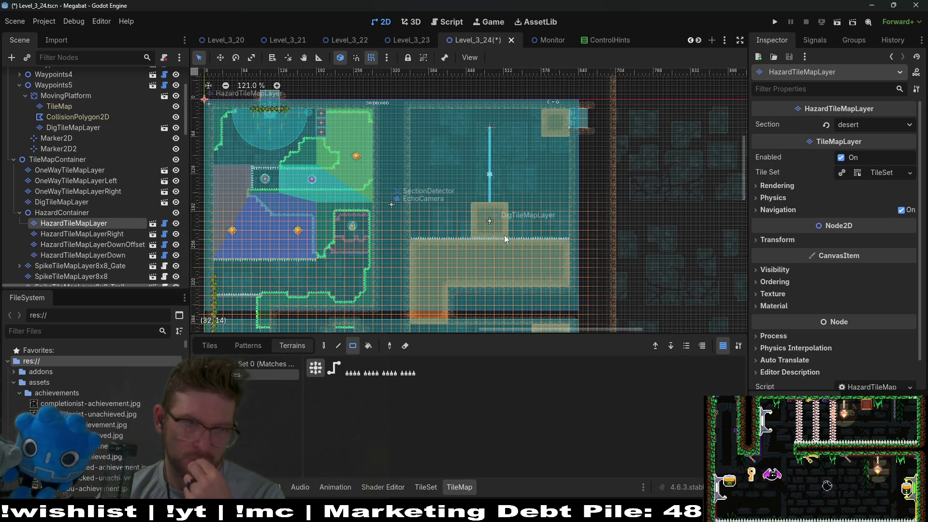
scroll(71, 166, up, 3)
click(71, 166)
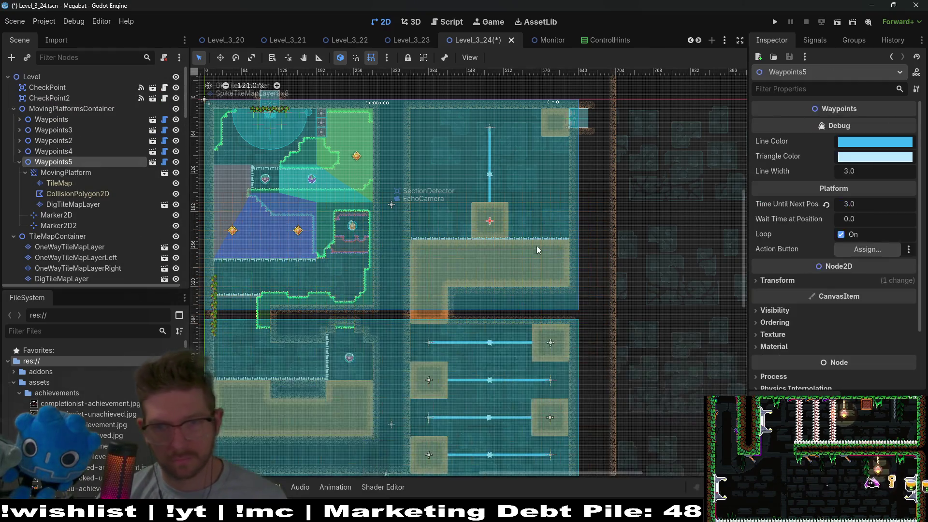
Step: Nudge Waypoints5 right with the arrow keys until it meets the right wall
key(w)
key(Right)
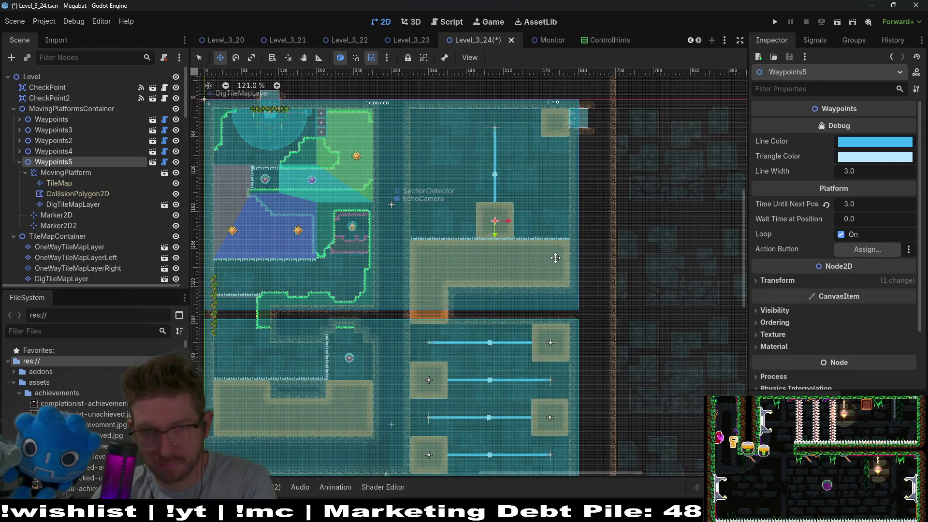
key(Right)
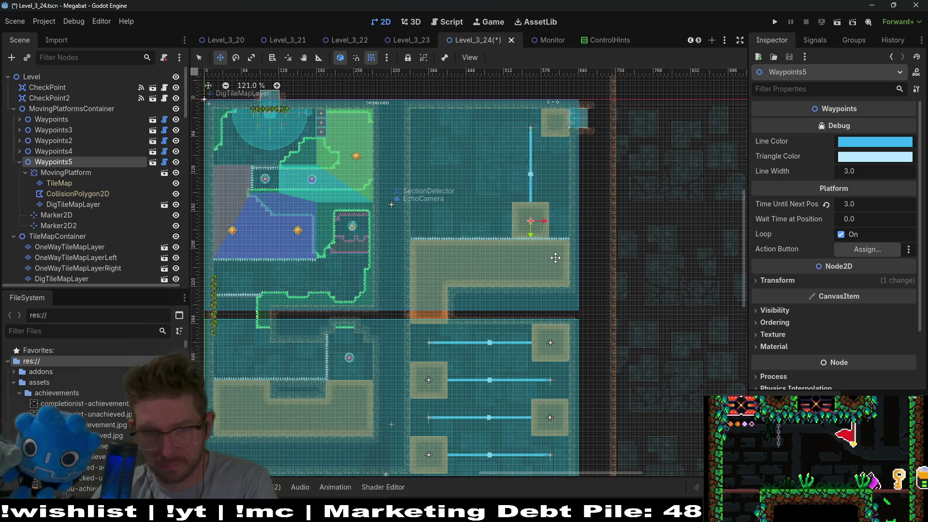
scroll(582, 213, up, 5)
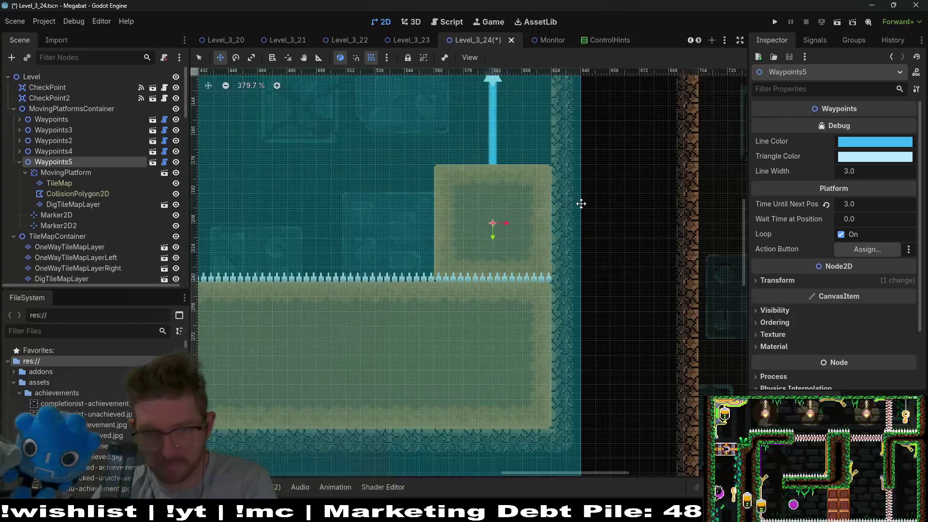
scroll(518, 221, down, 4)
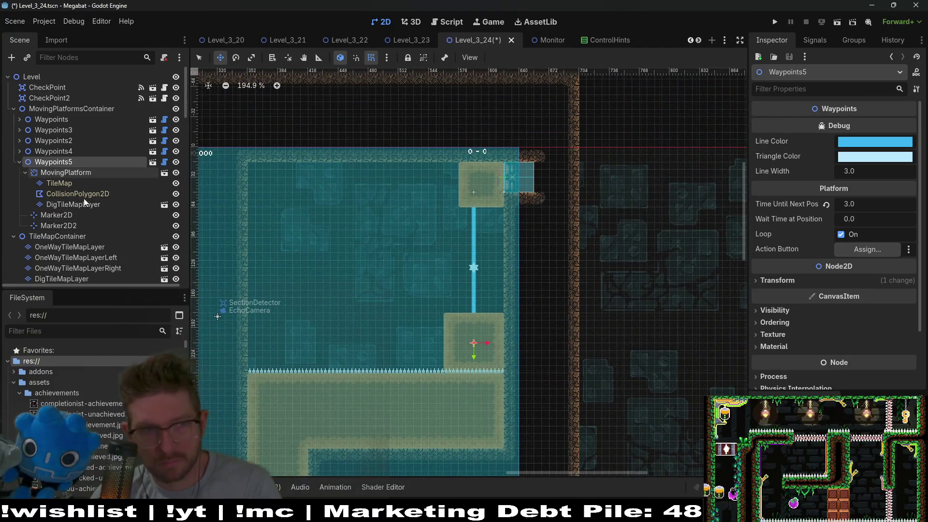
Step: Lower Marker2D2 so the platform stops below the top-right sand block
click(58, 226)
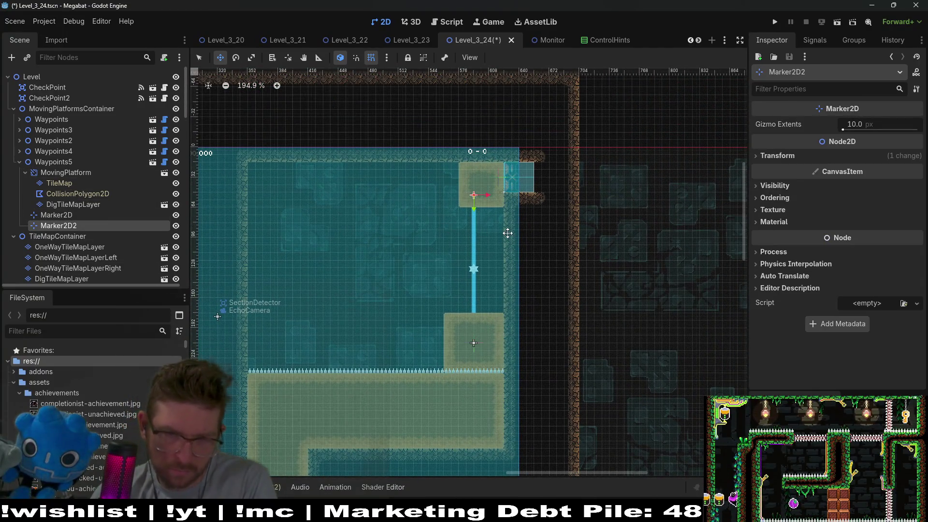
key(Down)
key(Down)
key(Down)
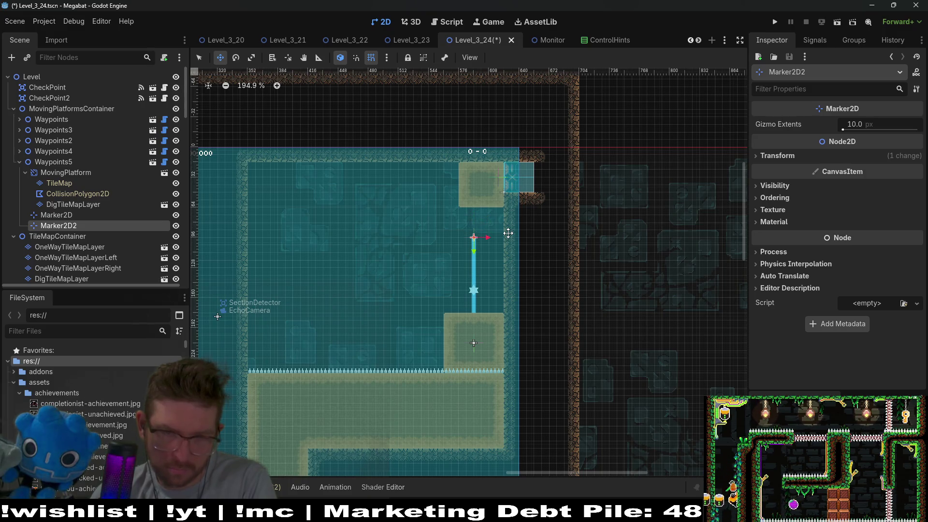
scroll(499, 227, up, 3)
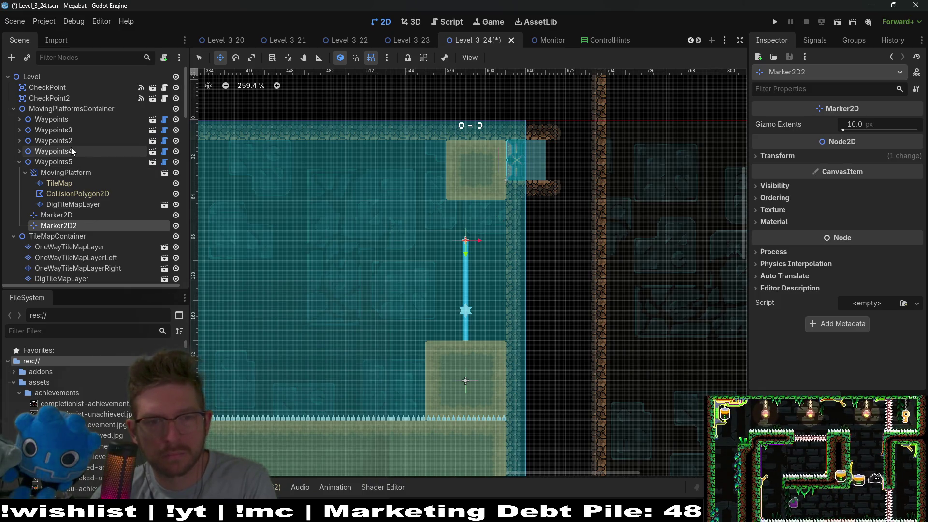
key(ctrl+z)
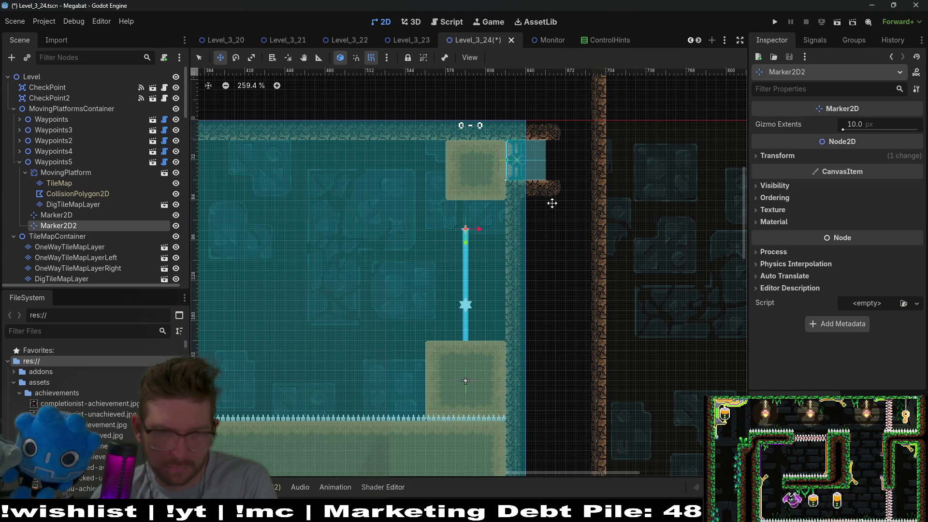
key(ctrl+z)
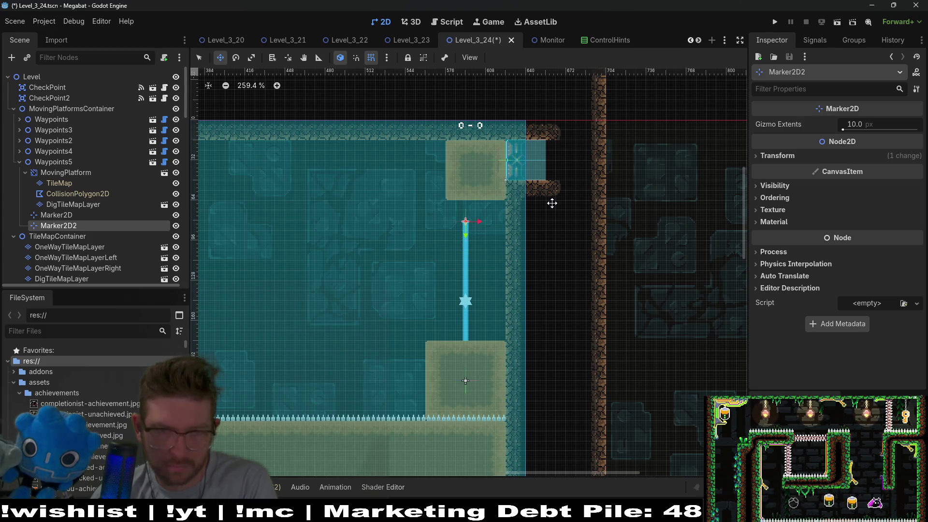
key(ctrl+z)
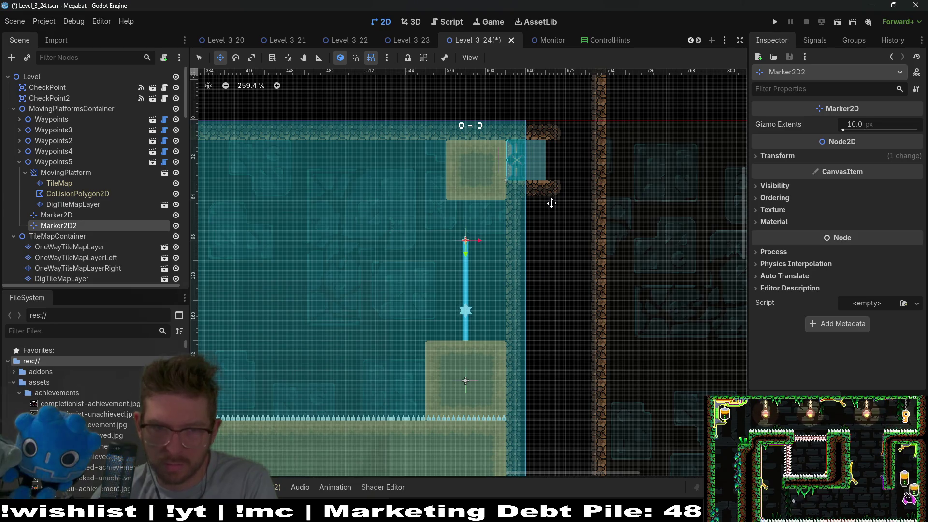
scroll(493, 326, down, 2)
scroll(493, 325, left, 2)
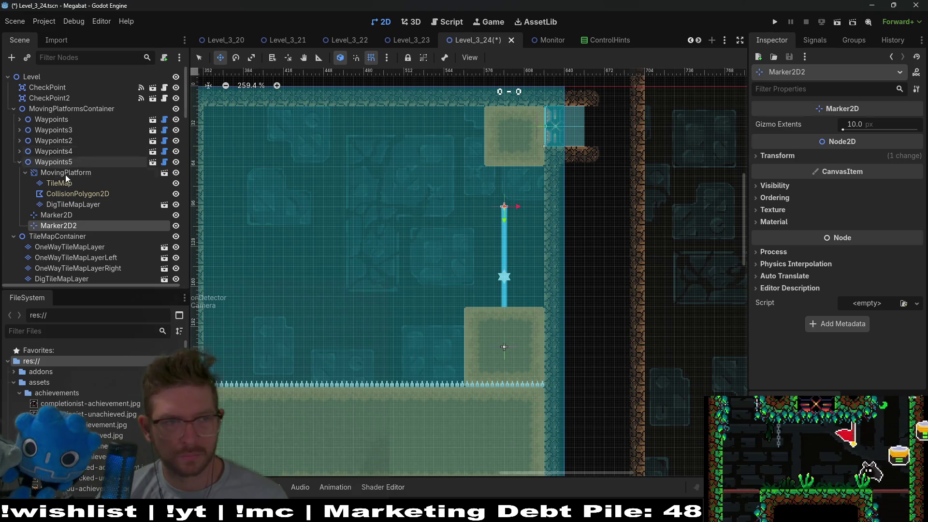
scroll(74, 224, down, 3)
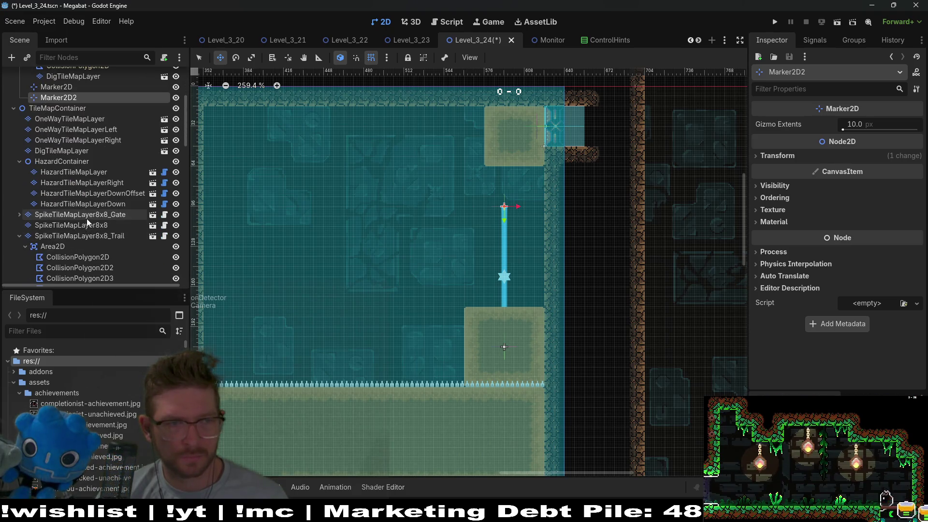
scroll(83, 252, down, 6)
scroll(85, 241, up, 4)
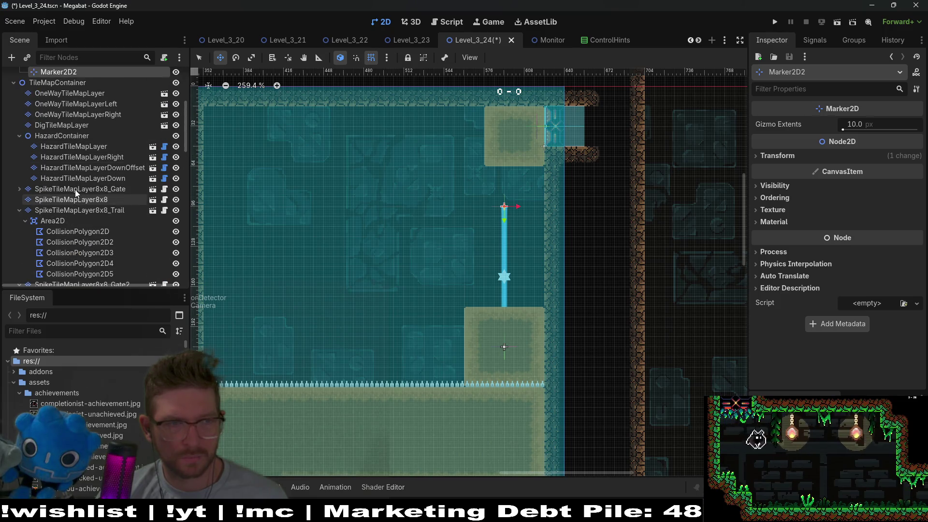
scroll(75, 189, up, 1)
click(73, 151)
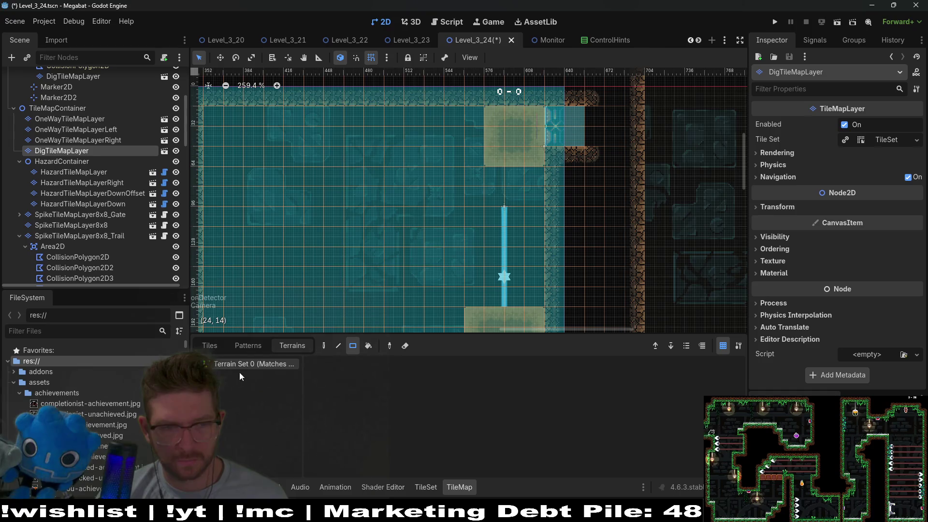
Step: Erase the bottom row of the top-right Sand block
click(233, 374)
right_click(498, 163)
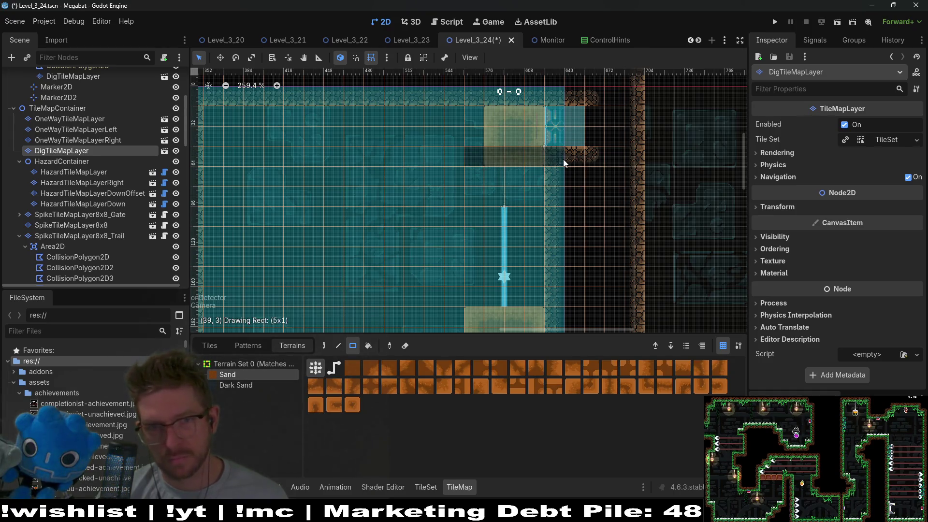
scroll(522, 203, up, 2)
scroll(544, 232, down, 2)
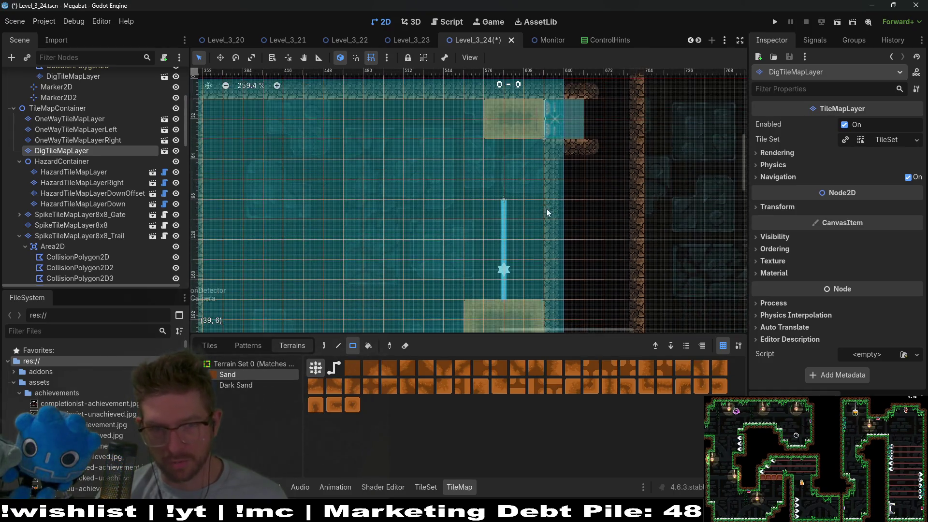
scroll(75, 163, up, 5)
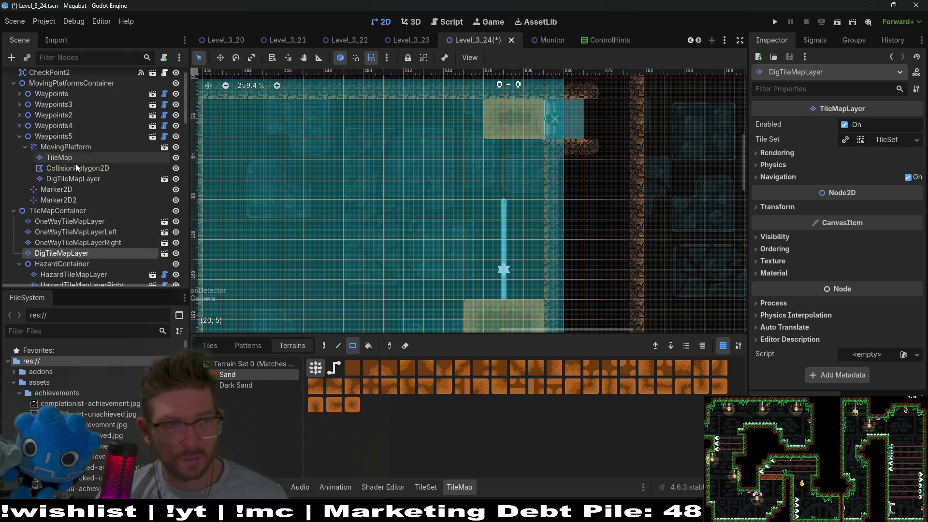
Step: Paint Sand to extend the top block further left along the ceiling
drag(475, 124, 406, 109)
scroll(500, 244, up, 4)
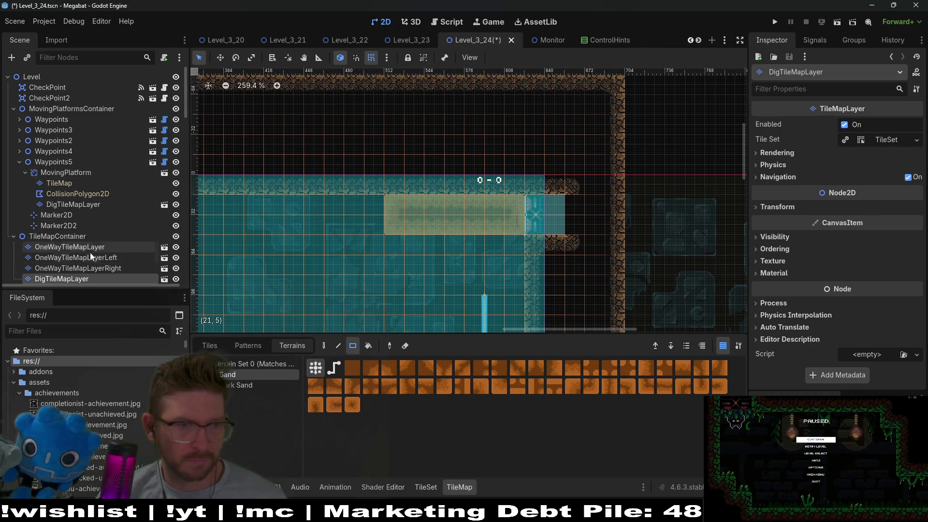
scroll(92, 227, down, 6)
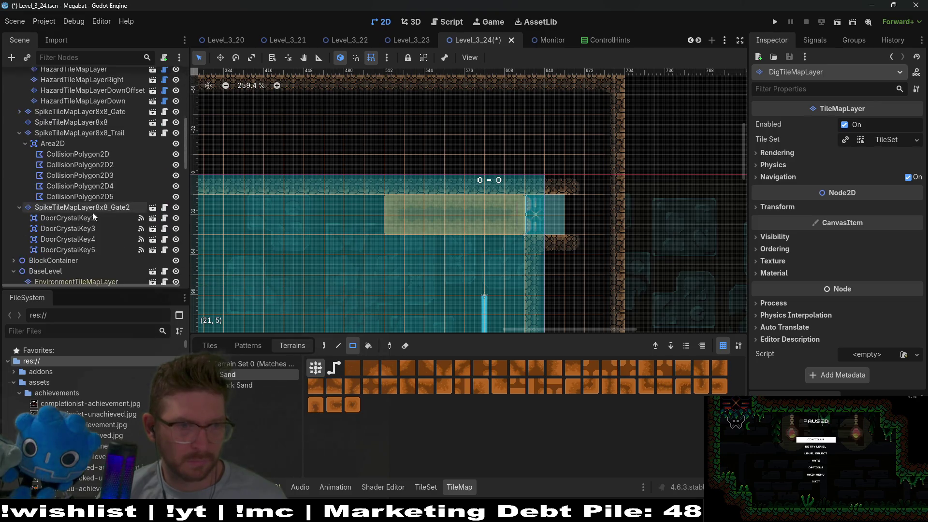
scroll(109, 211, down, 4)
click(68, 174)
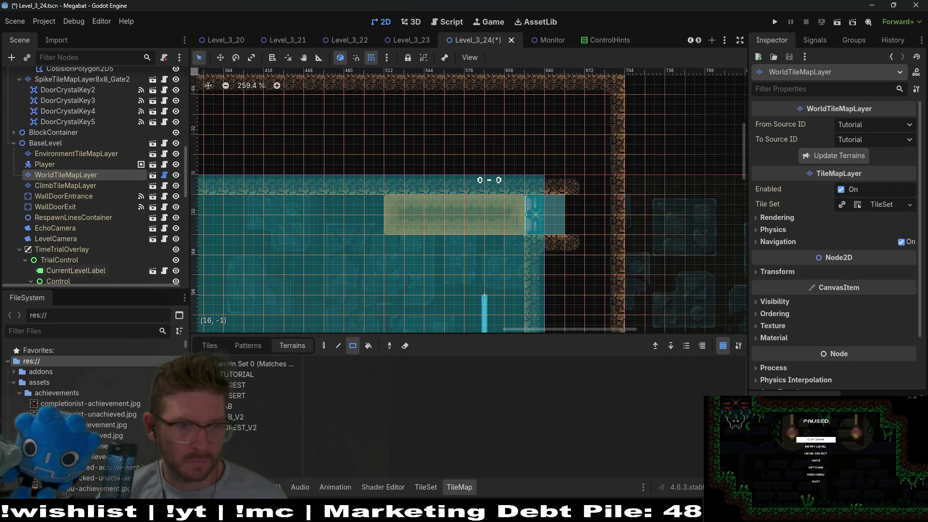
Step: Paint a DESERT terrain strip along the top-right ceiling above the vertical moving platform
click(236, 396)
drag(519, 248, 400, 251)
scroll(561, 216, down, 3)
scroll(562, 216, left, 3)
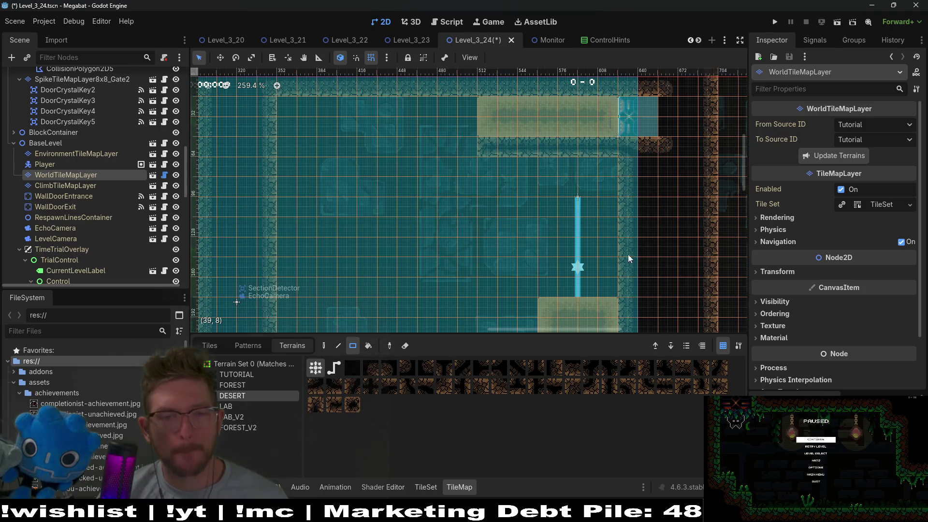
scroll(529, 156, down, 2)
scroll(603, 141, left, 2)
scroll(588, 187, up, 1)
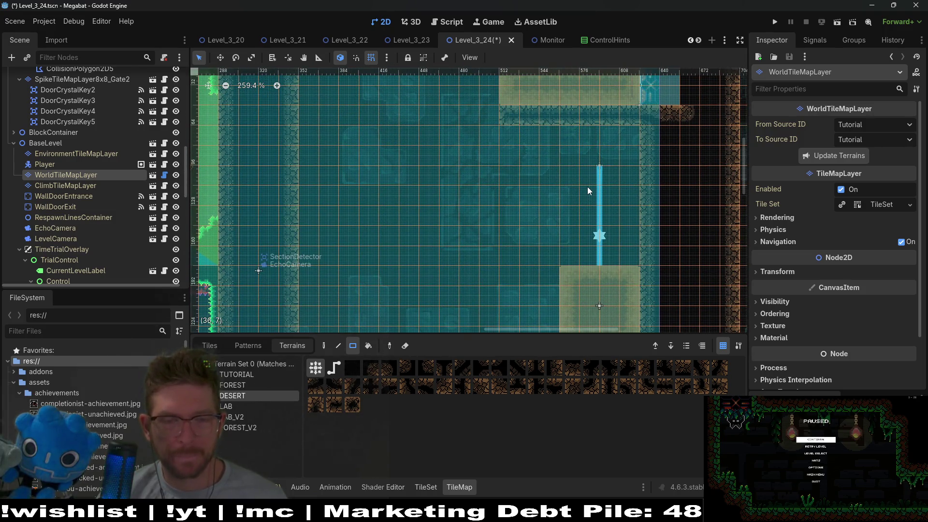
scroll(624, 218, down, 5)
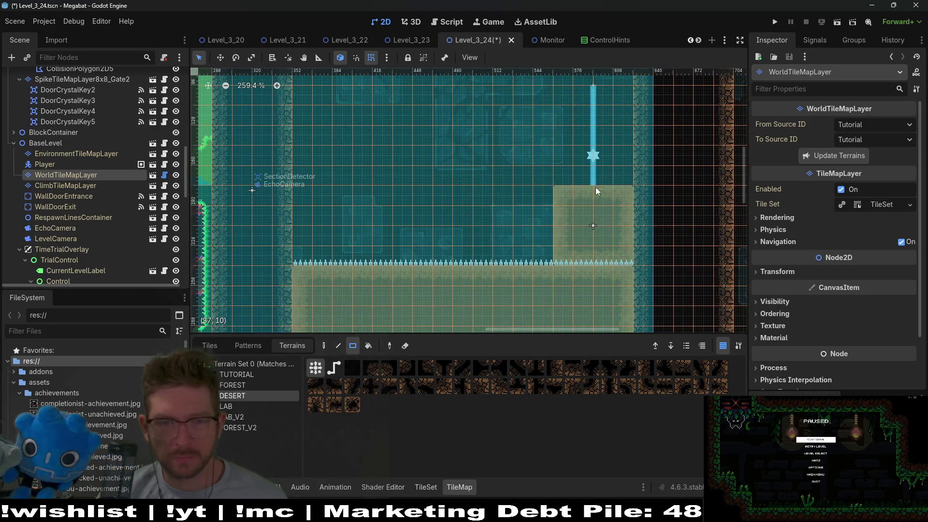
scroll(581, 197, down, 2)
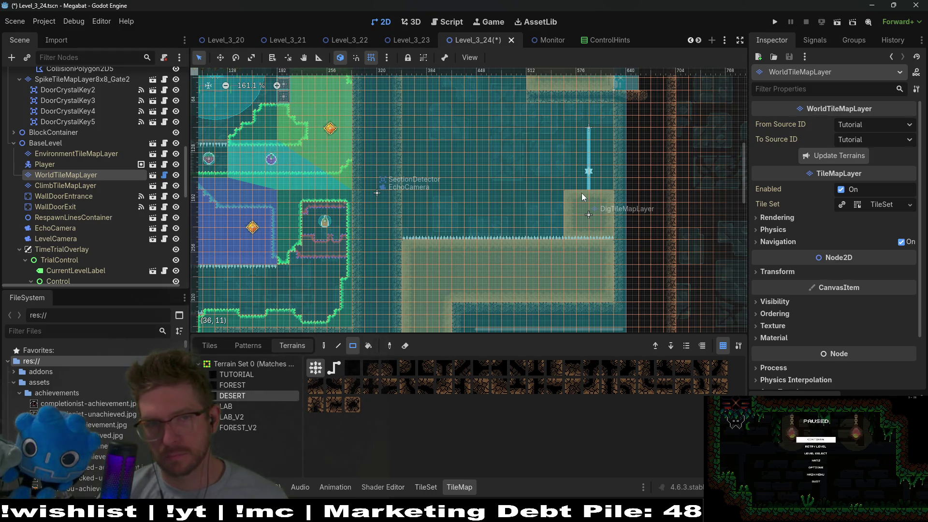
scroll(552, 211, up, 3)
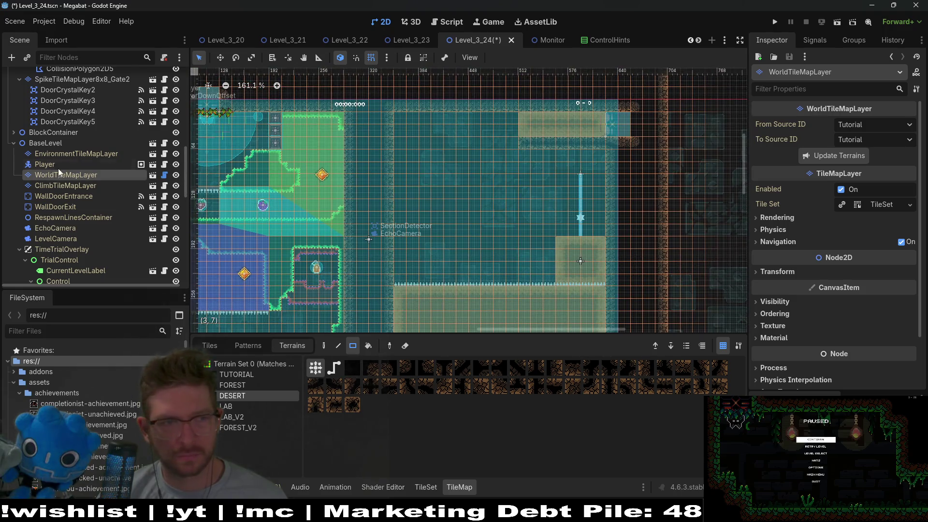
scroll(80, 137, up, 3)
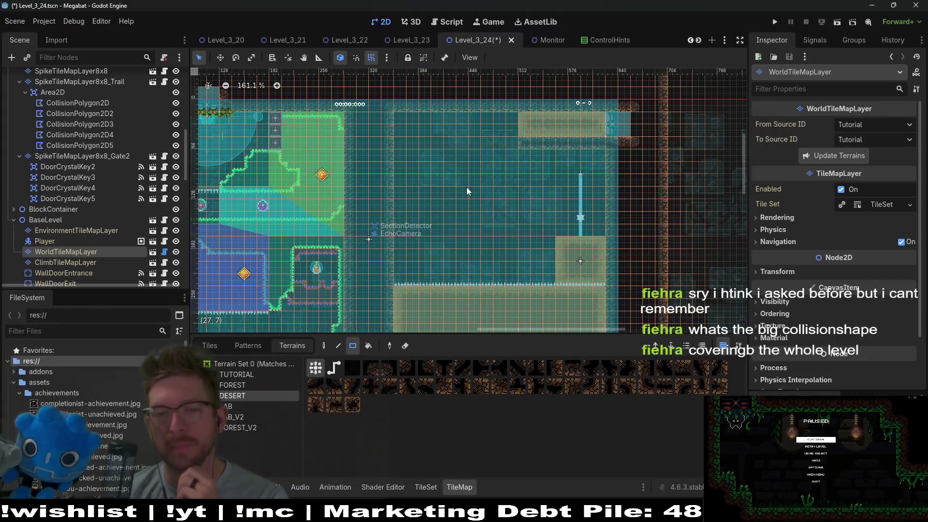
Step: Survey the whole level, then select SpikeTileMapLayer8x8 for tile editing
scroll(467, 188, down, 3)
scroll(489, 218, up, 3)
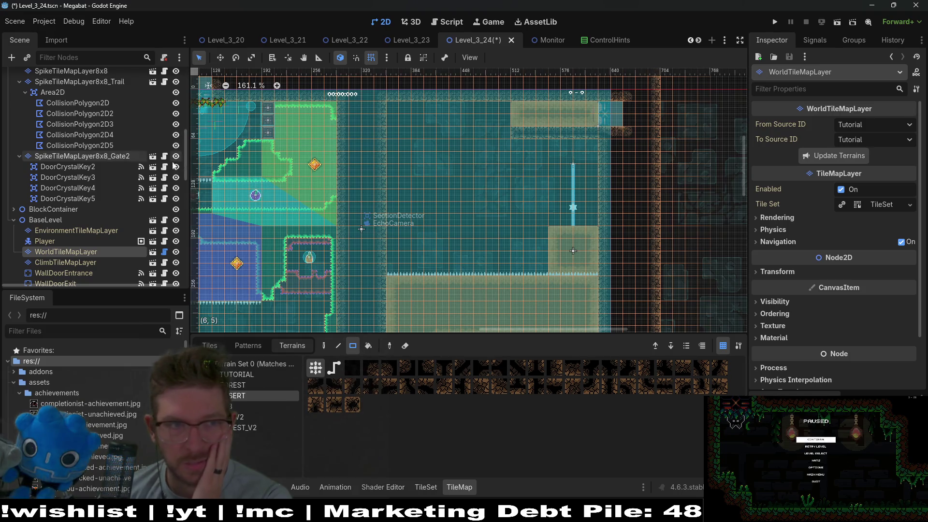
scroll(94, 222, up, 10)
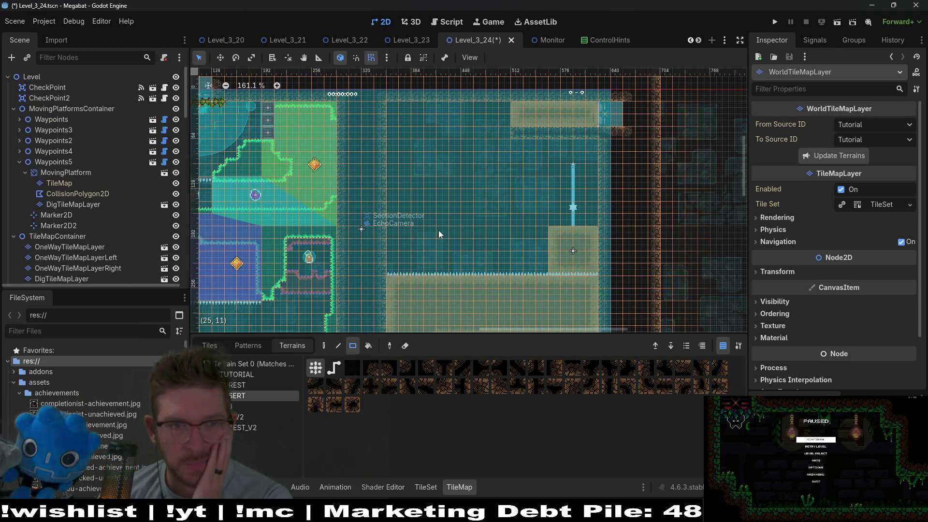
scroll(439, 230, down, 4)
scroll(450, 179, up, 2)
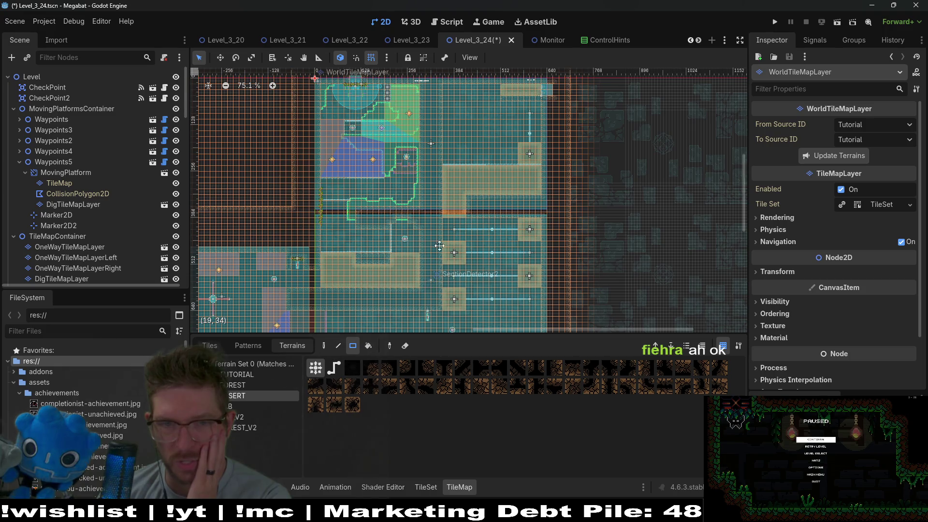
scroll(465, 233, down, 2)
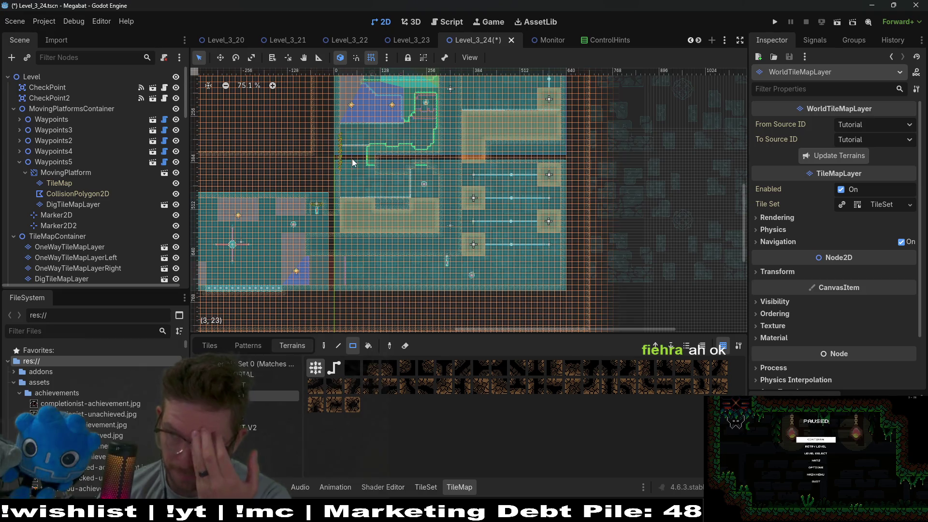
scroll(435, 208, up, 3)
scroll(435, 208, left, 2)
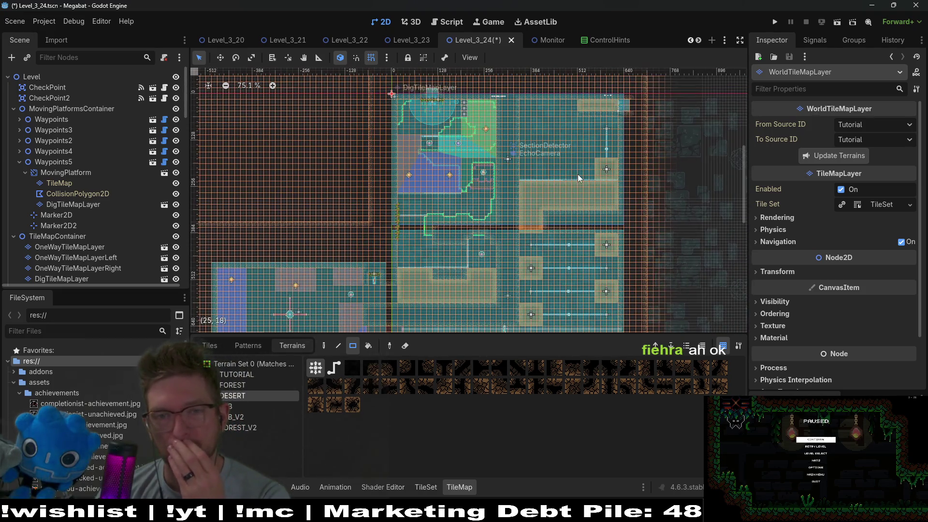
scroll(528, 147, up, 5)
scroll(628, 164, up, 2)
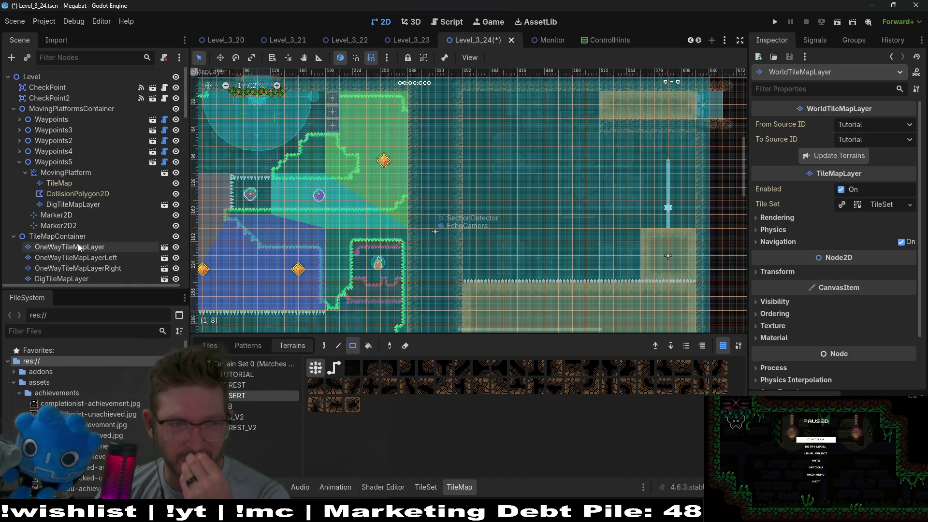
scroll(76, 247, down, 3)
scroll(75, 247, down, 2)
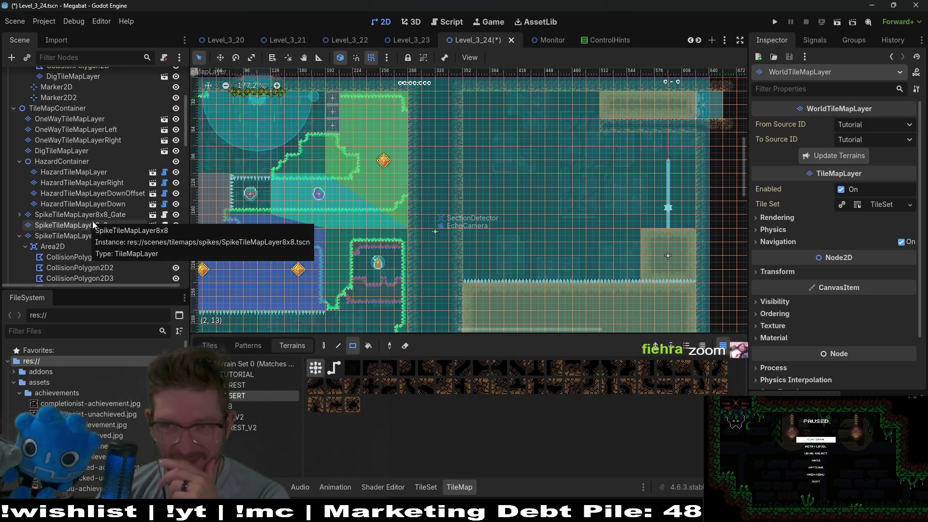
click(103, 232)
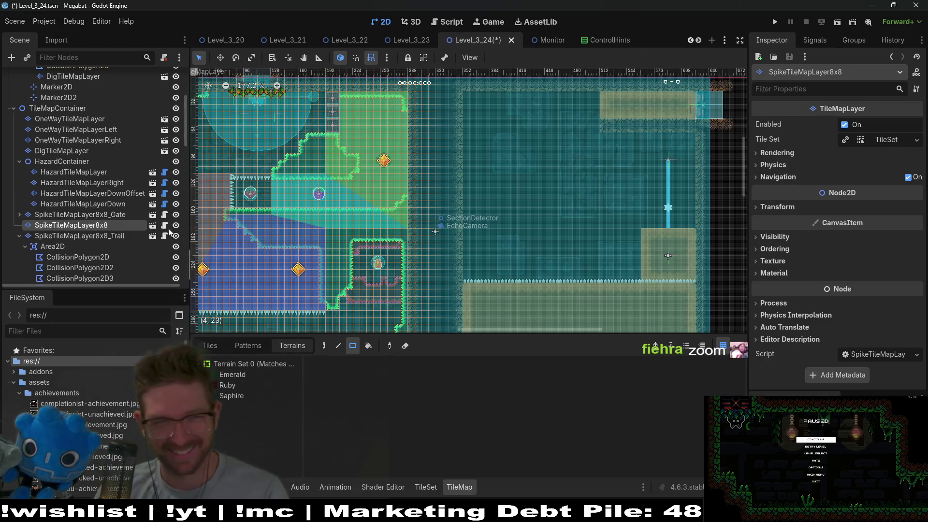
Step: On DigTileMapLayer, paint a Sand column, widen it about four tiles, and add a Sand strip along the top rows
scroll(91, 172, up, 3)
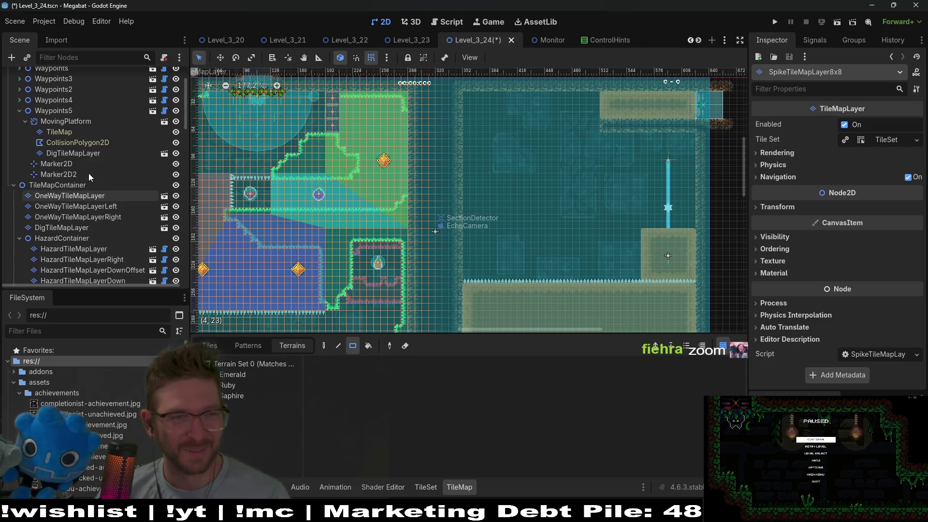
click(78, 230)
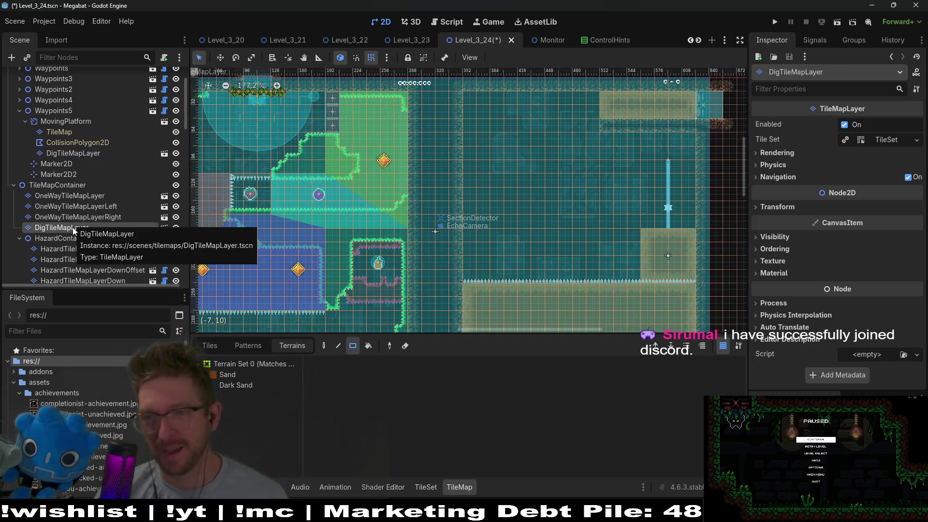
click(243, 375)
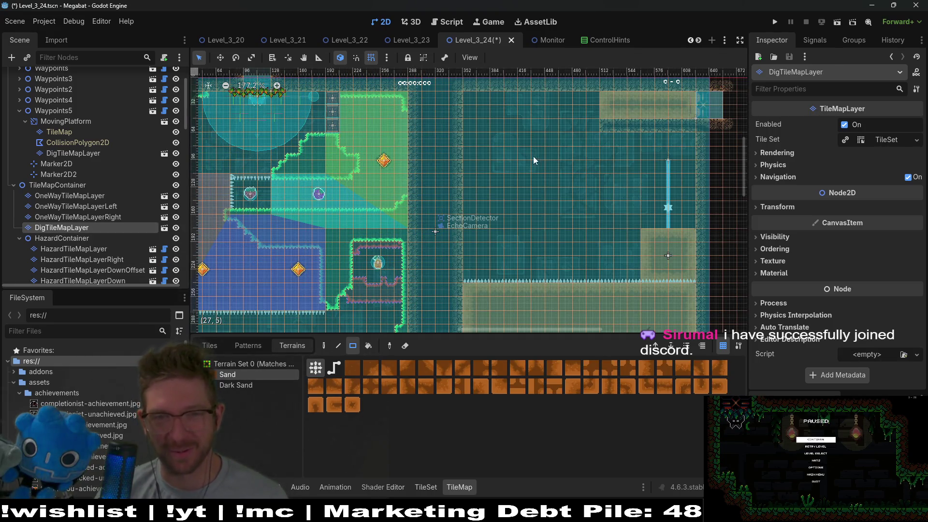
drag(468, 104, 492, 173)
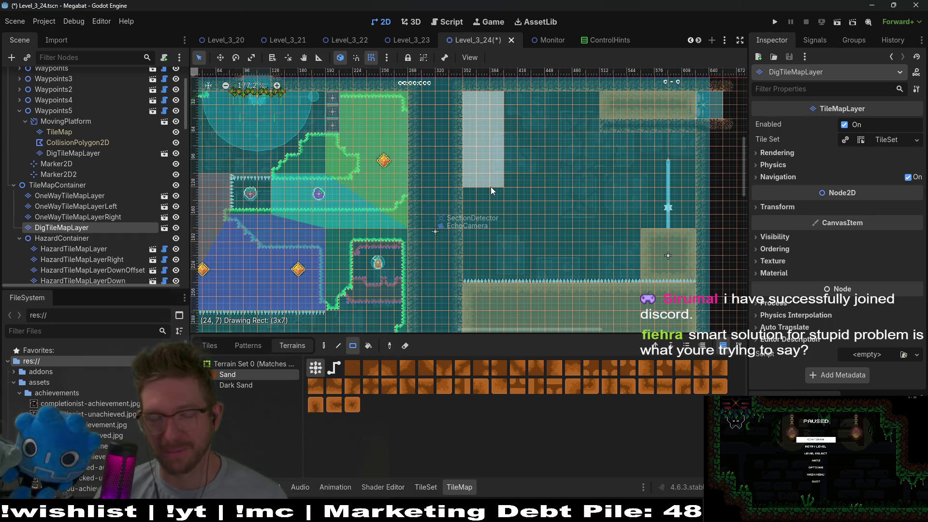
drag(491, 187, 491, 186)
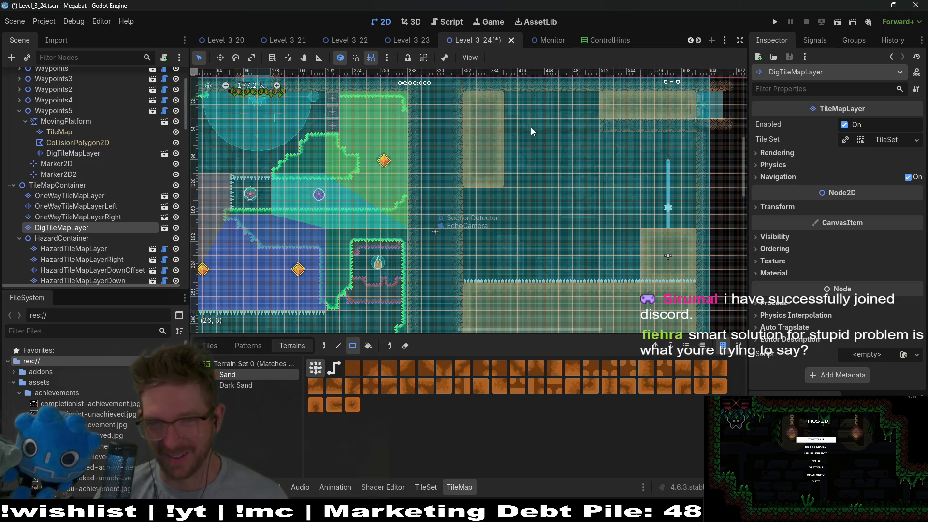
drag(513, 108, 604, 111)
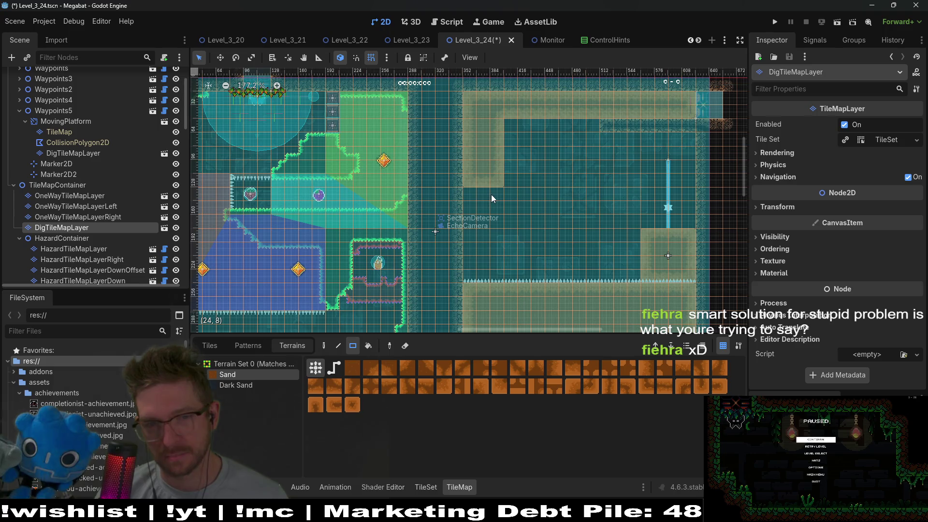
drag(508, 120, 529, 186)
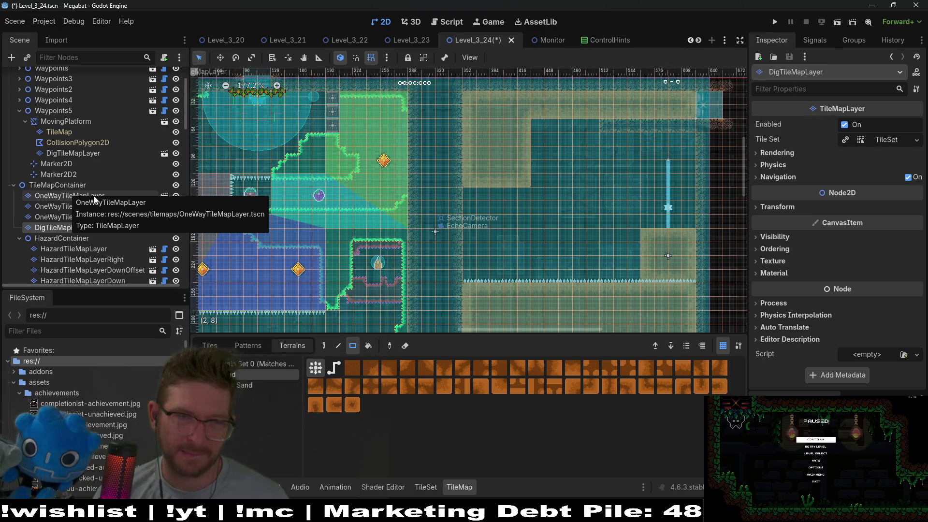
Step: Duplicate Fruit6 into a new fruit, Fruit7, in the upper room
scroll(89, 194, down, 10)
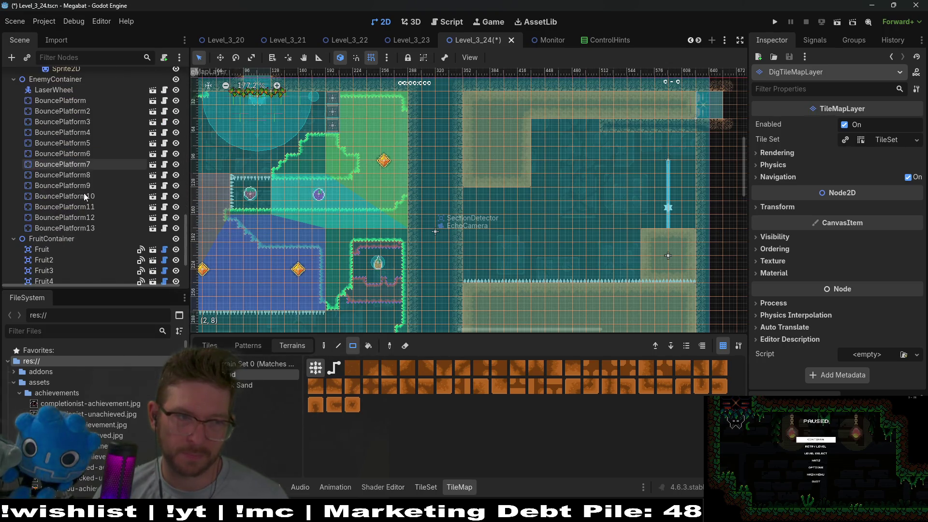
scroll(66, 245, down, 4)
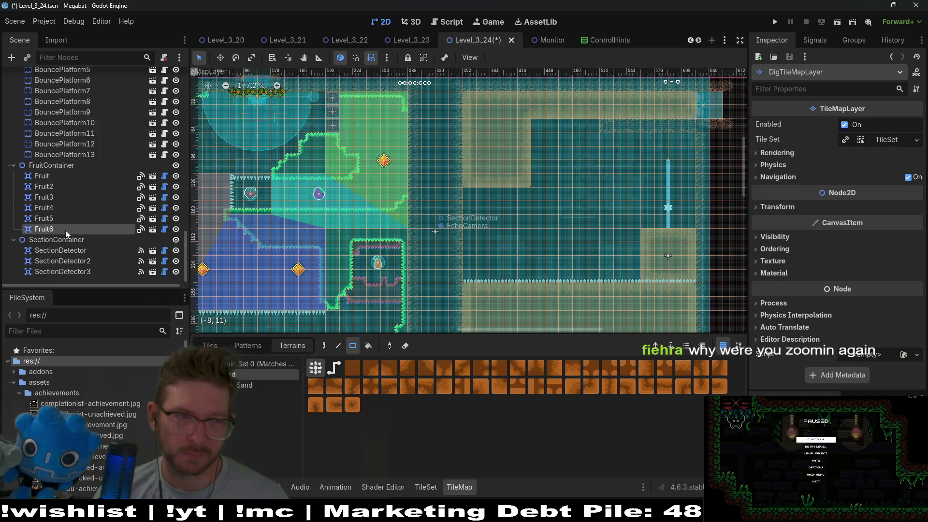
click(67, 231)
key(ctrl+d)
scroll(555, 143, down, 5)
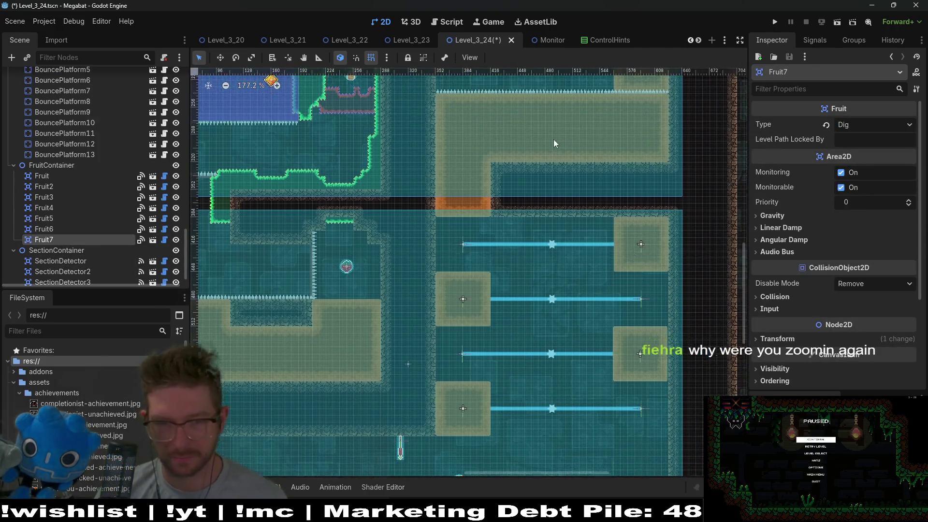
scroll(555, 144, down, 5)
scroll(446, 436, up, 5)
scroll(446, 435, right, 2)
drag(546, 200, 512, 354)
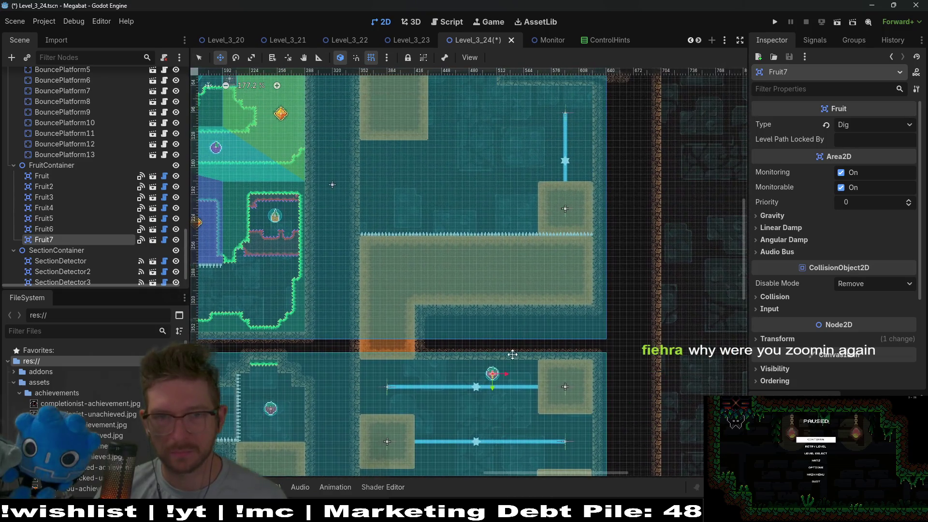
scroll(572, 96, up, 10)
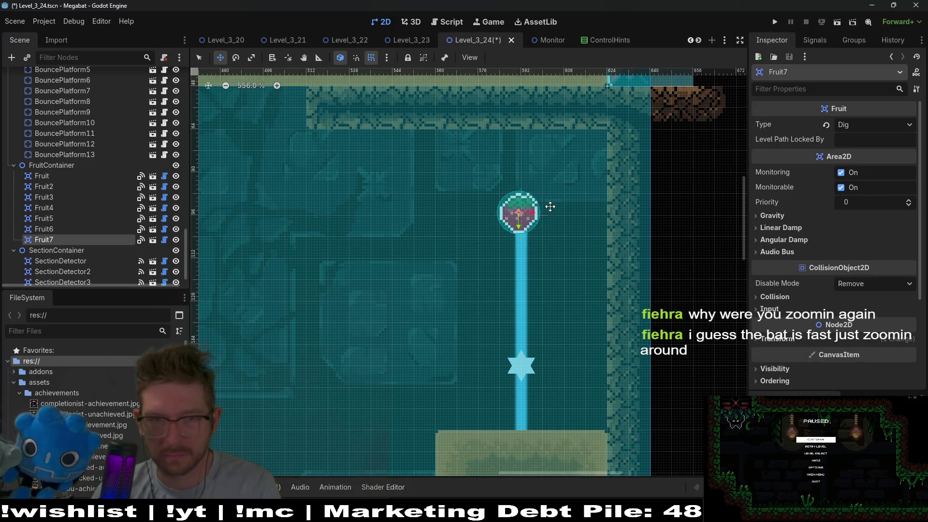
Step: Change Fruit7's Type from Dig to Dash
click(870, 124)
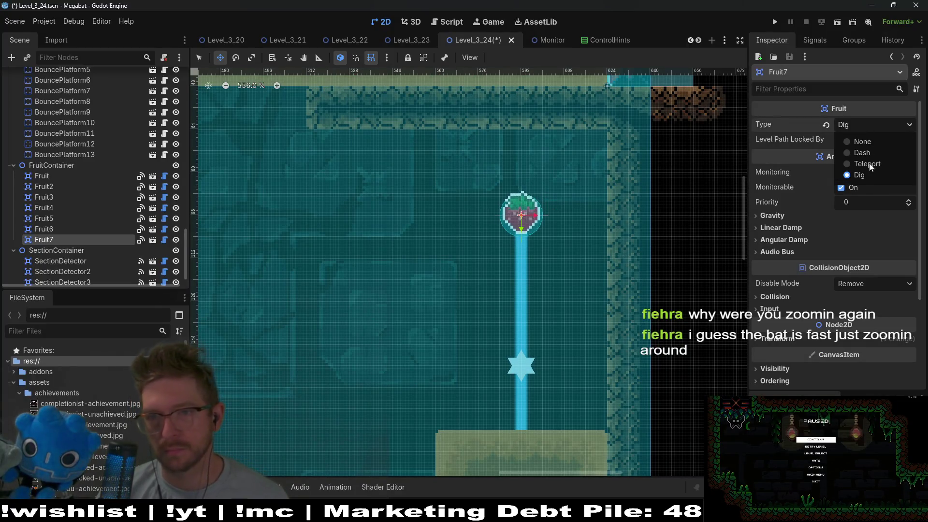
click(870, 154)
scroll(505, 240, down, 7)
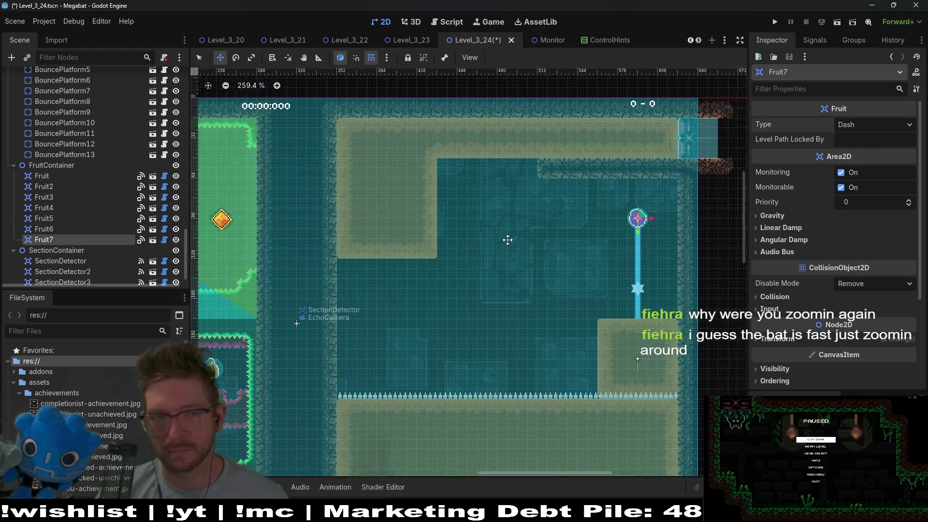
scroll(87, 177, up, 3)
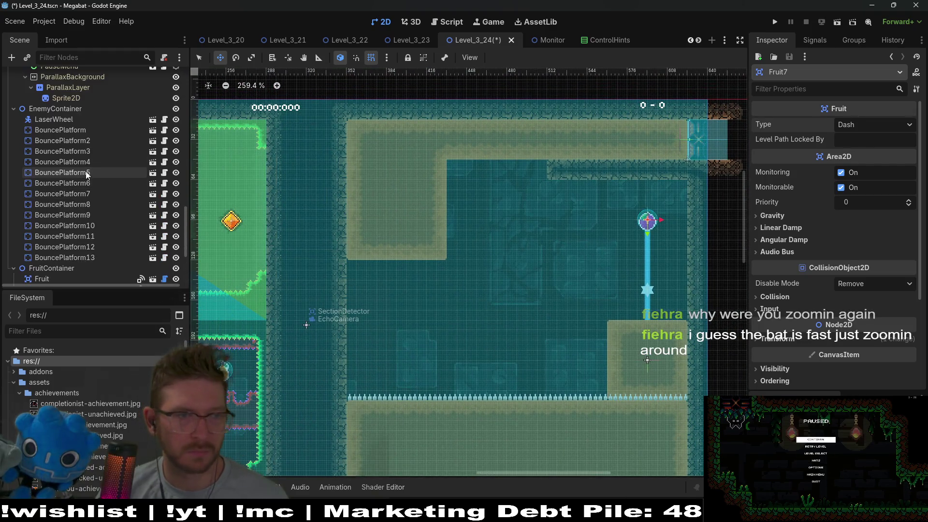
scroll(87, 177, down, 4)
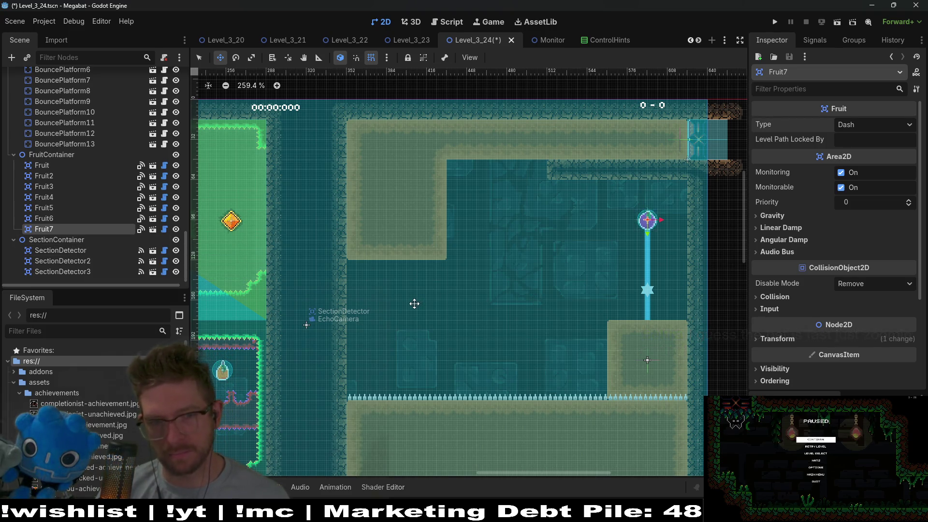
scroll(72, 227, up, 8)
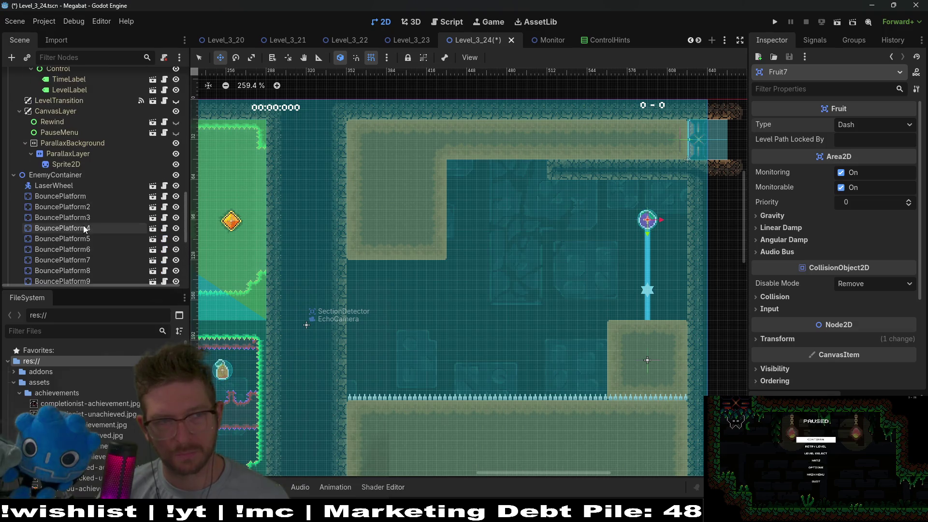
scroll(80, 171, up, 10)
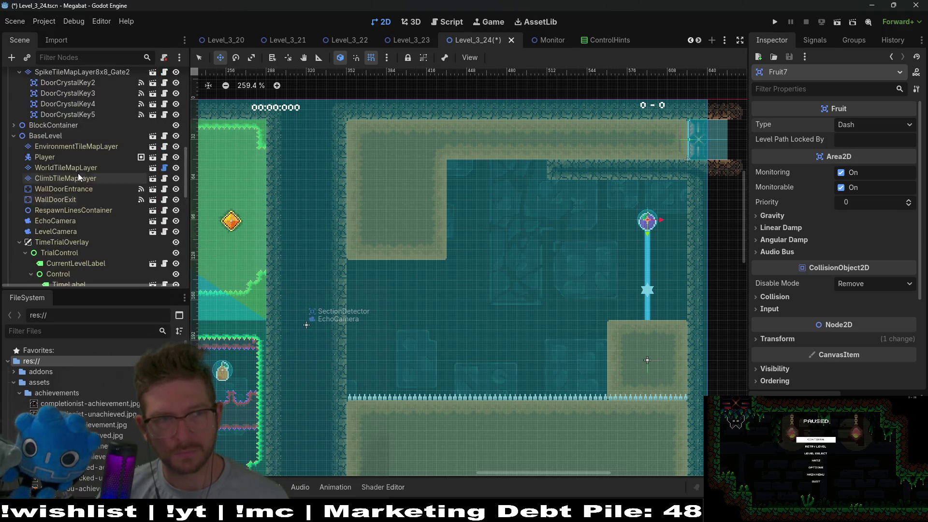
scroll(90, 173, down, 5)
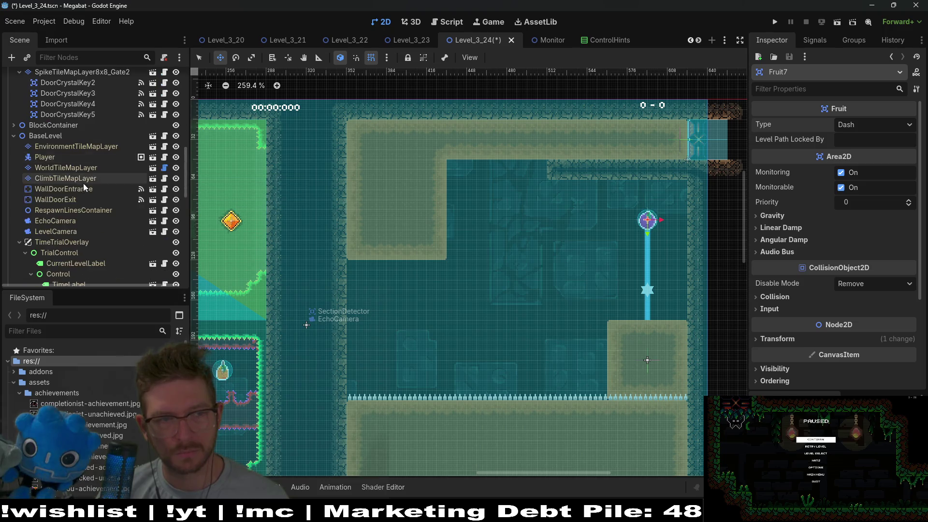
Step: Paint a 5x1 DESERT strip on WorldTileMapLayer
click(78, 199)
click(82, 179)
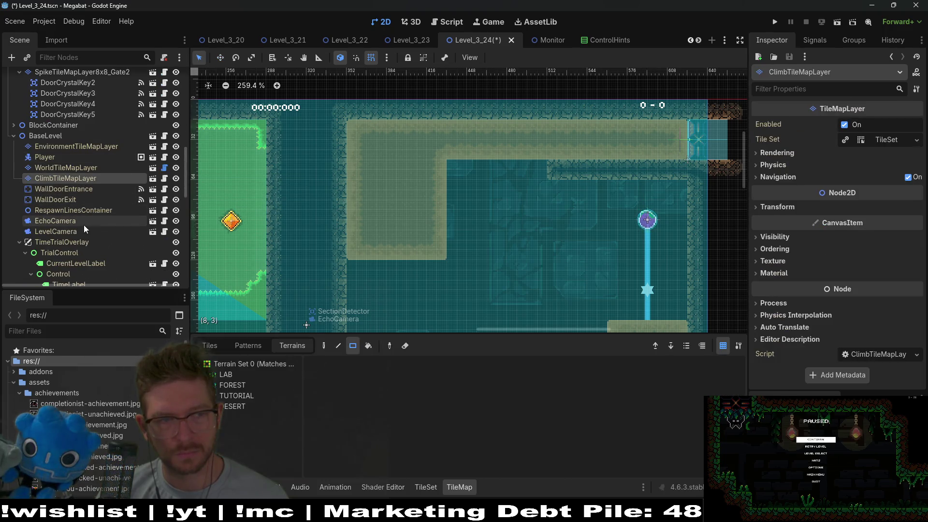
click(80, 221)
click(80, 232)
click(80, 221)
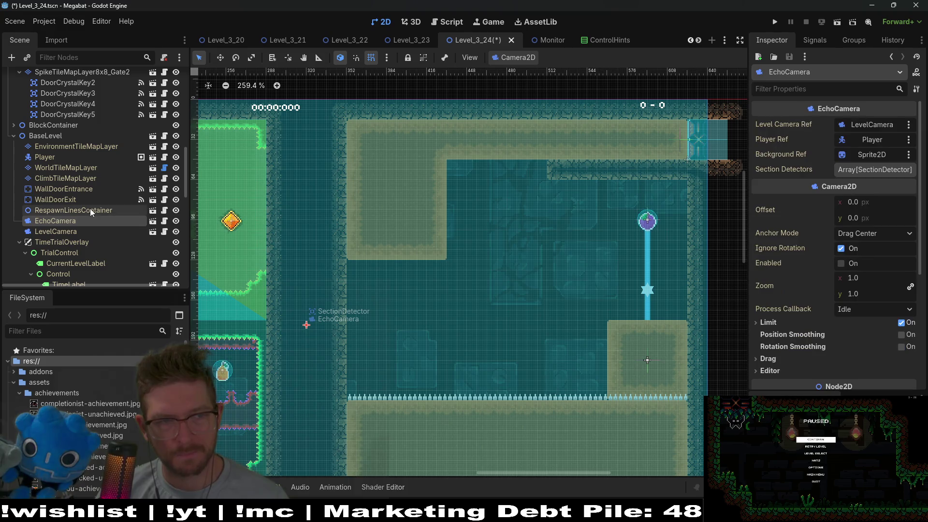
click(80, 210)
click(82, 189)
click(87, 179)
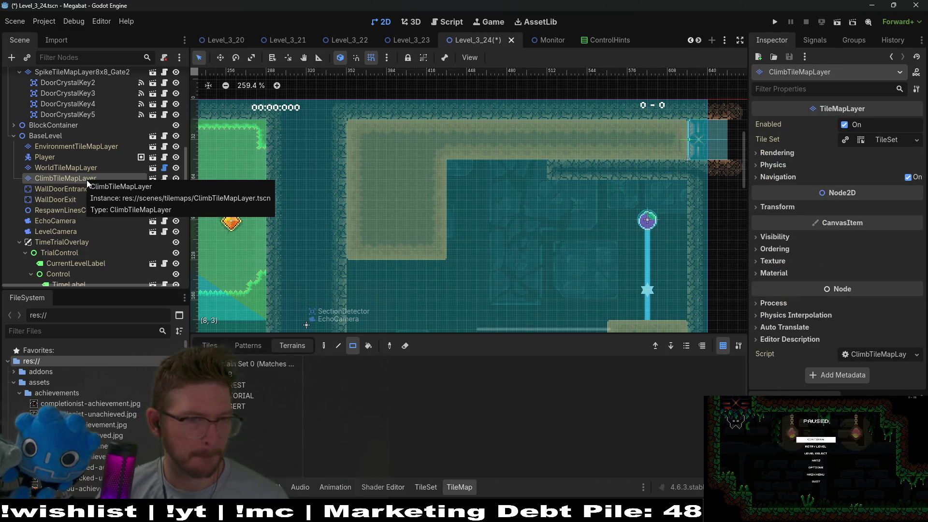
click(73, 168)
click(242, 385)
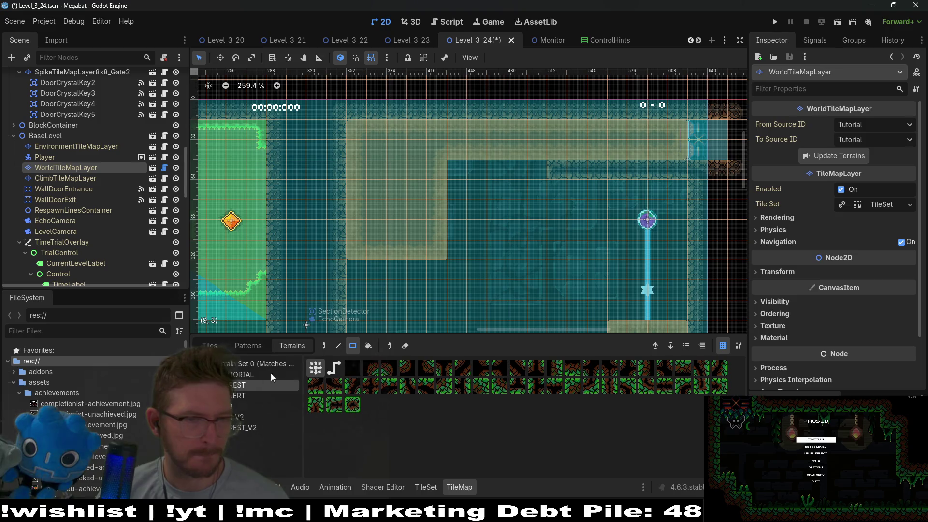
click(242, 395)
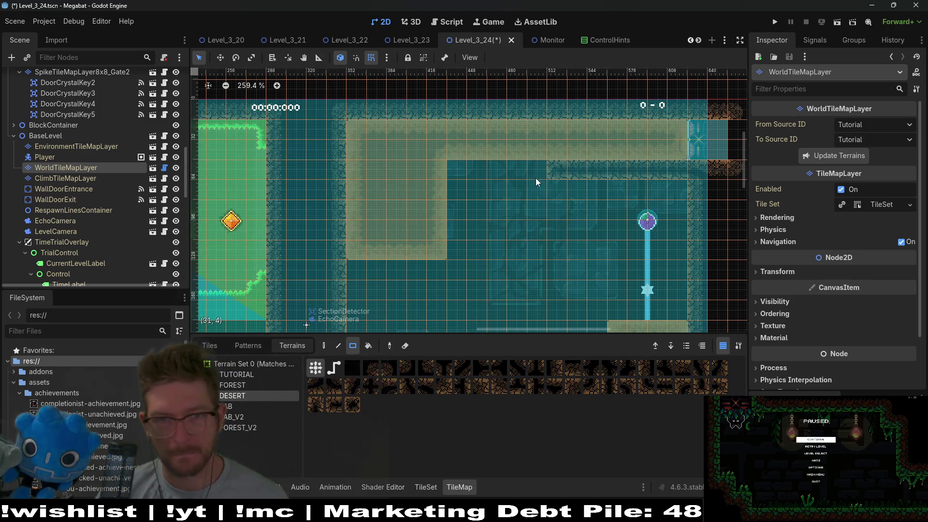
drag(465, 175, 464, 175)
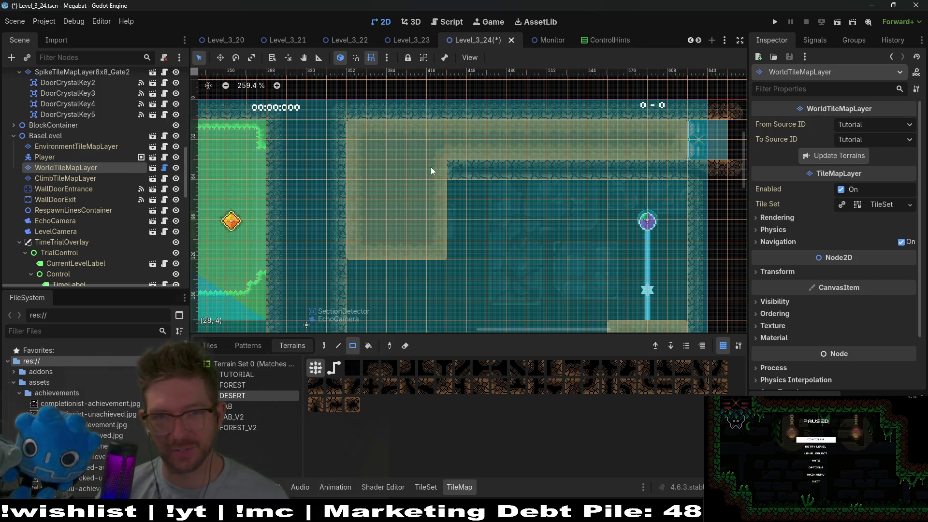
Step: Paint a Sand rectangle on DigTileMapLayer below the sand block, then run the current scene
scroll(495, 208, down, 1)
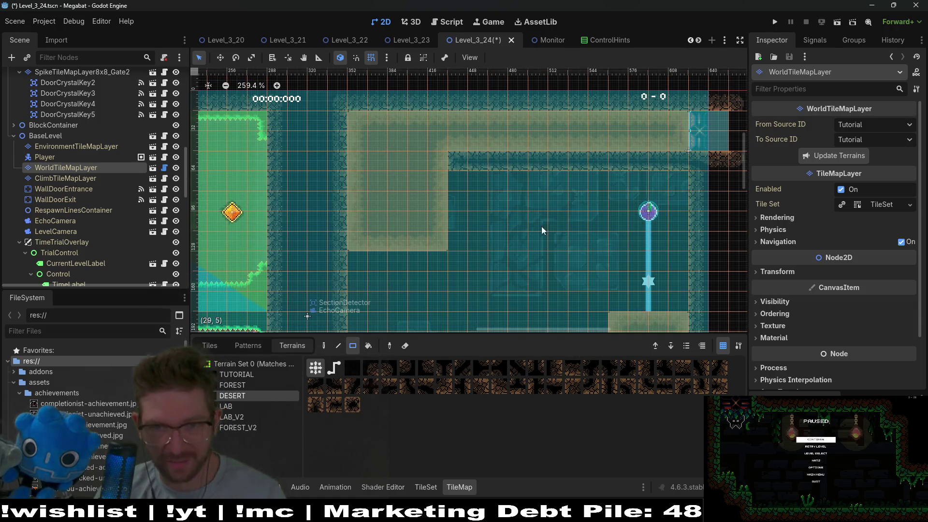
scroll(580, 205, down, 3)
scroll(580, 204, left, 1)
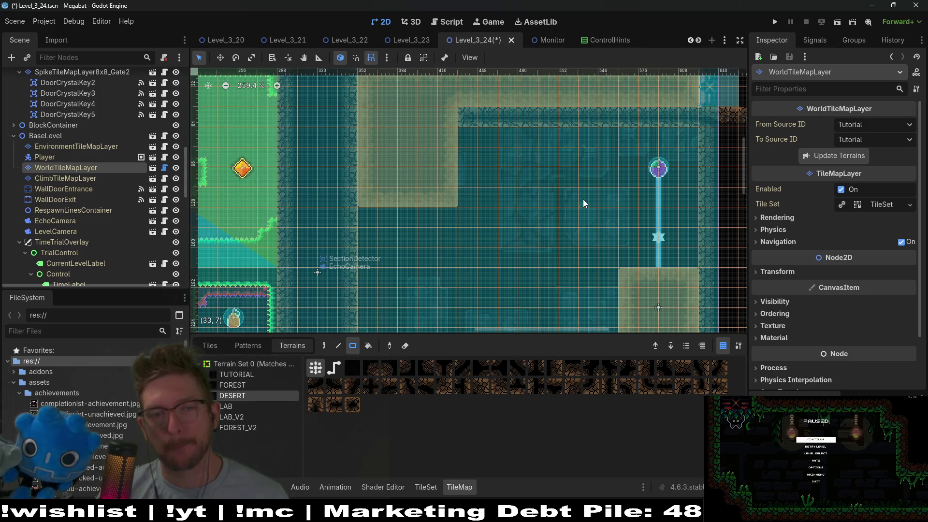
scroll(82, 155, up, 10)
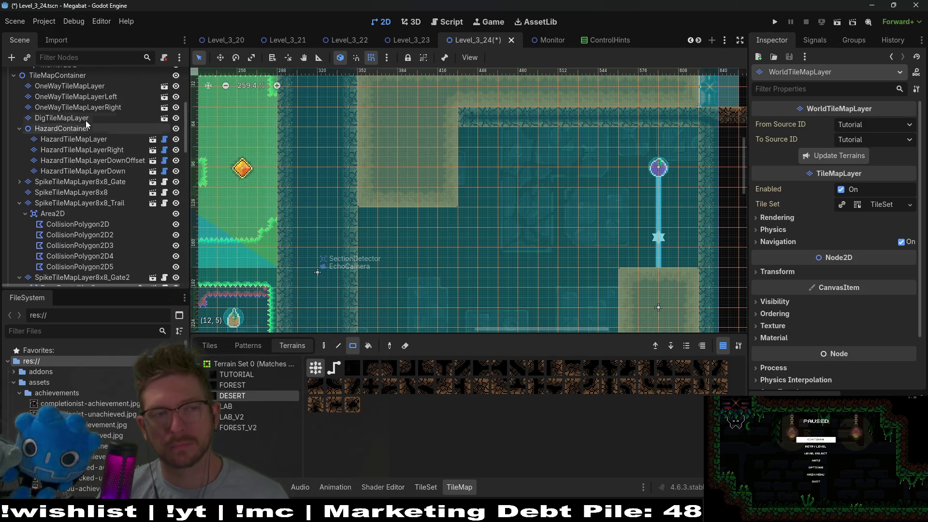
click(86, 119)
click(225, 373)
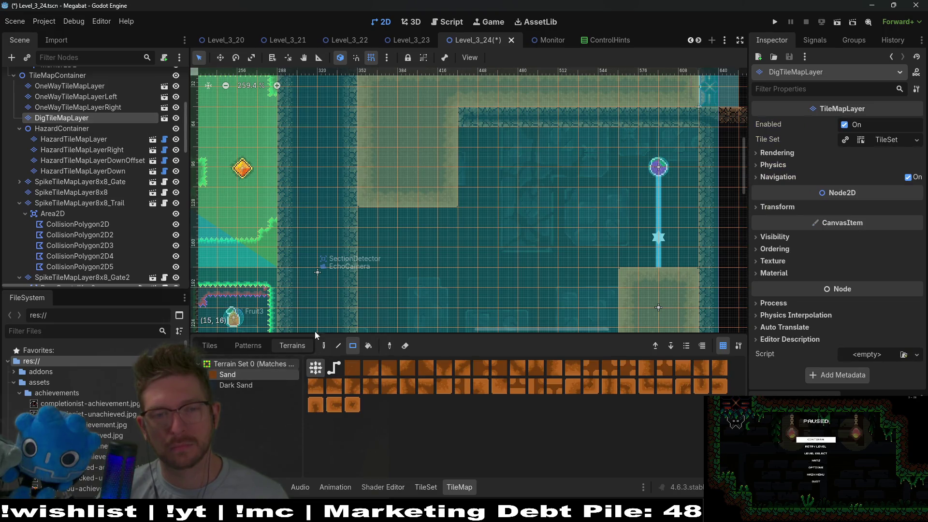
drag(370, 227, 455, 244)
scroll(532, 252, down, 3)
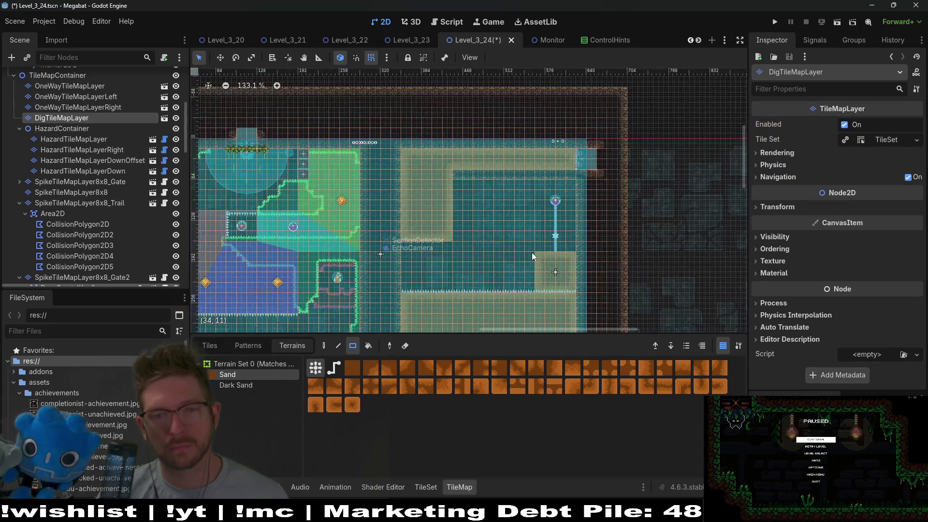
click(836, 22)
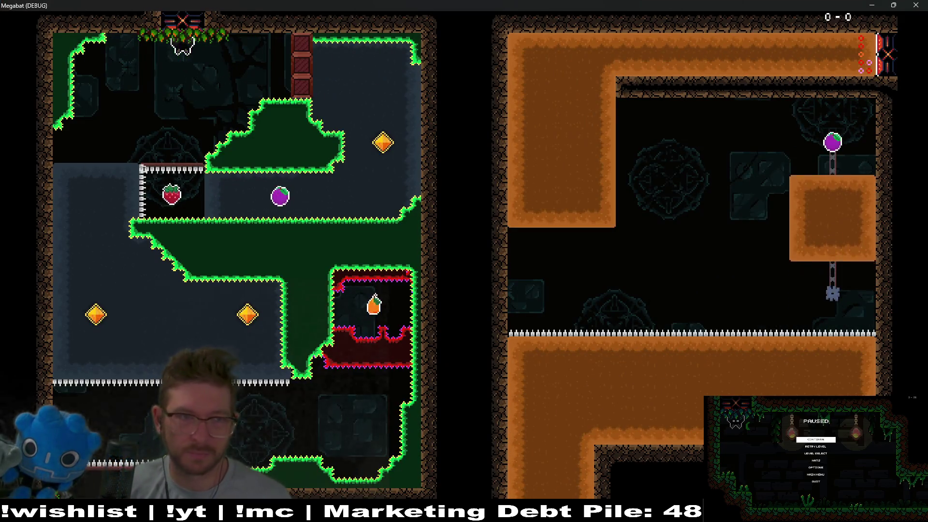
Step: Fly the bat around the reworked room, collecting the strawberry and reaching the gem
key(Down)
key(Right)
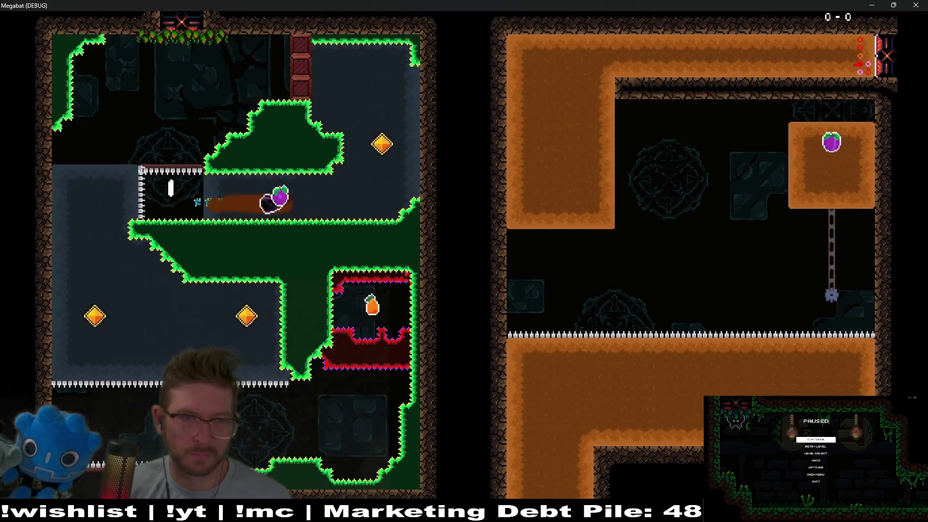
key(Up)
key(Left)
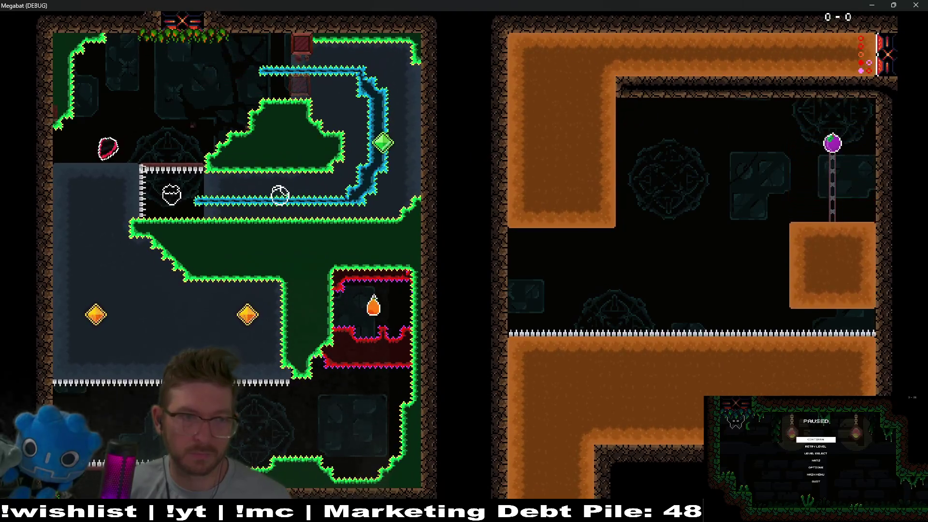
key(Down)
key(Right)
key(Down)
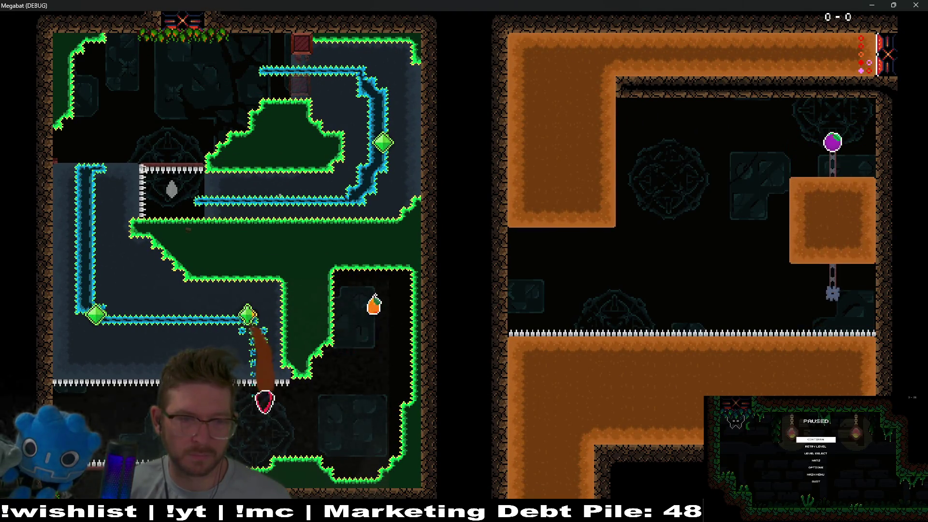
key(Down)
Step: Exit into the next room, grab the strawberry, and dig left through the orange sand block
key(Left)
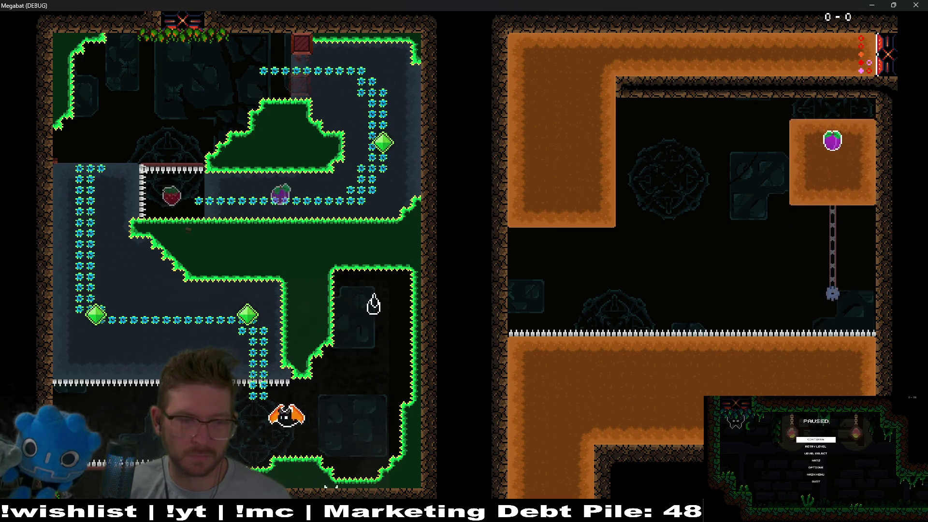
key(Right)
key(Down)
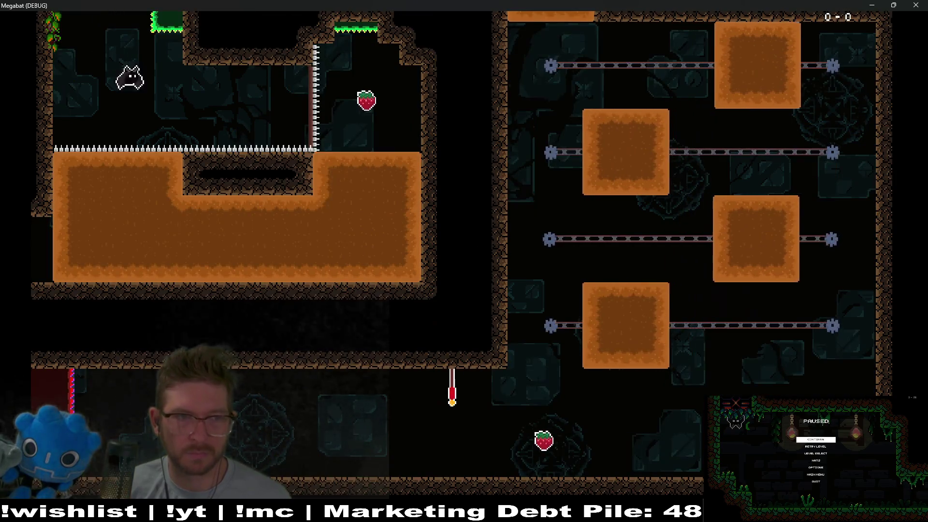
key(Right)
key(Down)
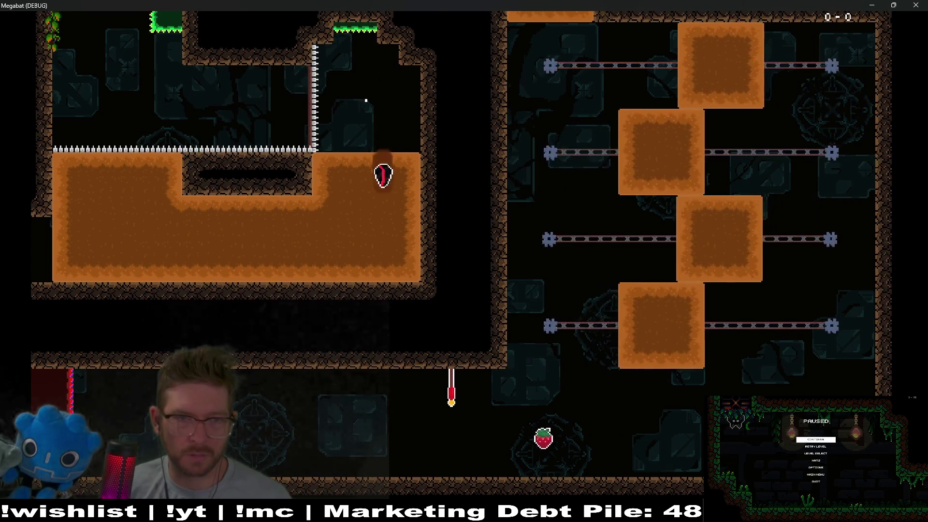
key(Left)
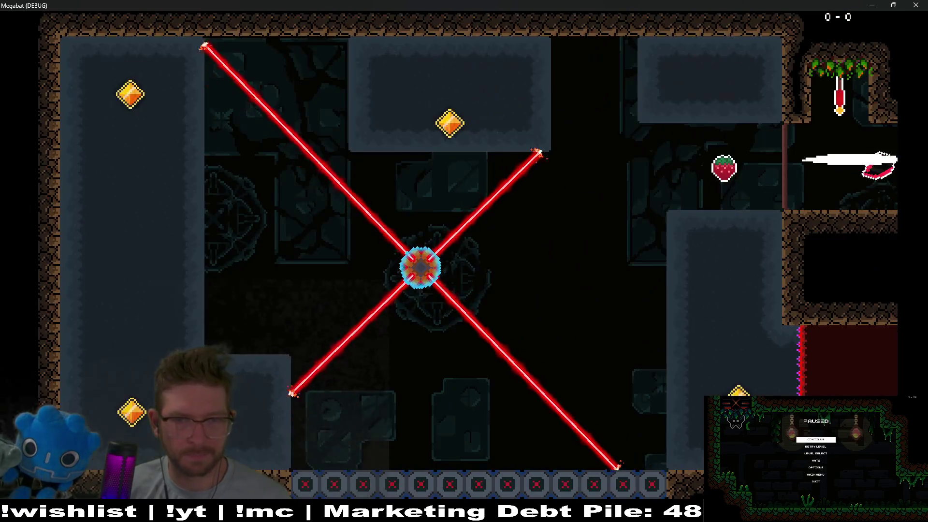
Step: Reach the checkpoint flag, grab the strawberry, and climb the left wall to the top of the laser room
key(Up)
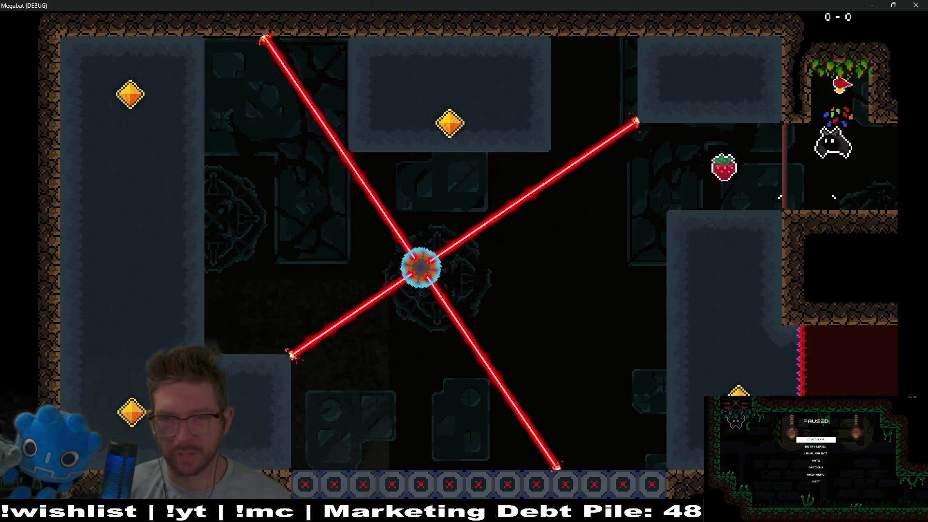
key(Left)
key(Down)
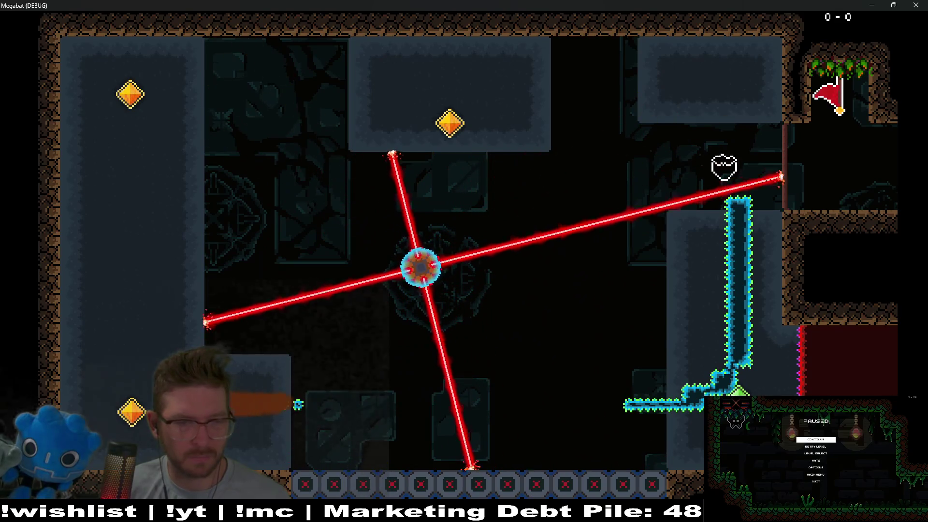
key(Up)
key(Right)
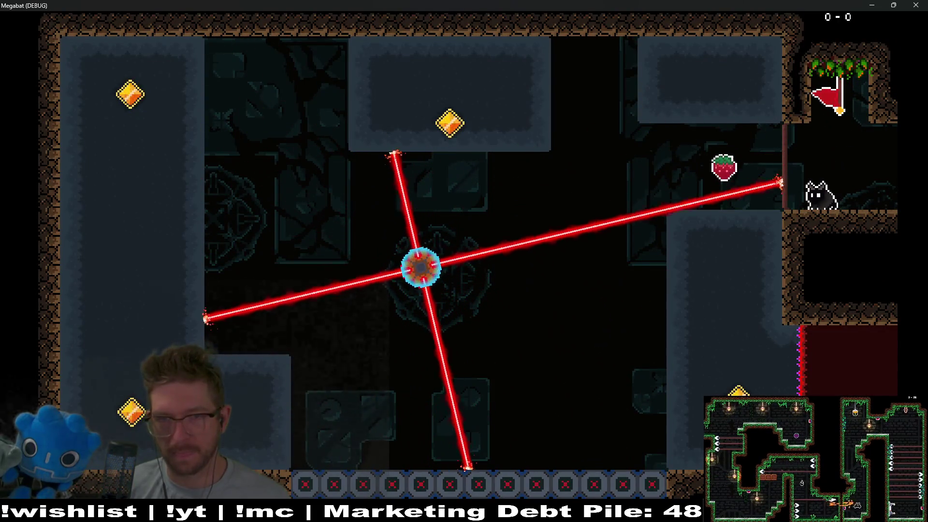
Step: Loop the bat down the wall, across the floor and back up around the rotating-laser room
key(Left)
key(Down)
key(Left)
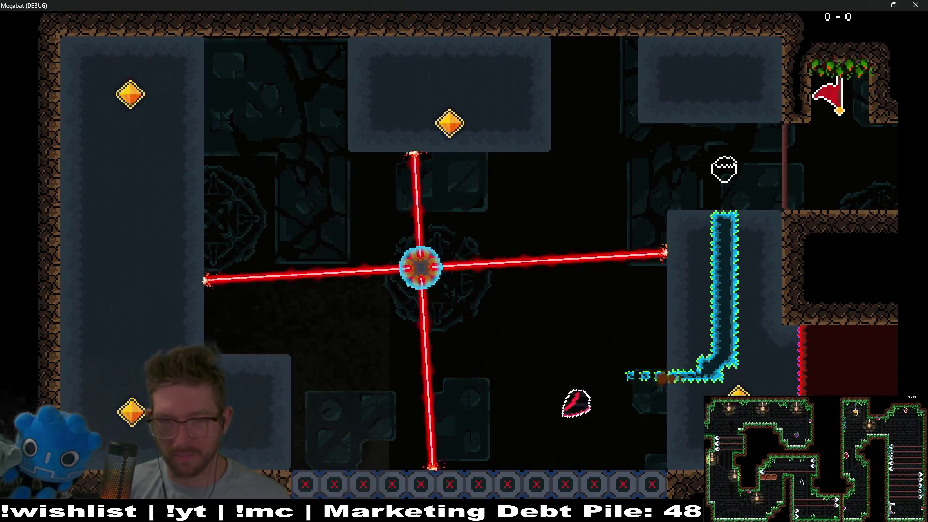
key(Left)
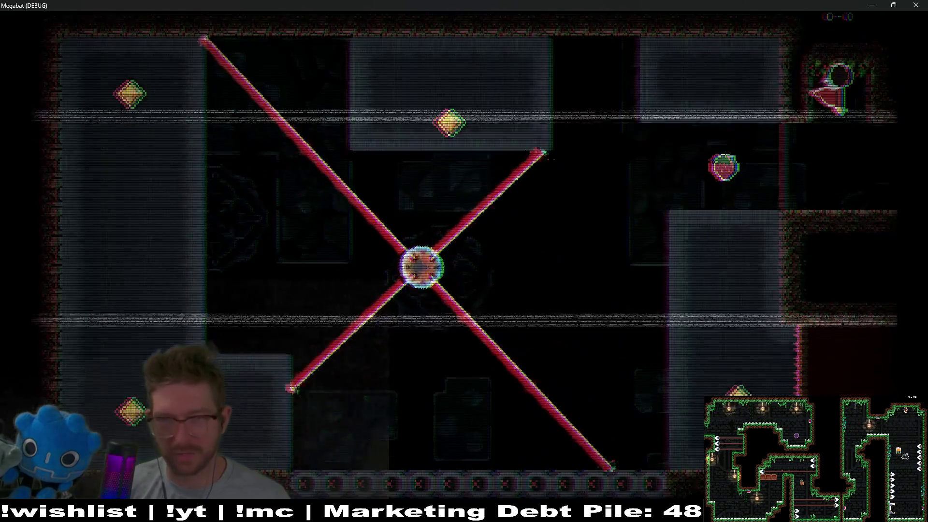
key(Down)
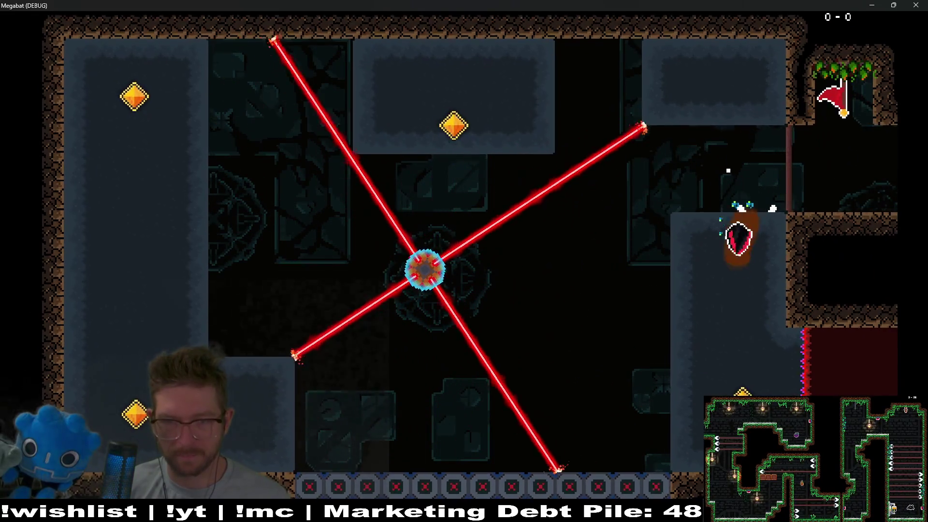
key(Left)
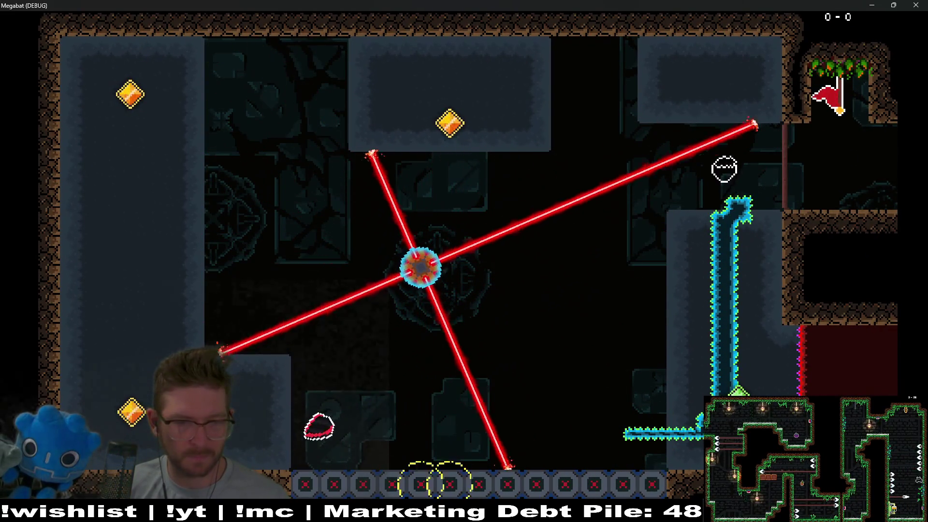
key(Up)
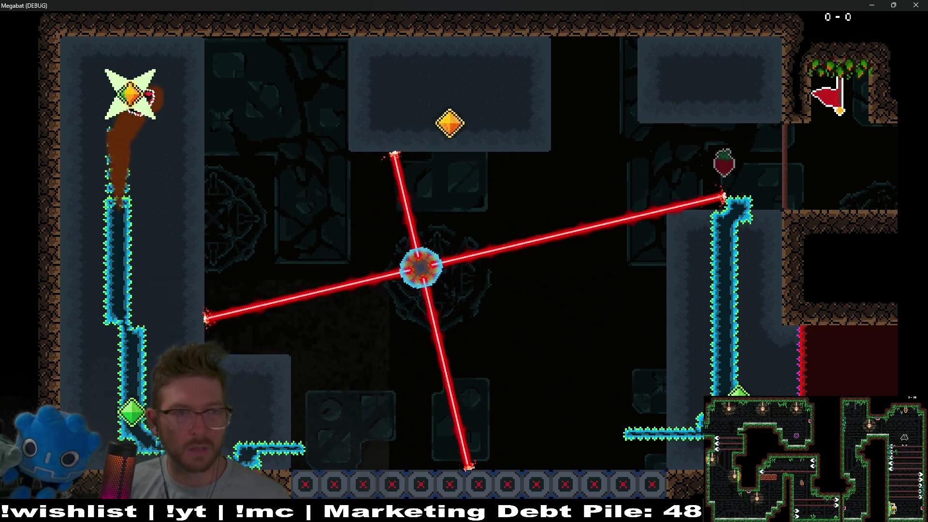
key(Right)
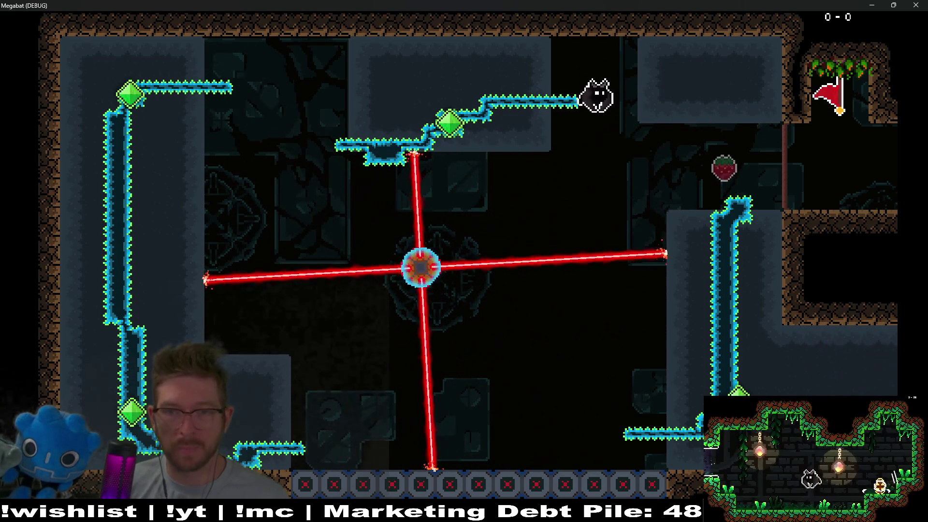
Step: Steer around to eat the strawberry, then dive down the shaft toward the sliding-block room
key(Down)
key(Up)
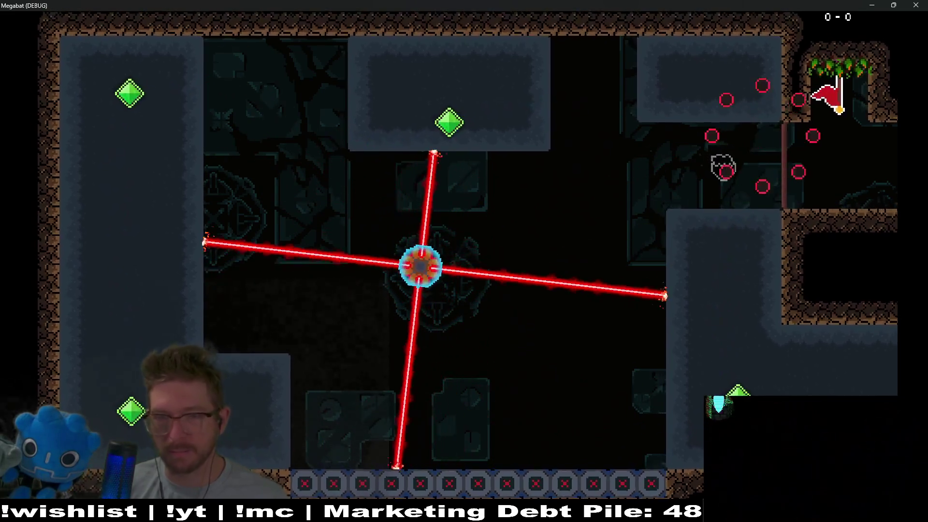
key(Left)
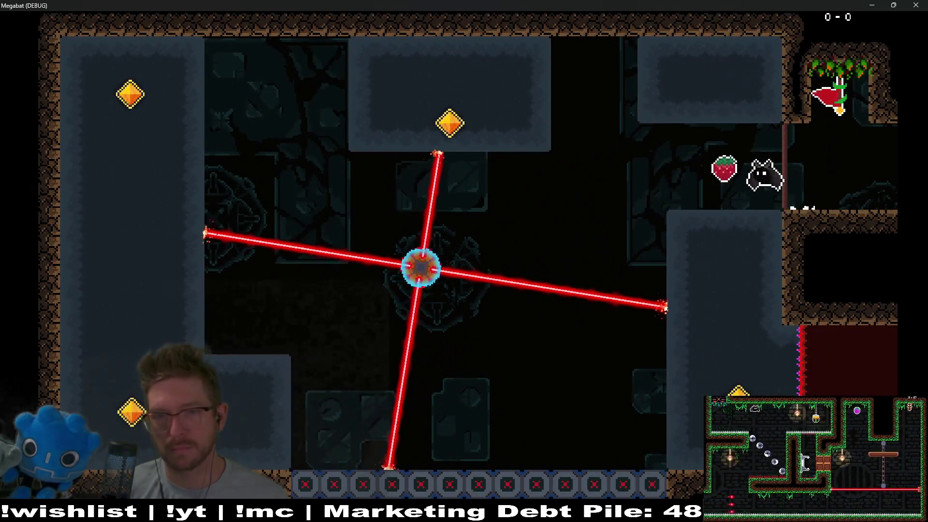
key(Down)
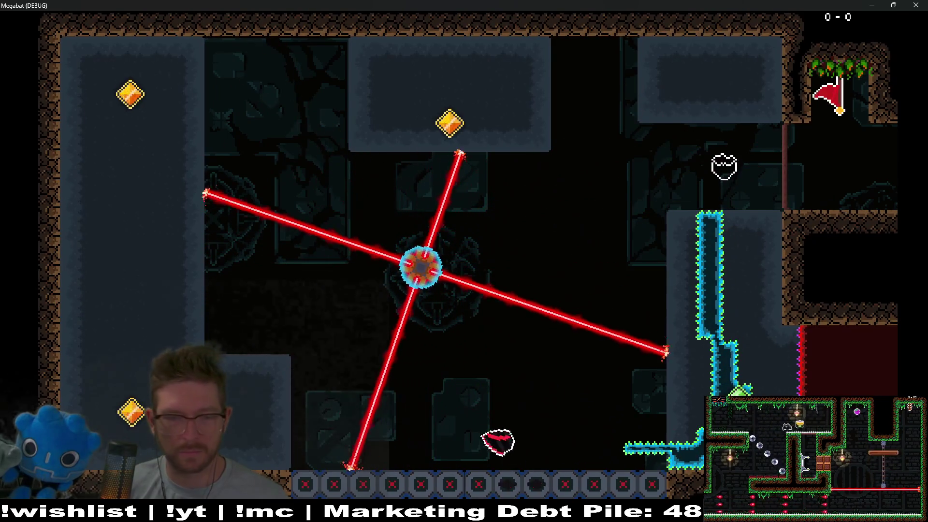
key(Up)
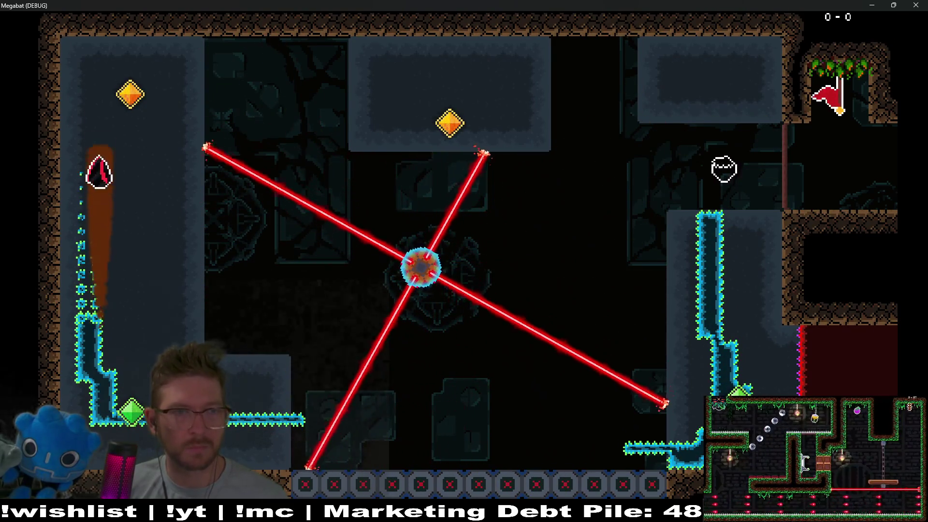
key(Right)
key(Up)
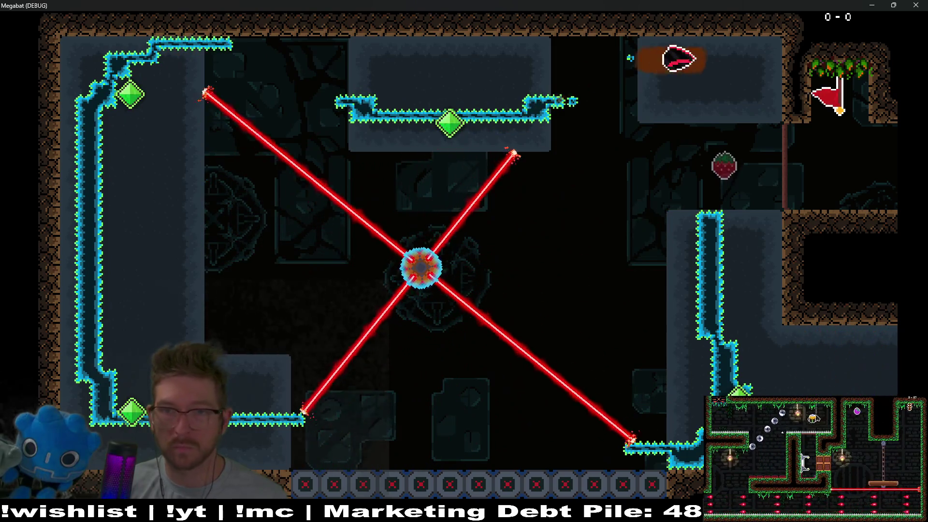
key(Left)
key(Down)
key(Right)
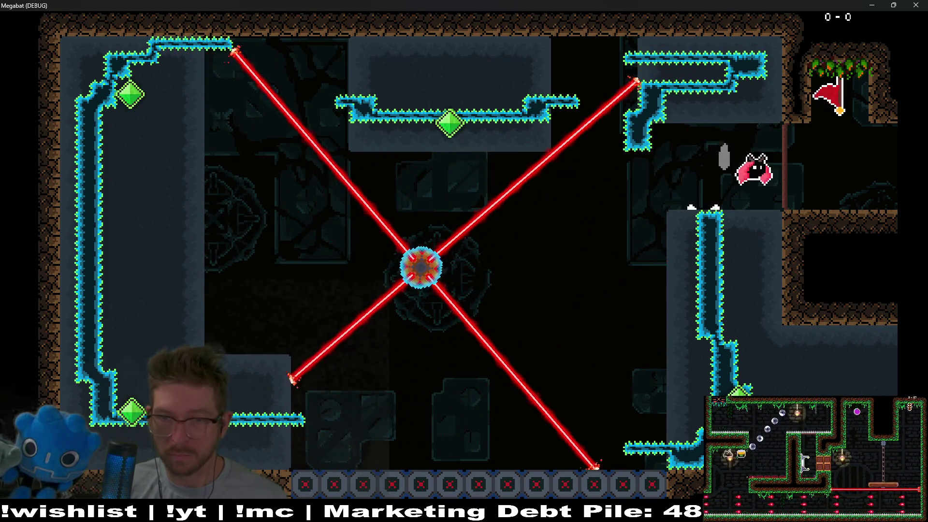
key(Down)
key(Right)
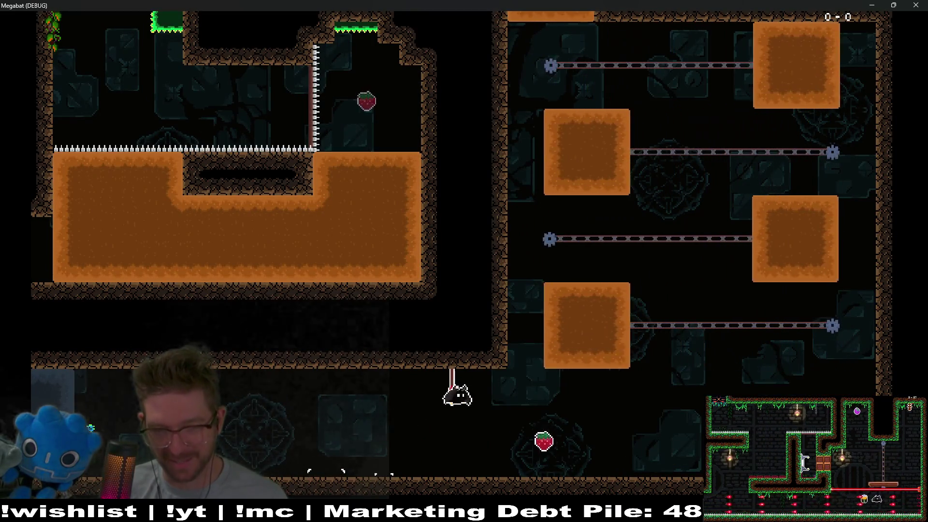
Step: Hop the bat up the sliding orange blocks and out the top into the chained dig-block room
key(Right)
key(Up)
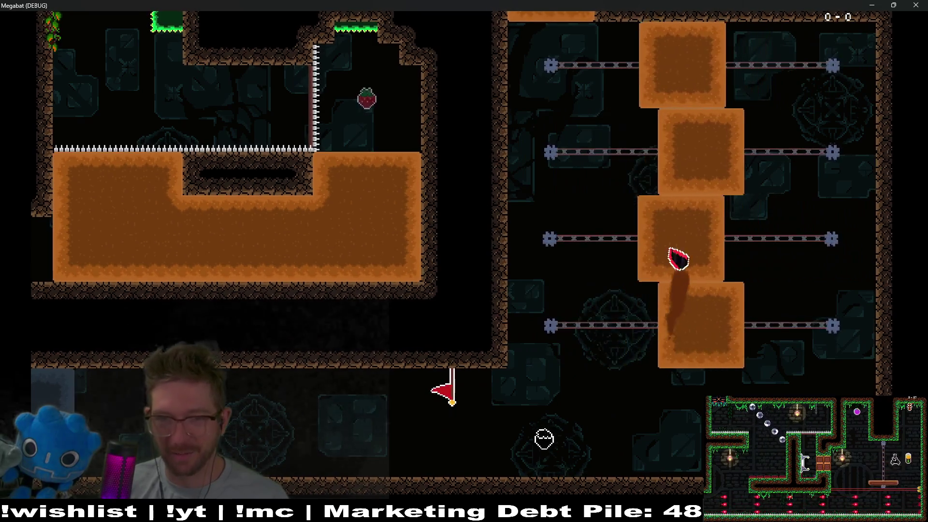
key(Down)
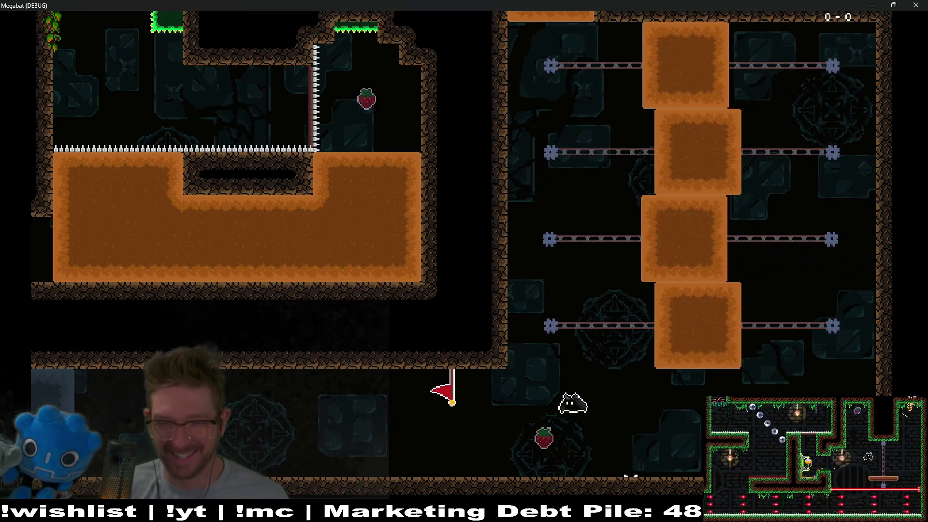
key(Up)
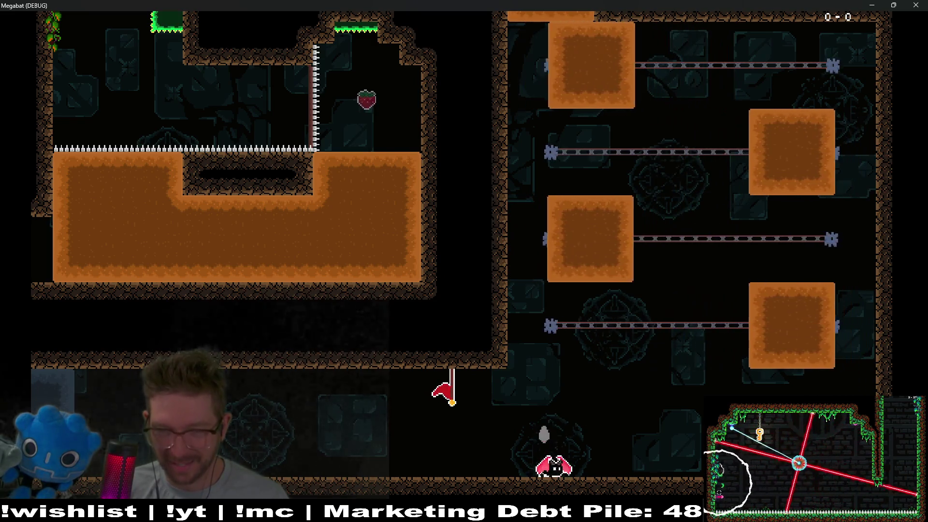
key(Up)
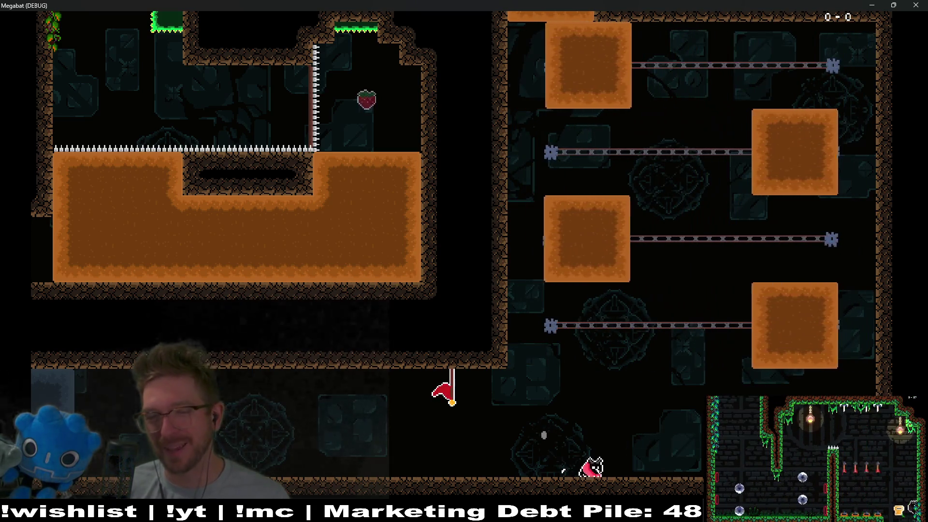
key(Up)
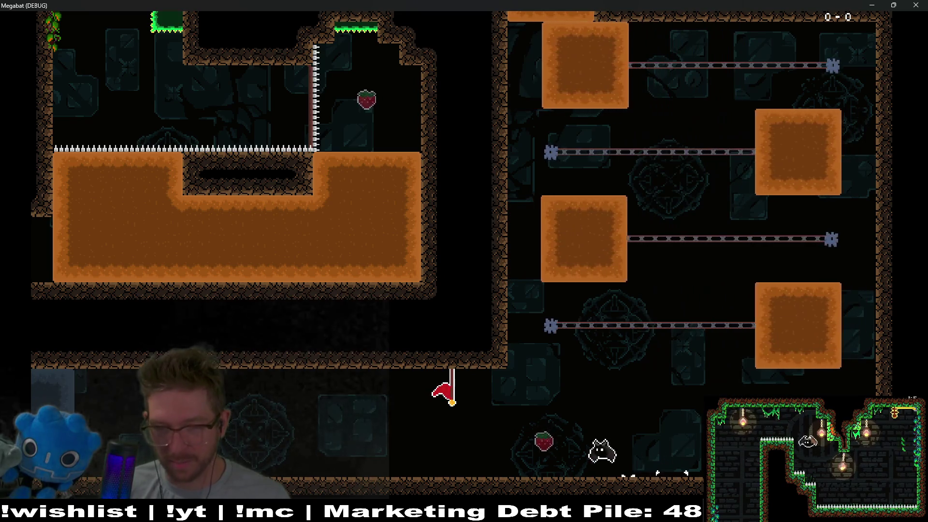
key(Up)
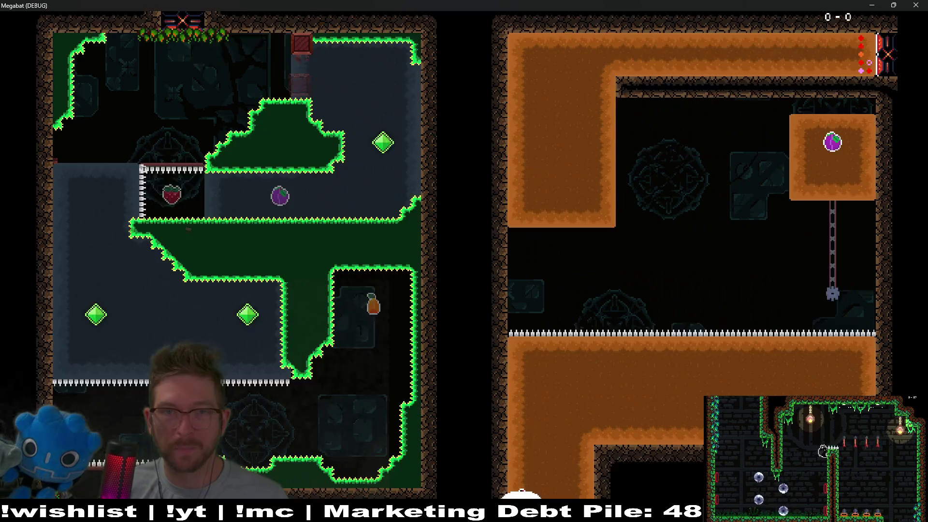
Step: After respawning, fly over the top-right block up into the next room
key(Right)
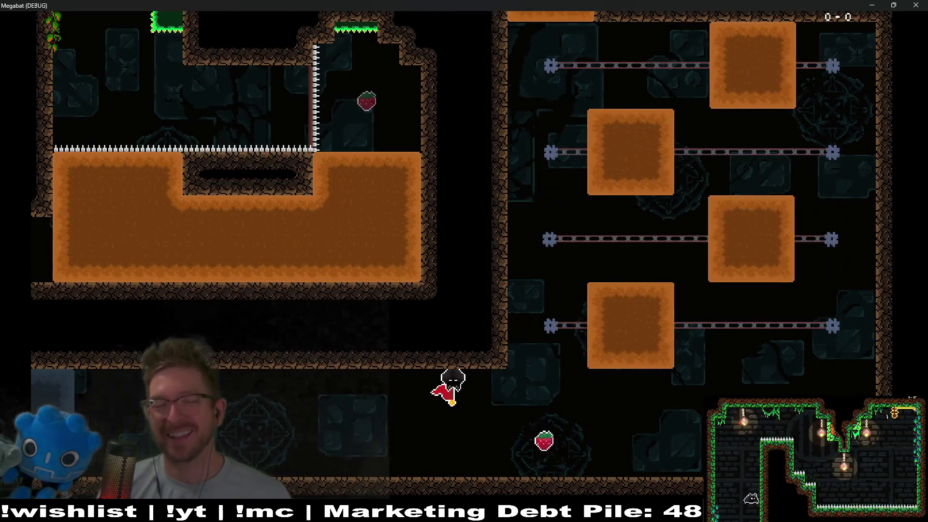
key(Right)
key(Right)
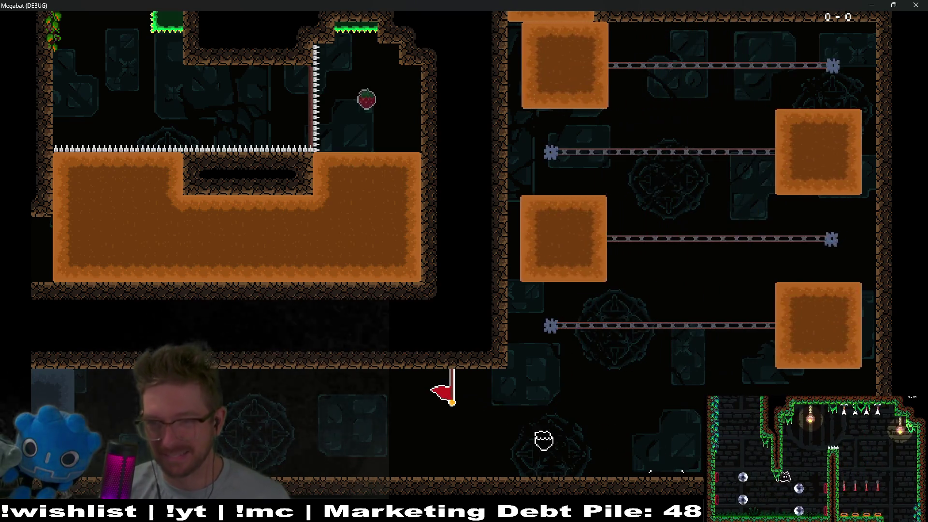
key(Up)
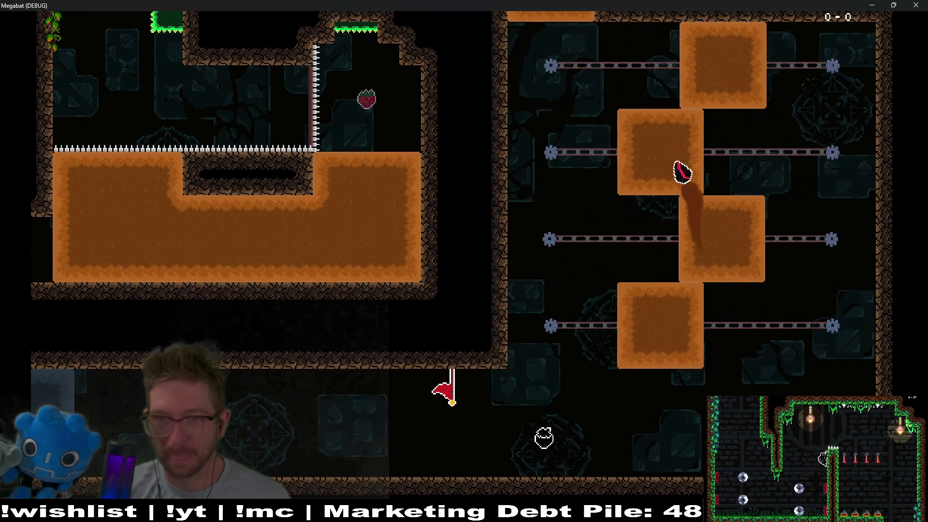
key(Right)
key(Right)
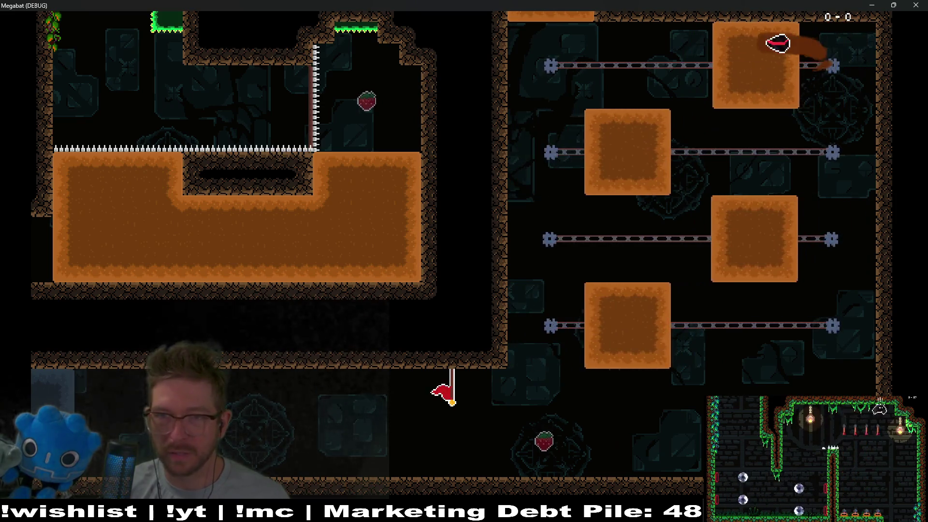
key(Left)
key(Up)
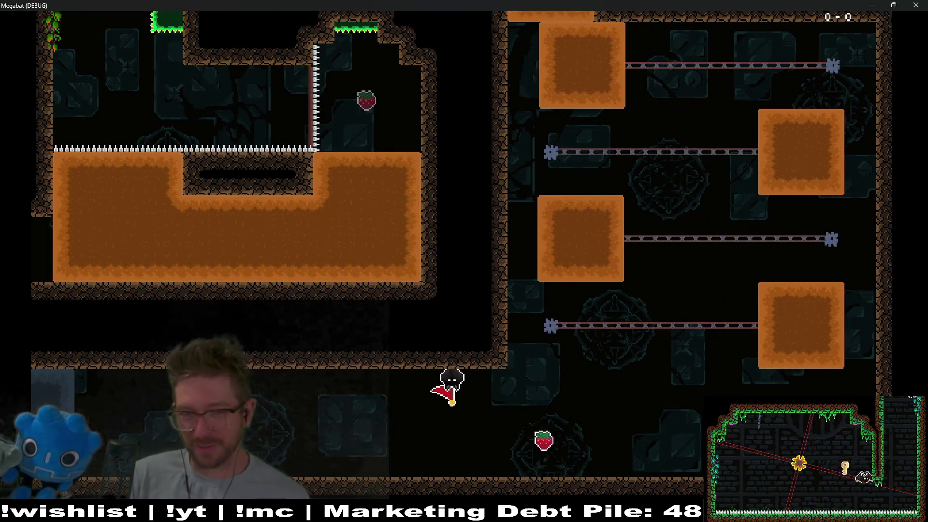
Step: Collect the strawberry and climb the rail blocks again to the top-row block
key(Right)
key(space)
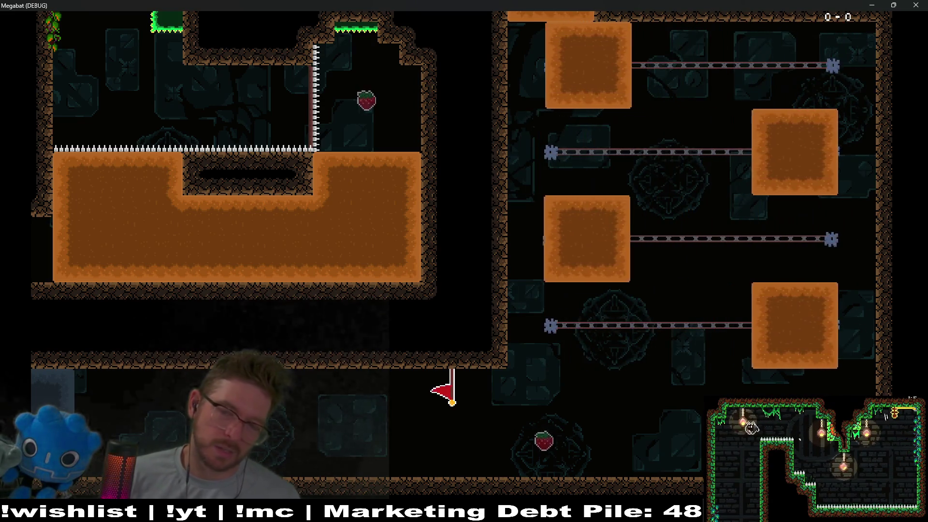
key(Left)
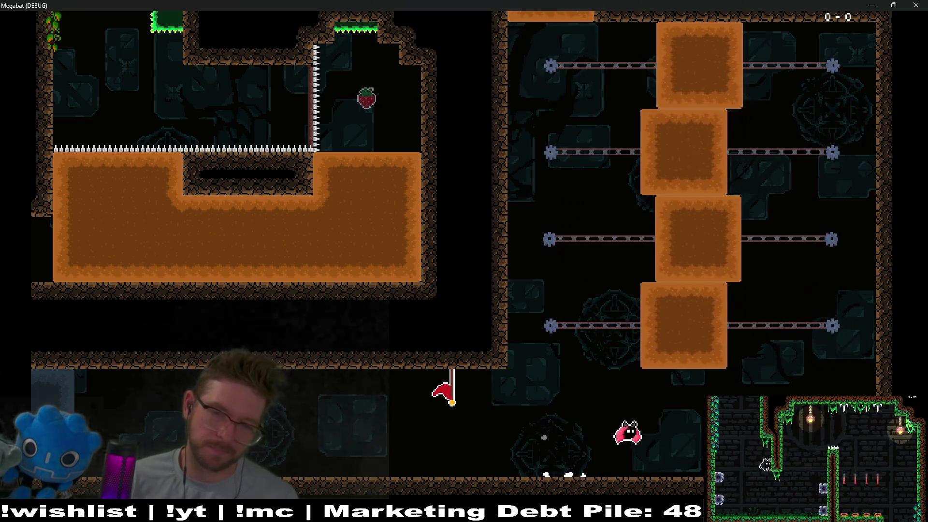
key(Up)
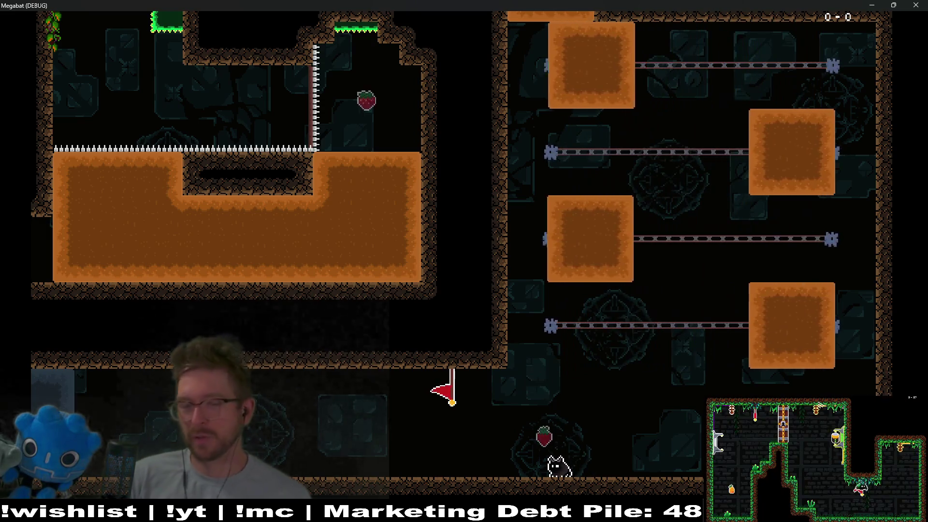
key(Up)
key(Up)
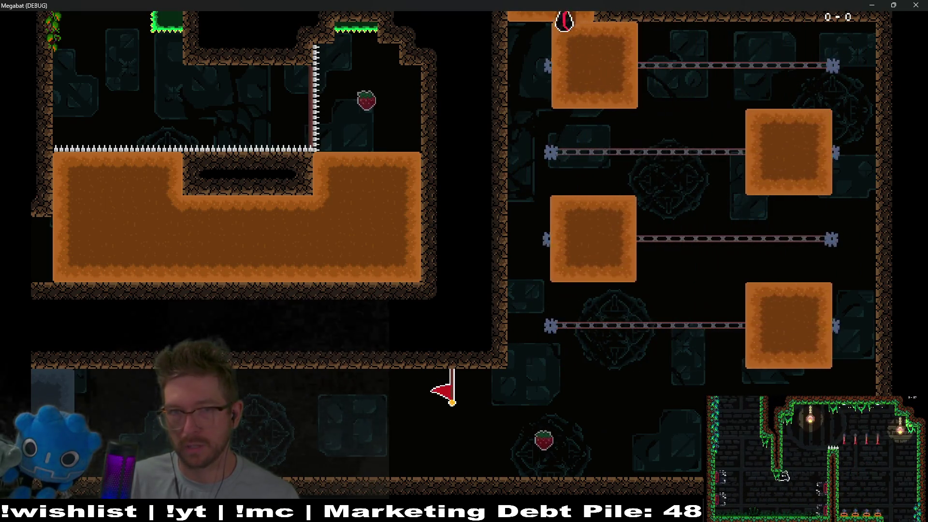
key(Right)
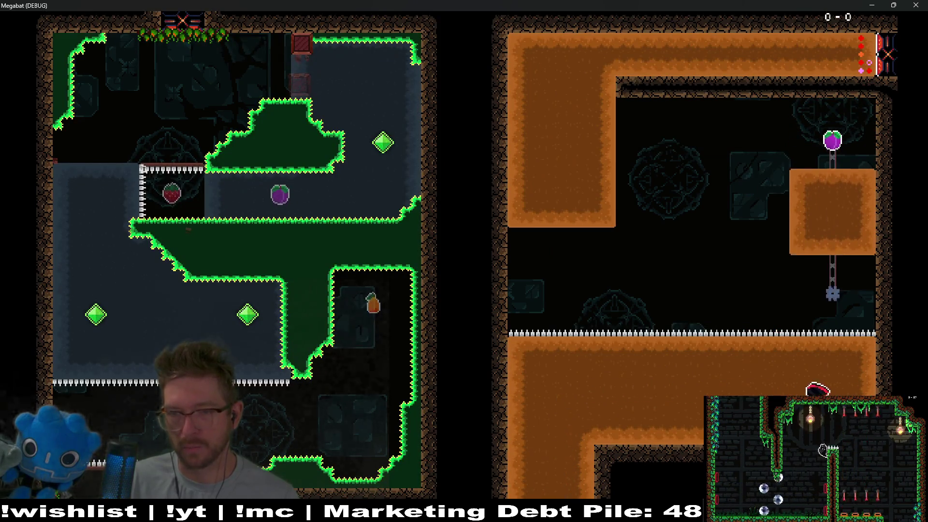
key(Up)
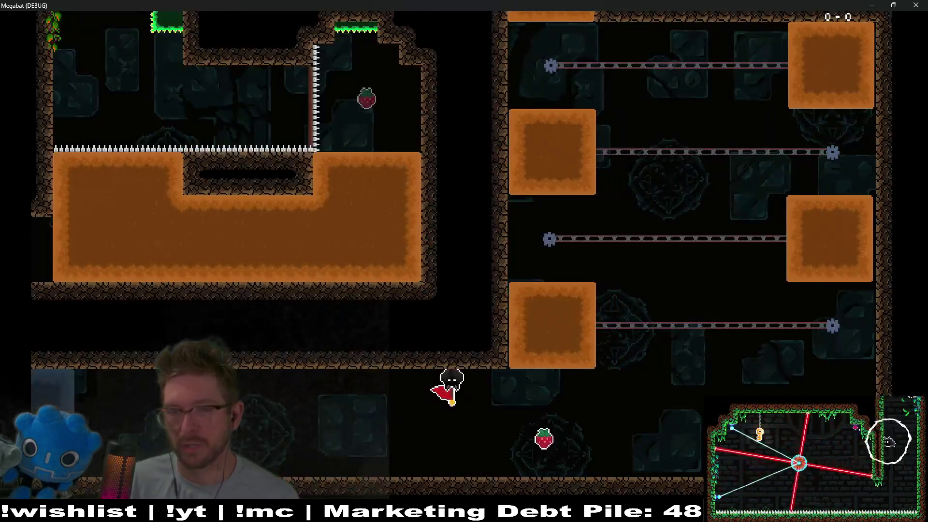
key(Right)
key(Up)
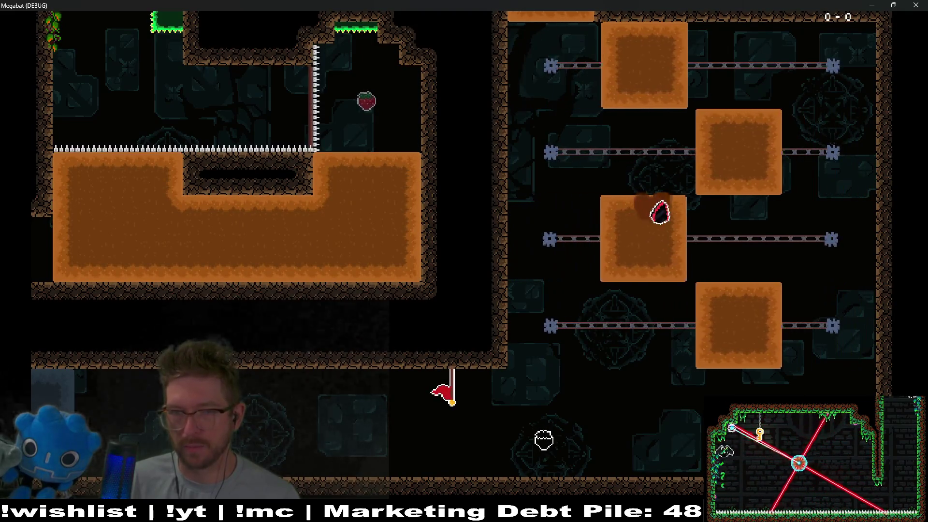
key(Up)
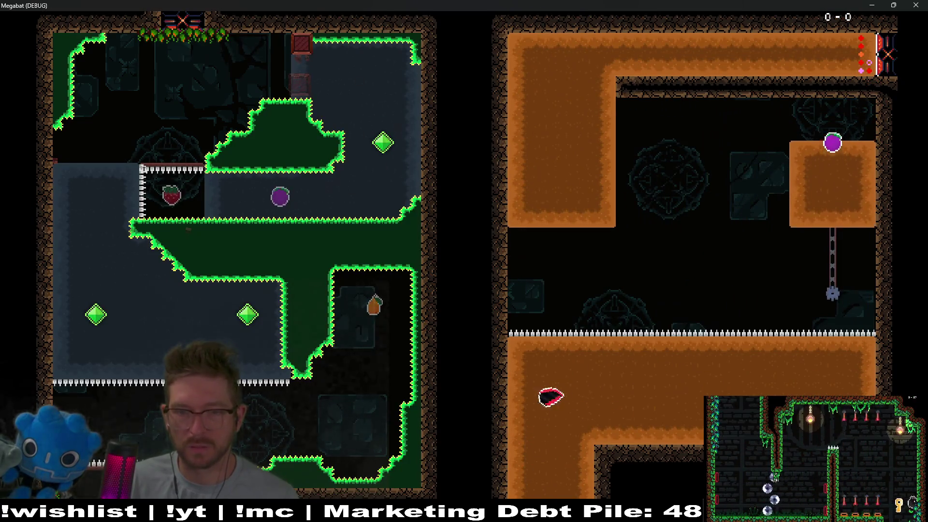
Step: Ride the chained block up to the plum, die dashing down-left onto the spikes, then quit with F8
key(Right)
key(Up)
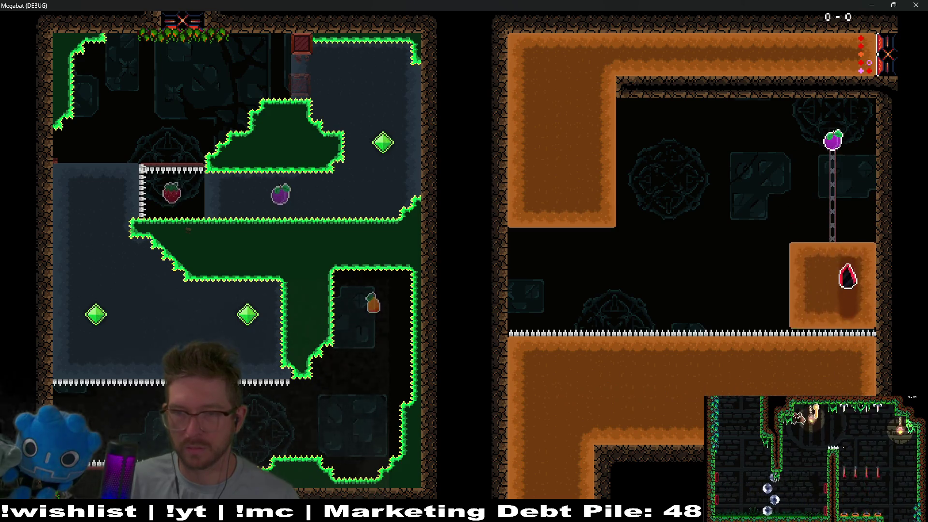
key(Up)
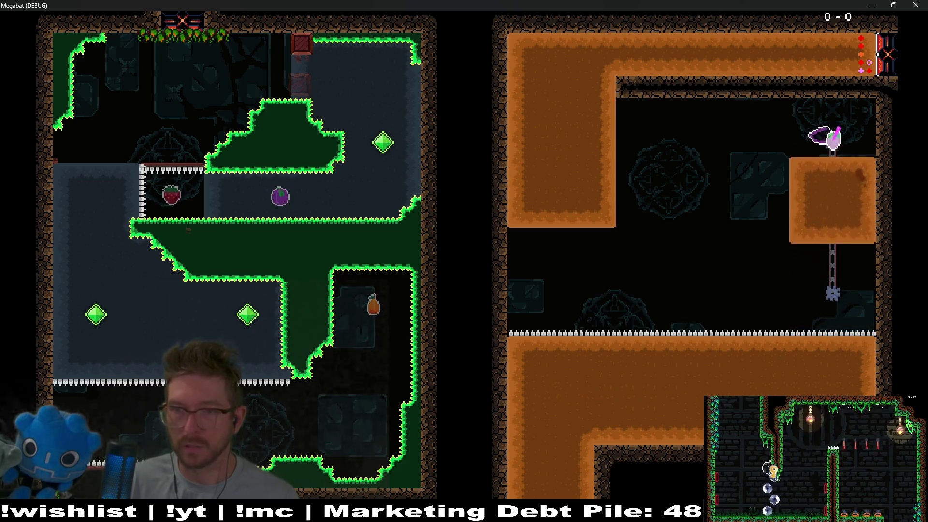
key(Left)
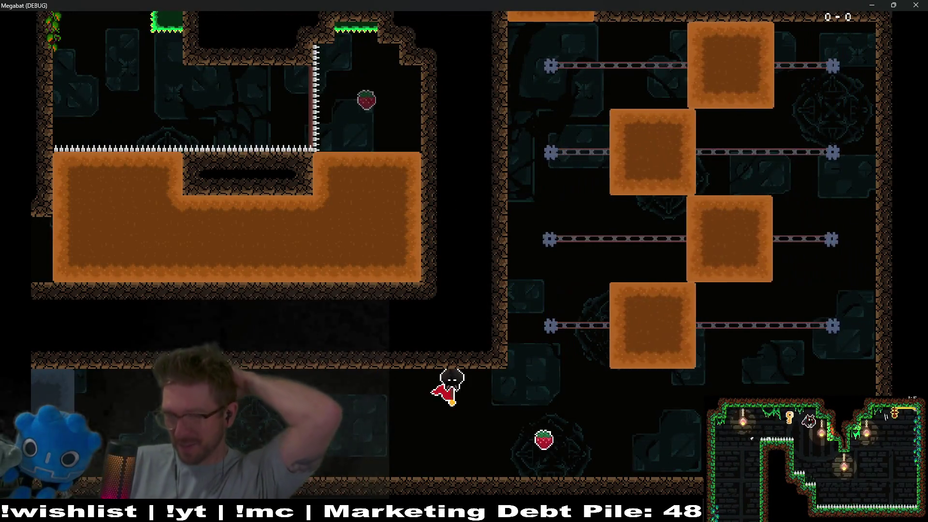
key(F8)
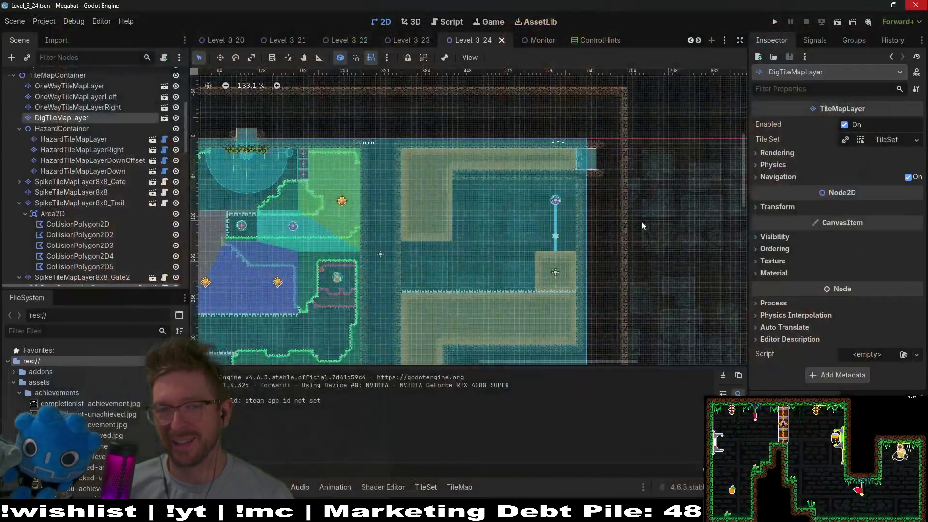
Step: Select DigTileMapLayer so Terrain Set 0's Sand and Dark Sand terrains are listed
scroll(485, 261, down, 2)
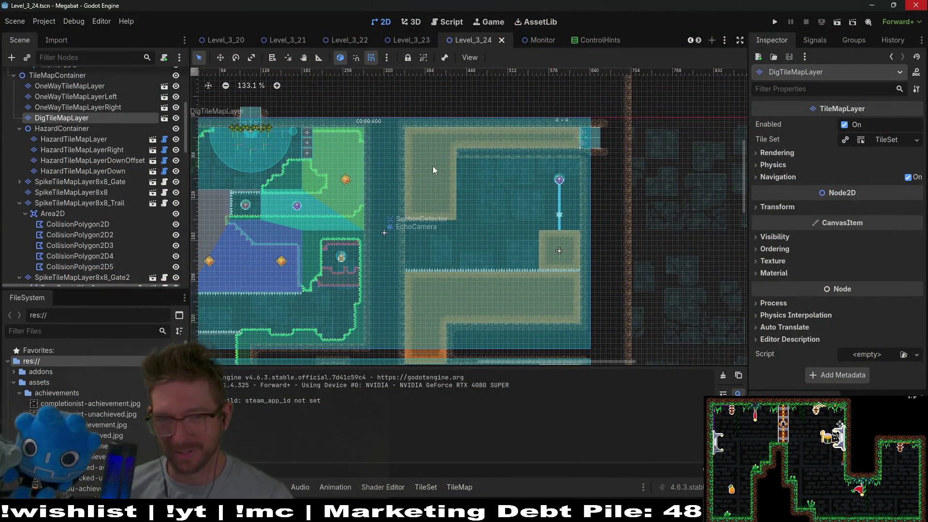
scroll(481, 199, up, 3)
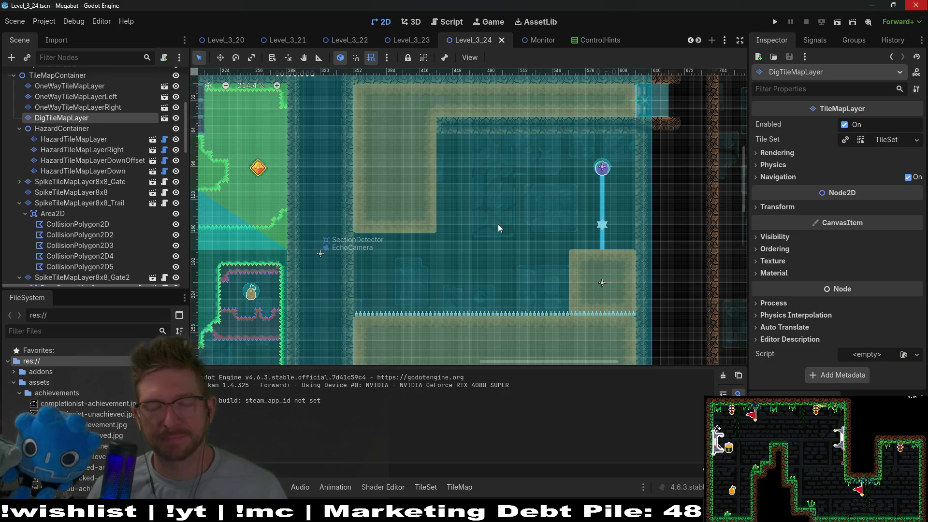
scroll(96, 123, up, 5)
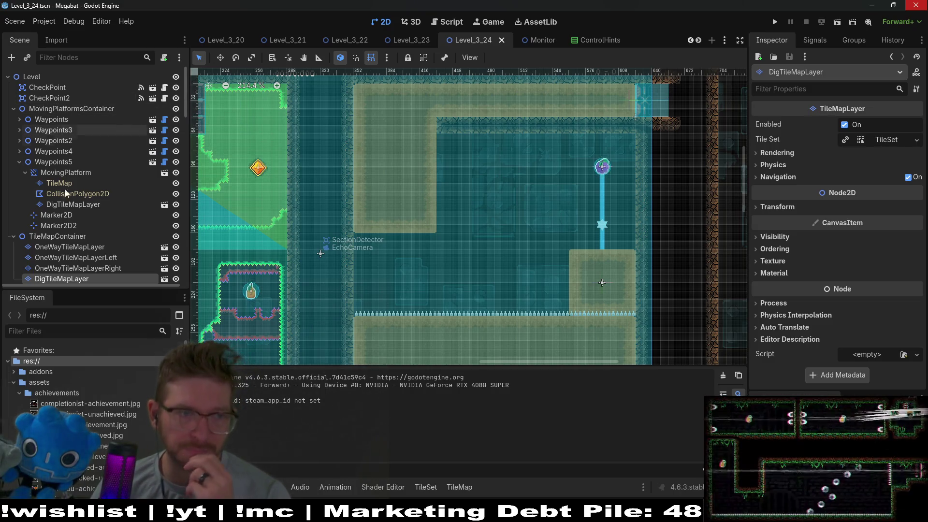
click(75, 248)
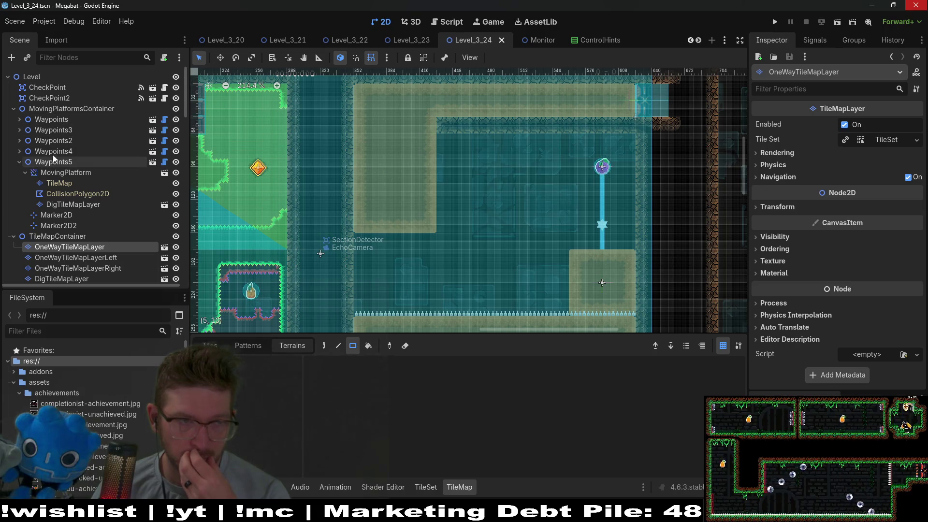
scroll(53, 160, down, 5)
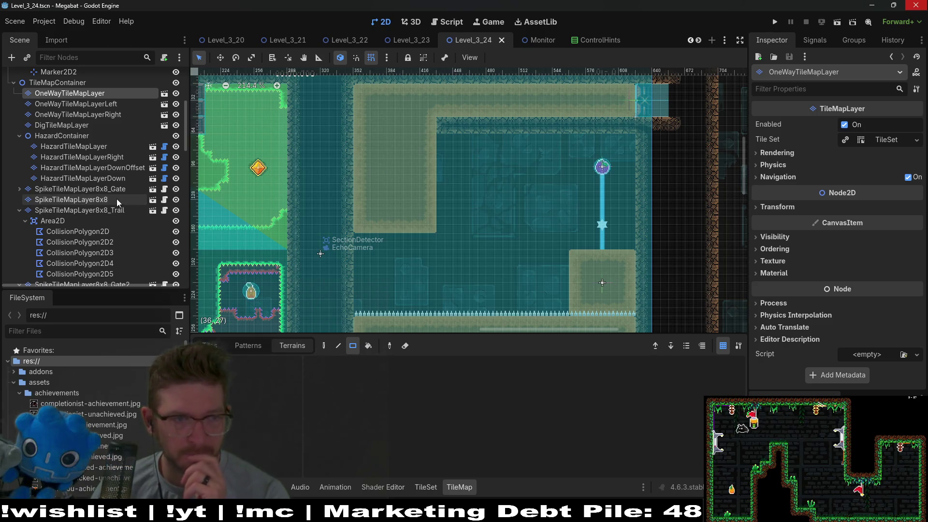
scroll(119, 199, down, 3)
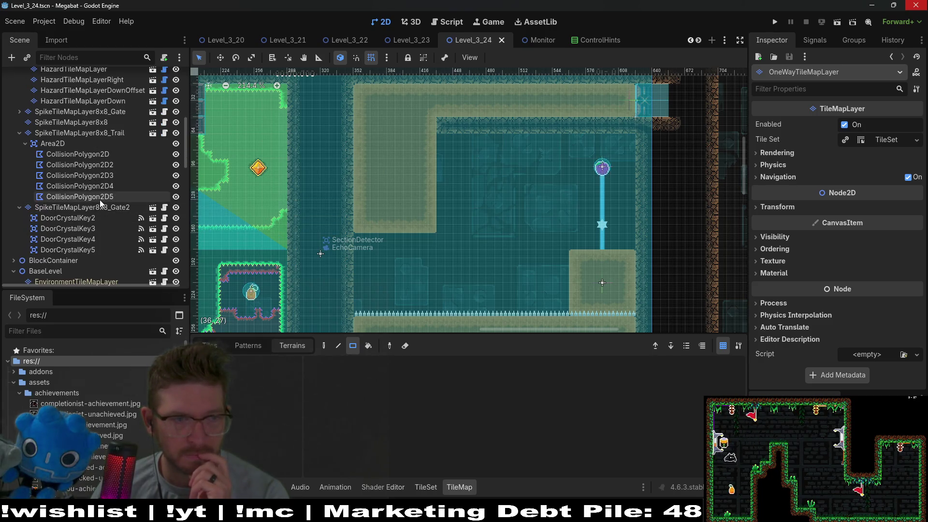
scroll(90, 221, down, 3)
scroll(84, 204, up, 6)
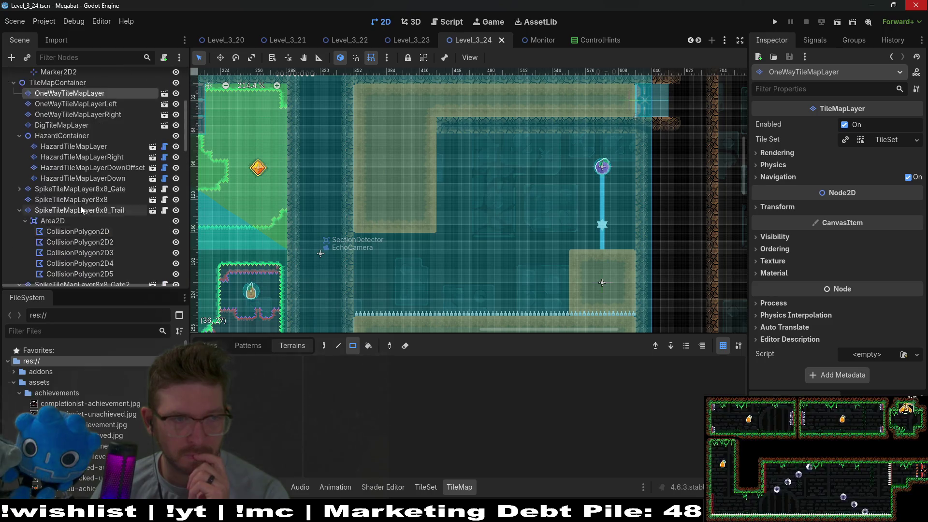
scroll(81, 206, up, 1)
click(59, 150)
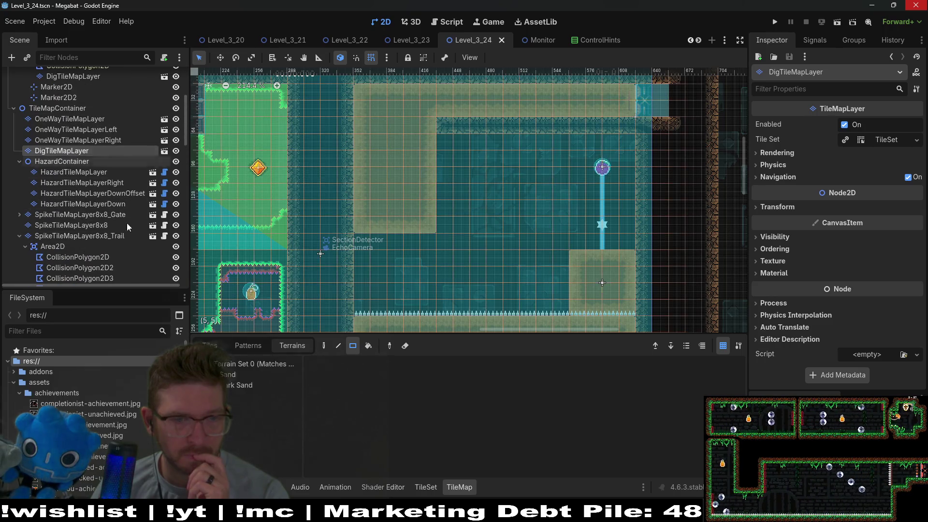
Step: Choose Sand and rectangle-paint a square sand block just left of the blue beam
click(237, 374)
drag(514, 141, 561, 195)
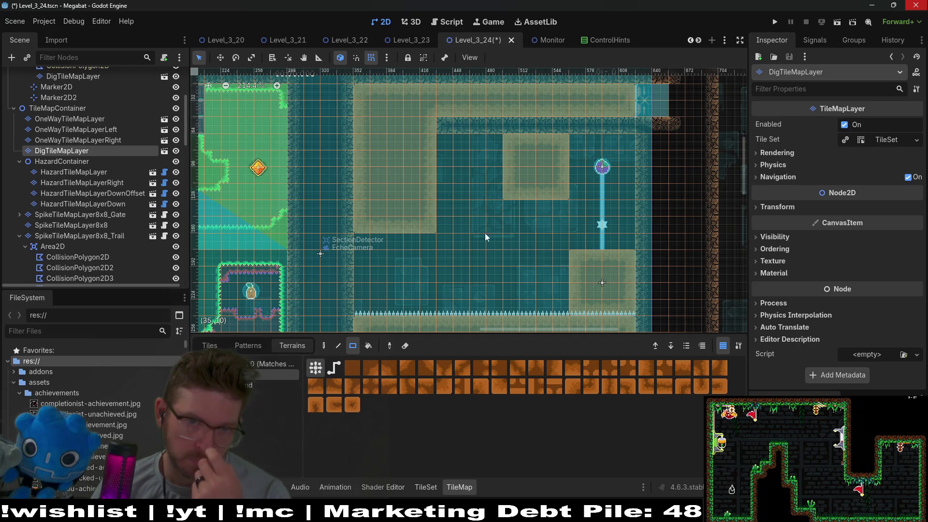
mouse_move(427, 232)
mouse_down()
mouse_move(433, 142)
mouse_move(431, 223)
mouse_up()
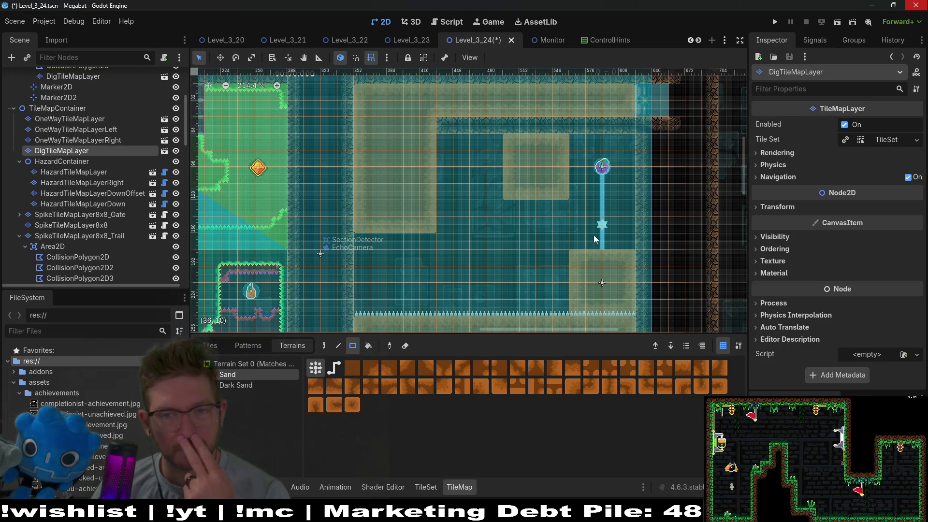
scroll(114, 227, down, 2)
scroll(104, 216, down, 10)
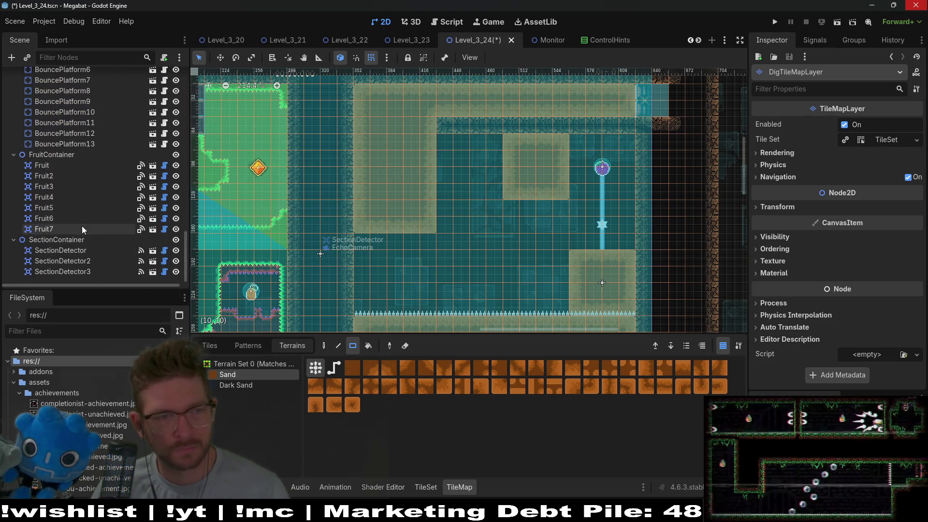
Step: Move the Dash fruit Fruit7 into the sand block's centre, then reselect DigTileMapLayer
click(82, 227)
key(w)
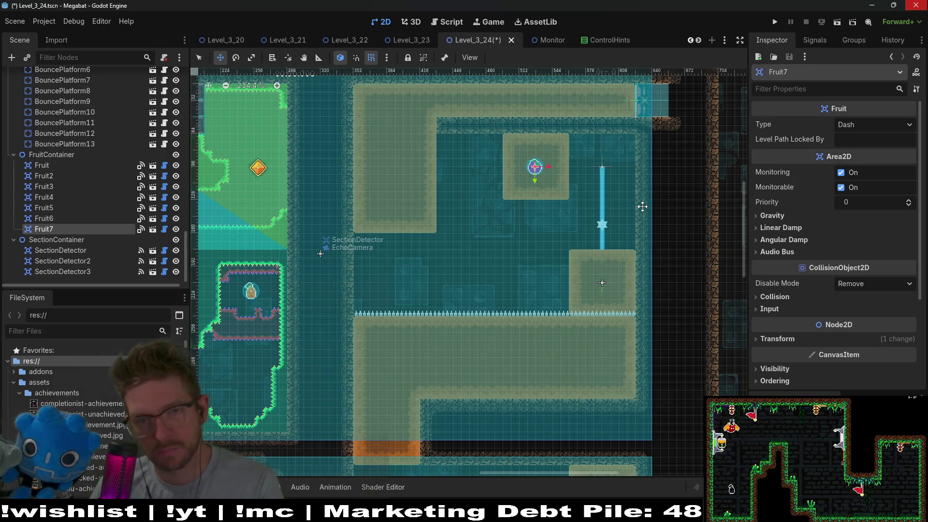
scroll(522, 164, up, 3)
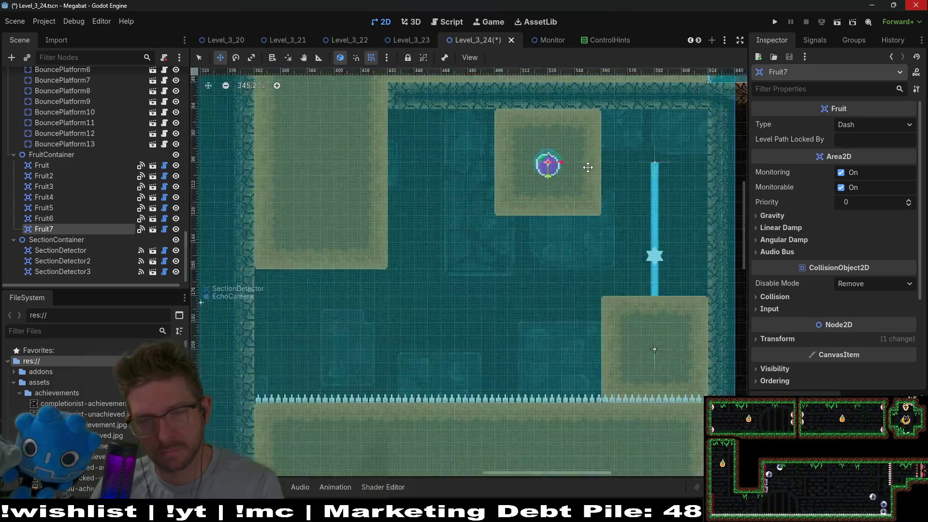
scroll(588, 167, down, 2)
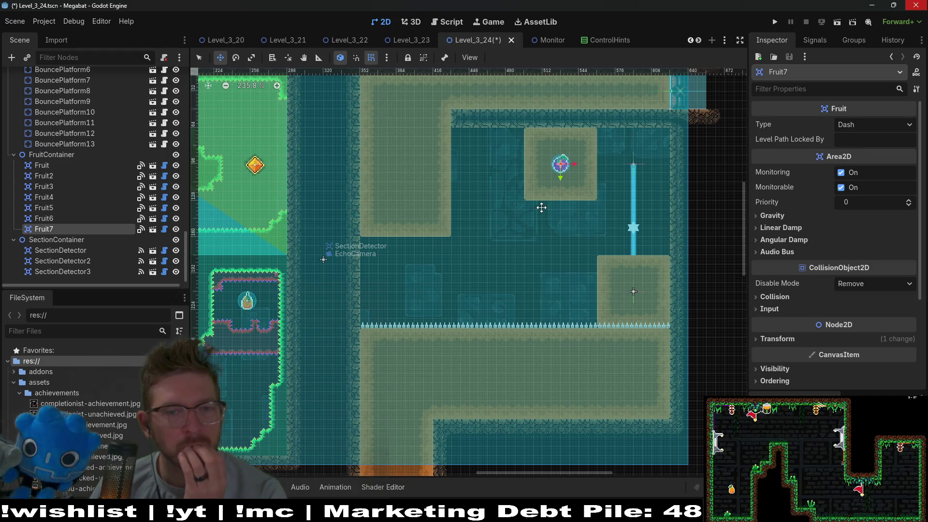
scroll(54, 155, up, 10)
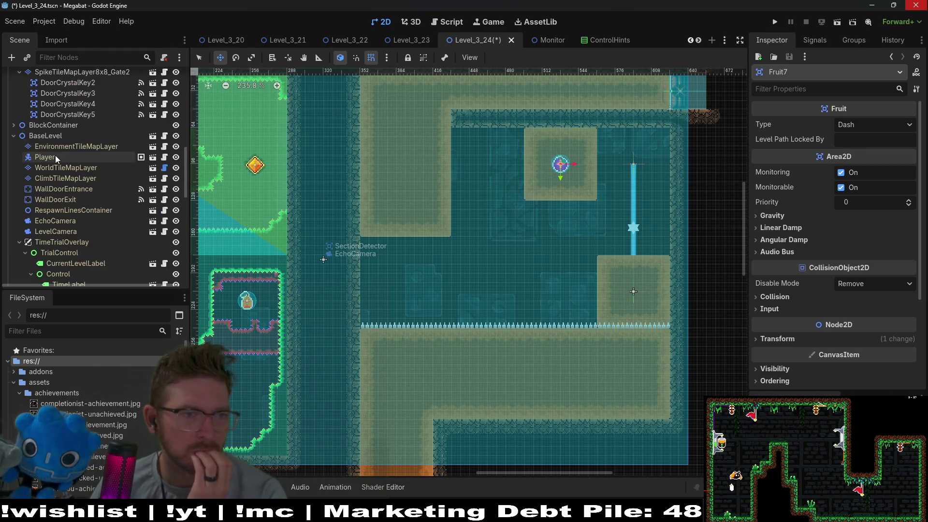
scroll(56, 155, up, 3)
scroll(82, 152, down, 5)
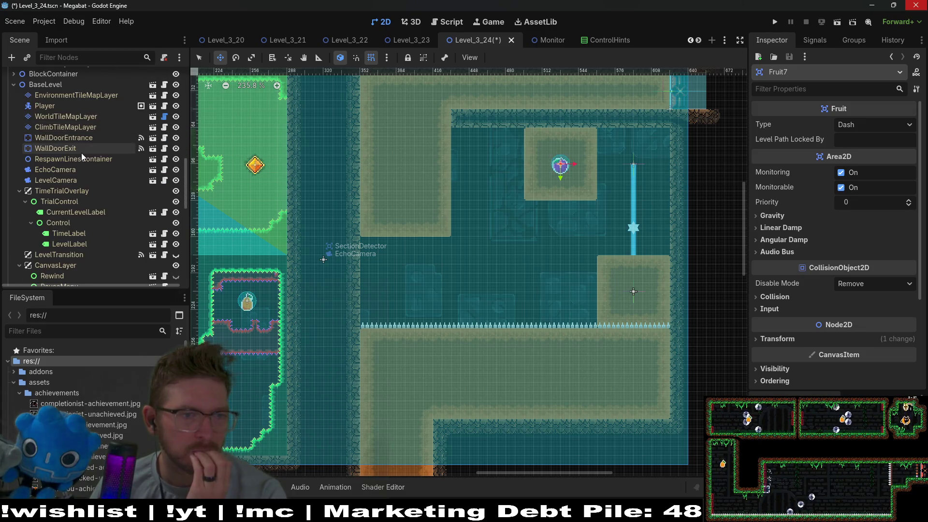
scroll(81, 152, up, 10)
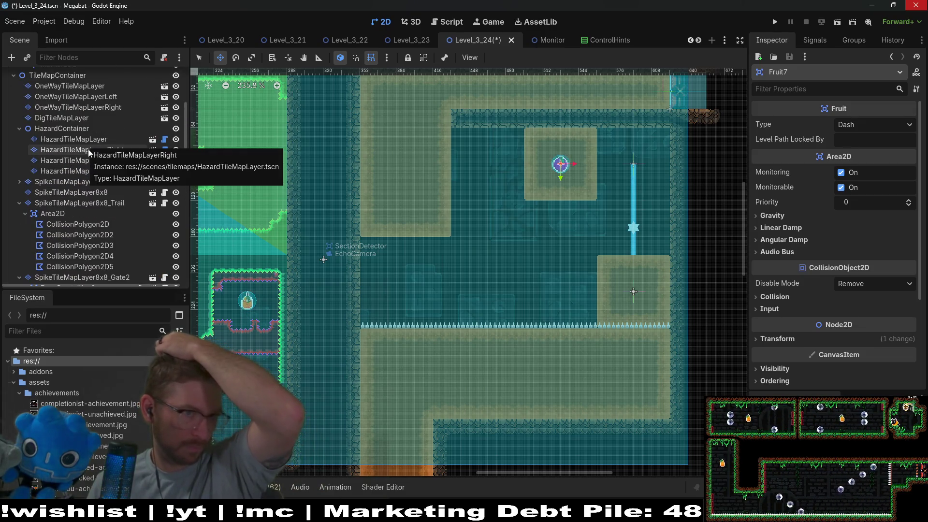
scroll(78, 169, up, 5)
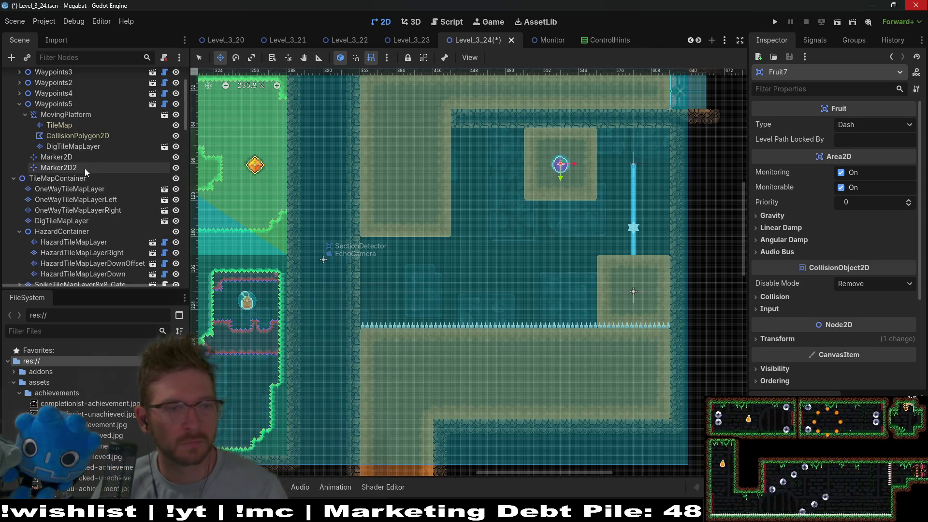
scroll(85, 184, down, 8)
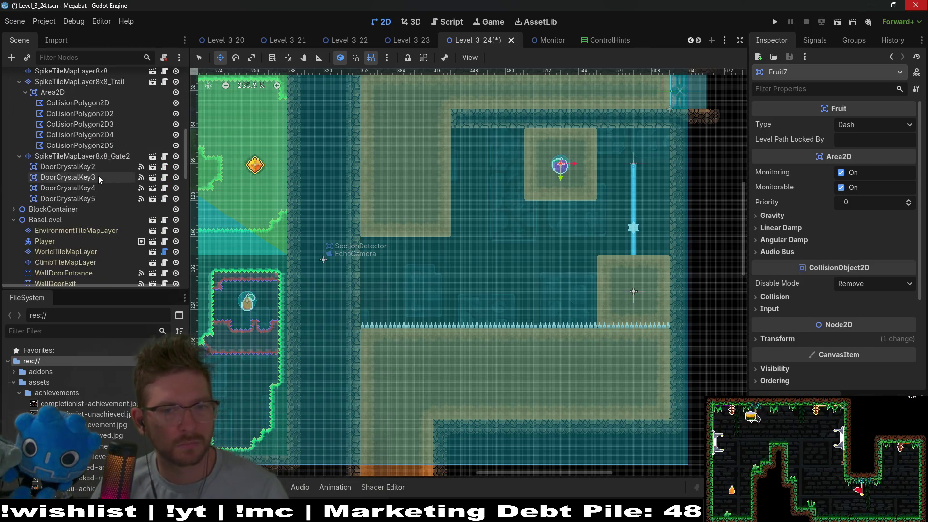
scroll(103, 220, down, 5)
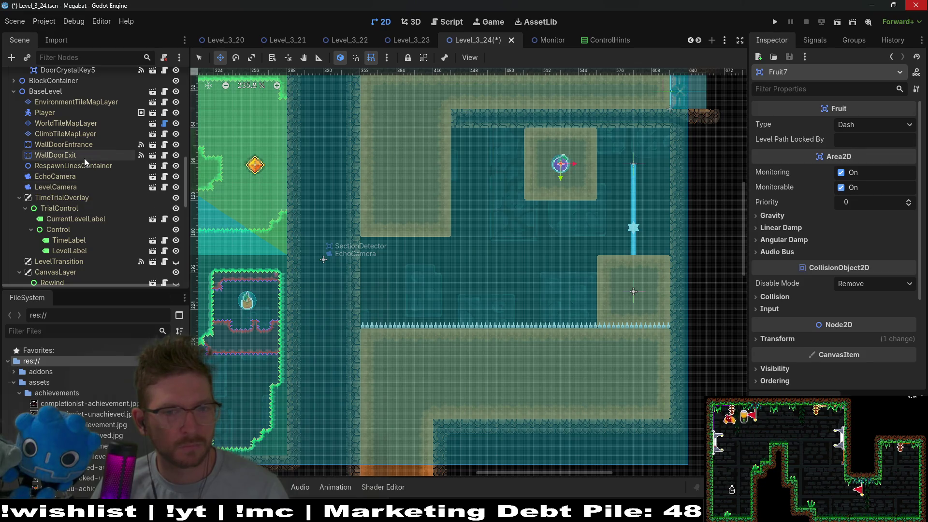
scroll(92, 154, up, 5)
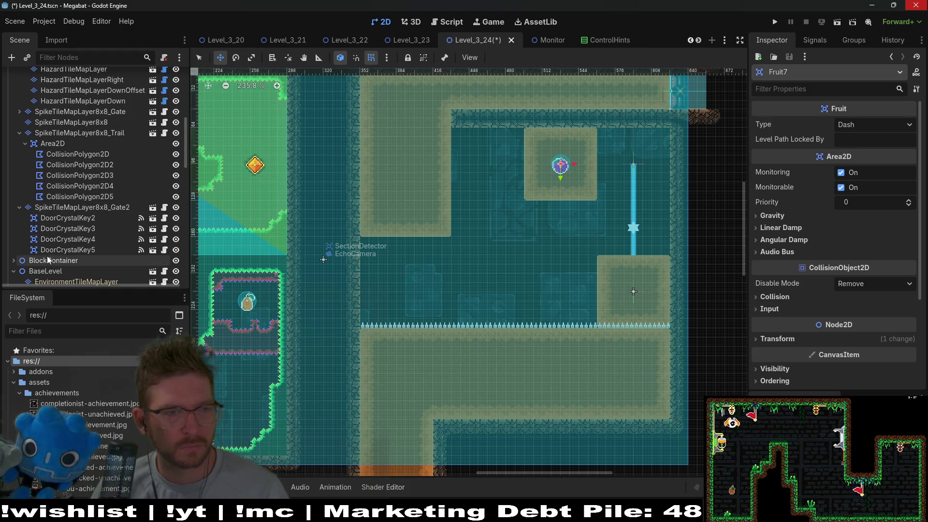
scroll(48, 256, up, 3)
click(64, 125)
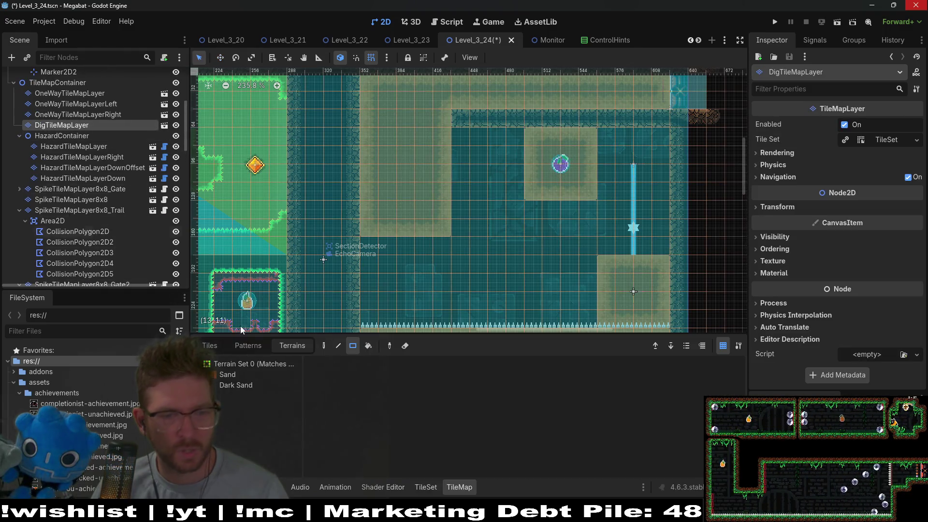
Step: Erase the bottom 4x2 tiles of the left sand wall hanging from the ceiling
drag(433, 226, 432, 226)
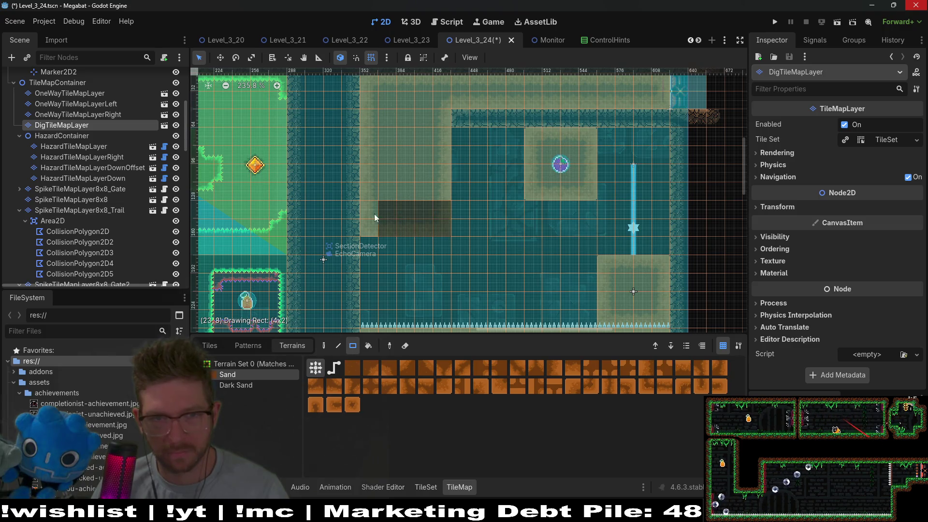
drag(374, 218, 374, 217)
scroll(555, 236, up, 2)
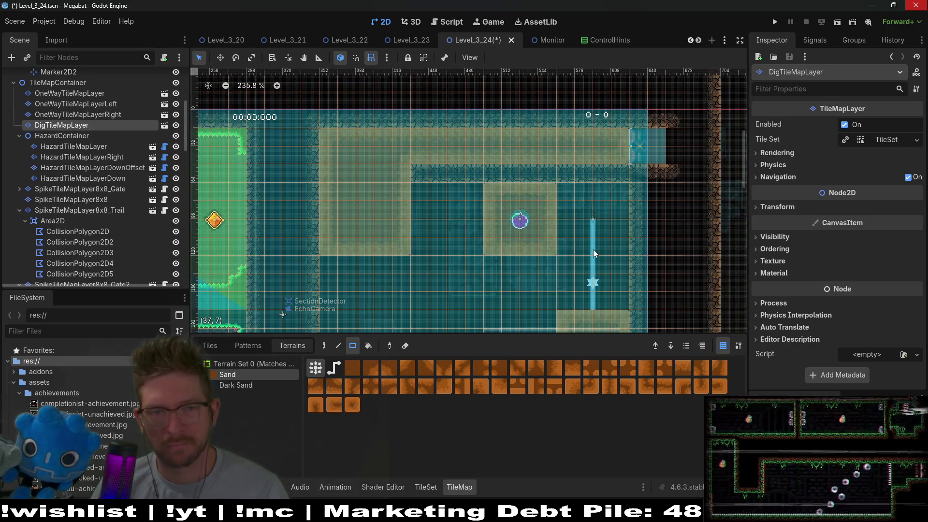
scroll(145, 202, down, 5)
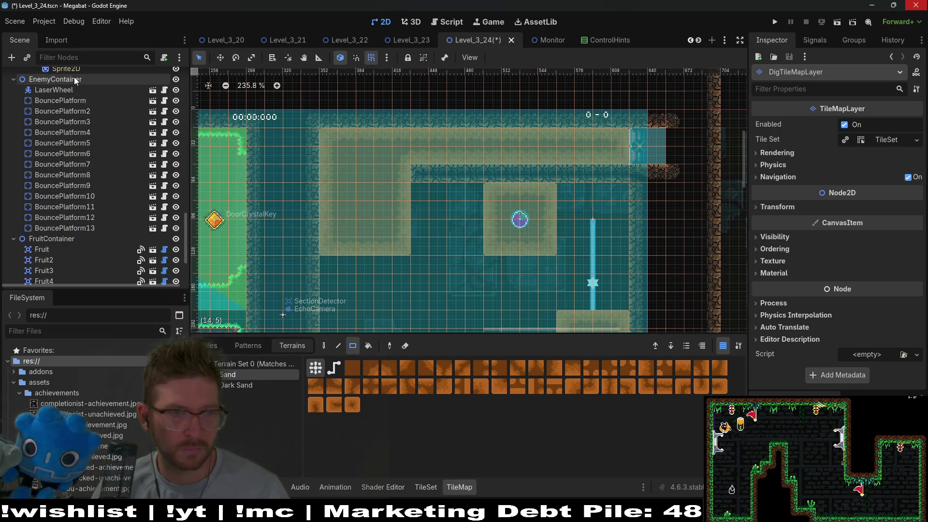
scroll(138, 189, up, 10)
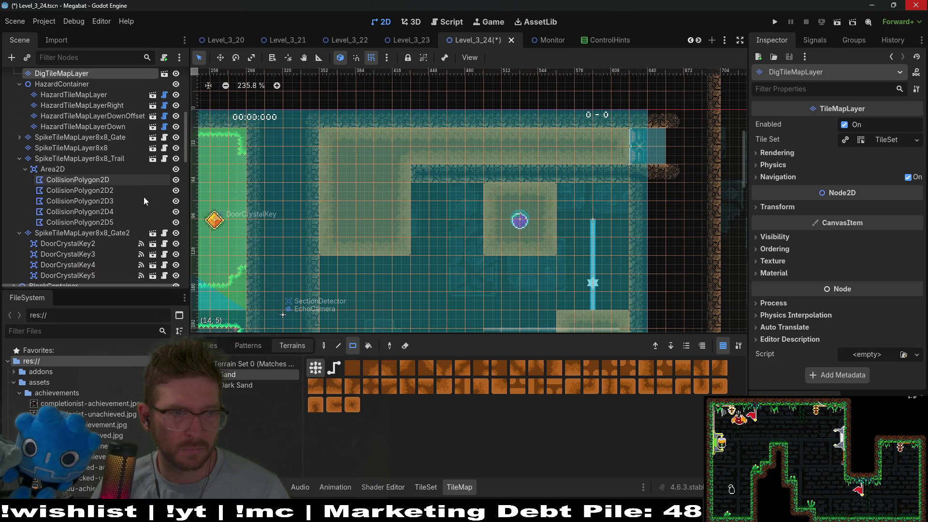
scroll(144, 197, down, 8)
scroll(80, 207, up, 3)
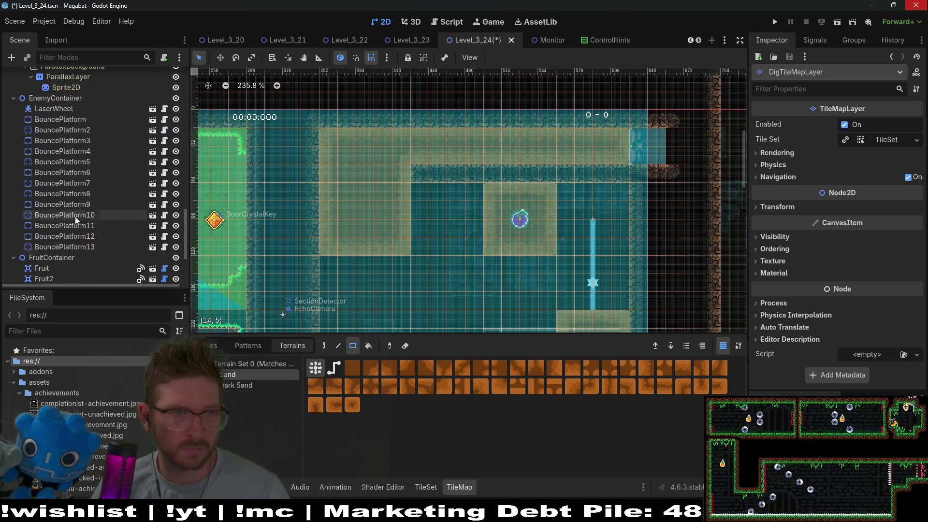
scroll(75, 217, up, 3)
Step: Instance a BreakableBlock below the upper sand corridor and set its style to desert
click(67, 153)
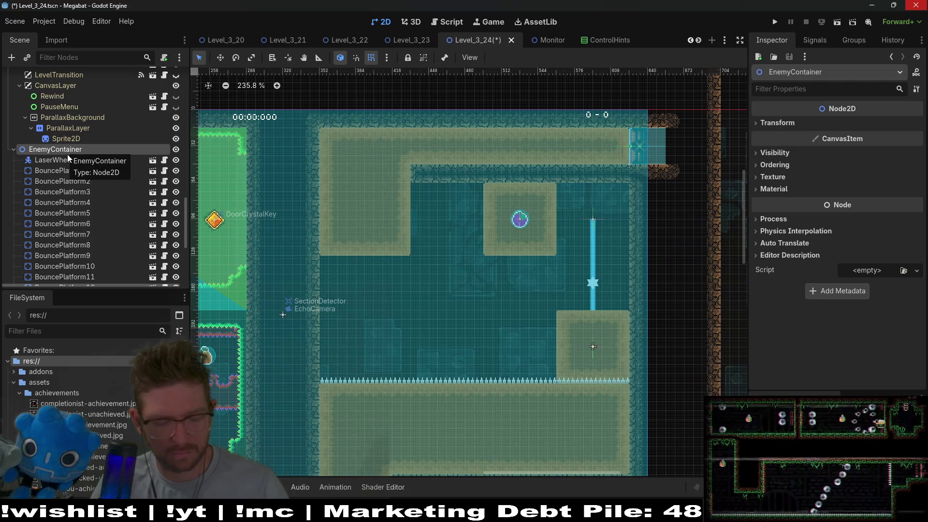
key(ctrl+shift+a)
text(breakable)
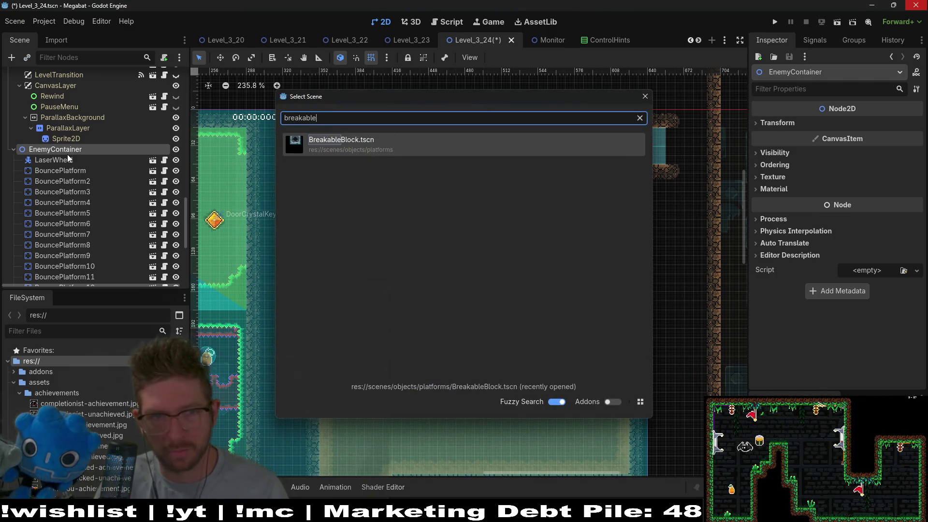
key(Return)
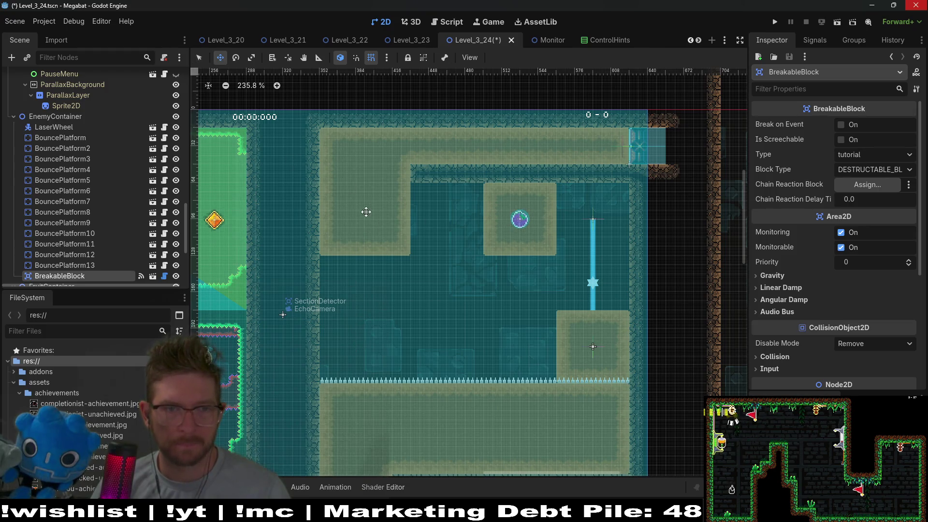
drag(365, 212, 495, 221)
click(859, 156)
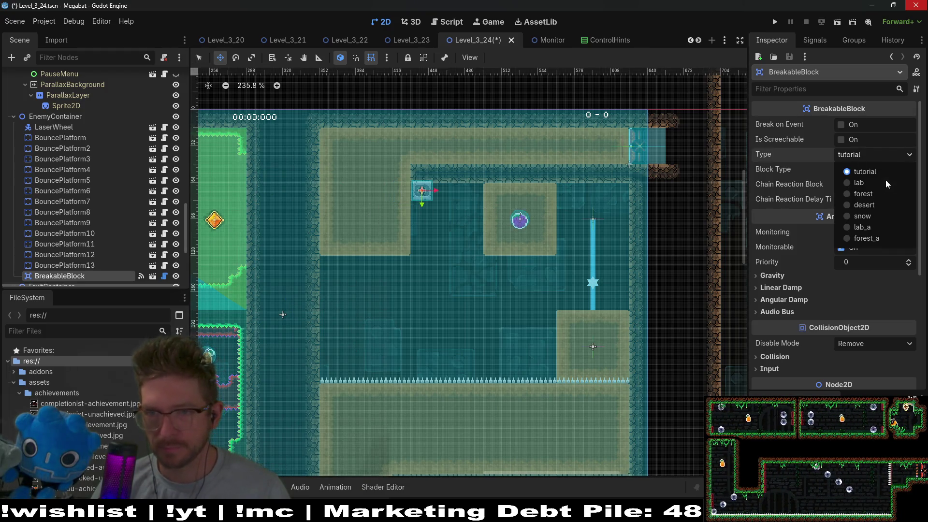
click(869, 203)
scroll(387, 196, up, 5)
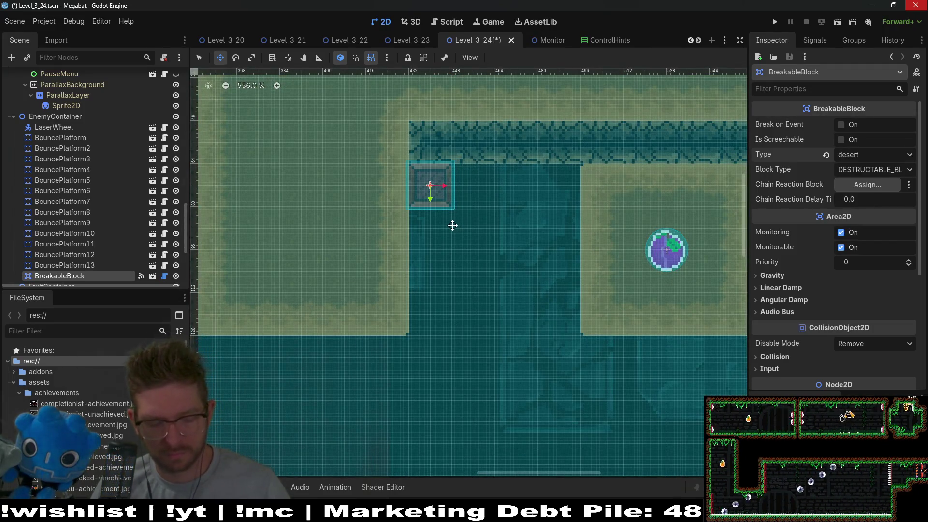
Step: Duplicate the block three times, each one tile lower, forming a four-block column
key(ctrl+d)
key(Down)
key(Down)
key(Down)
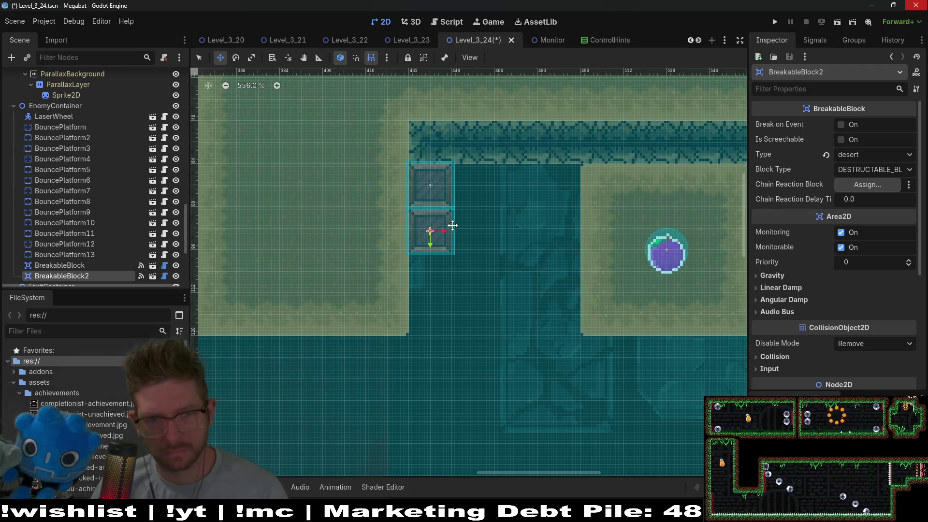
key(ctrl+d)
key(Down)
key(Down)
key(Down)
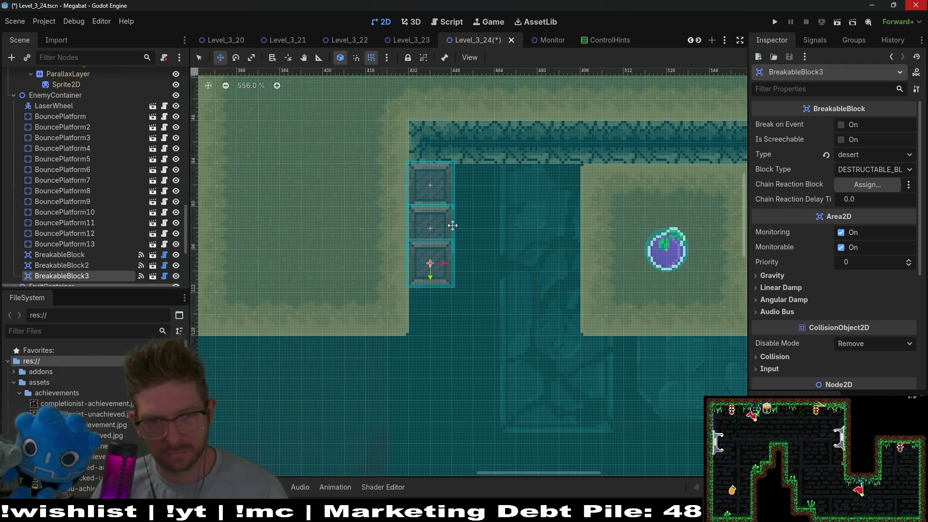
key(ctrl+d)
key(Down)
key(Down)
key(Down)
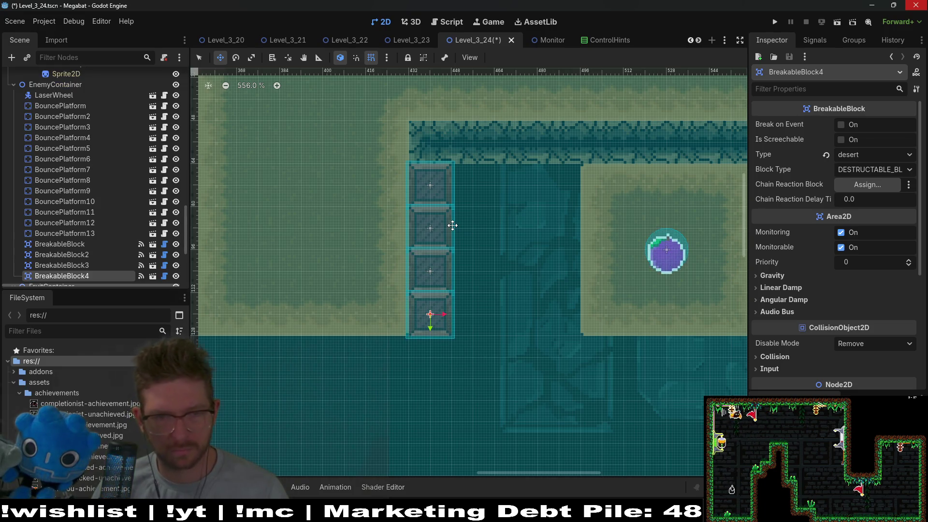
scroll(440, 251, down, 6)
scroll(440, 251, down, 3)
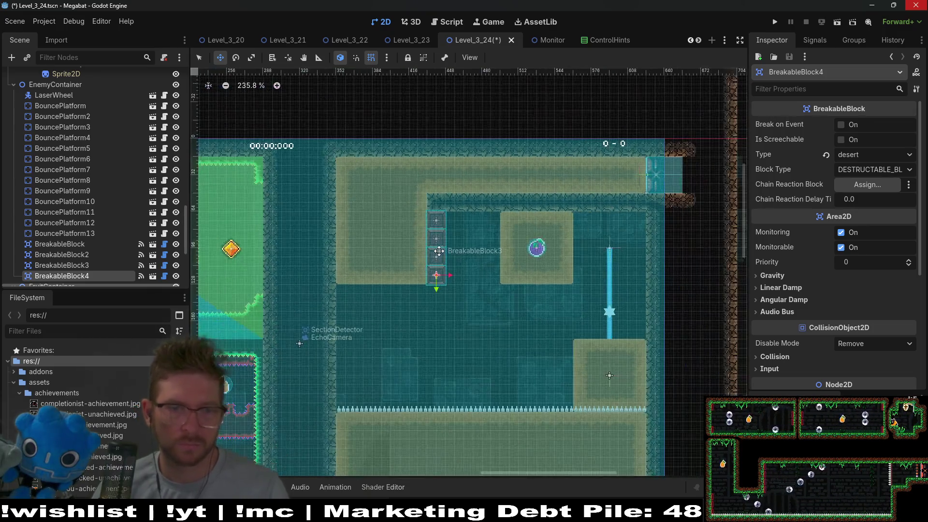
Step: Inspect the one-way tile layers, including the right-facing layer's rotation
scroll(94, 164, up, 10)
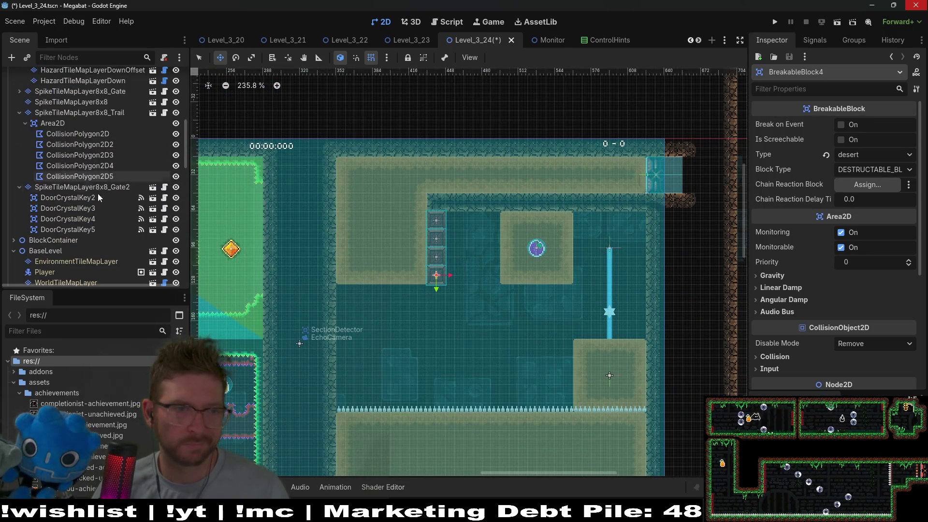
scroll(99, 186, up, 4)
click(99, 101)
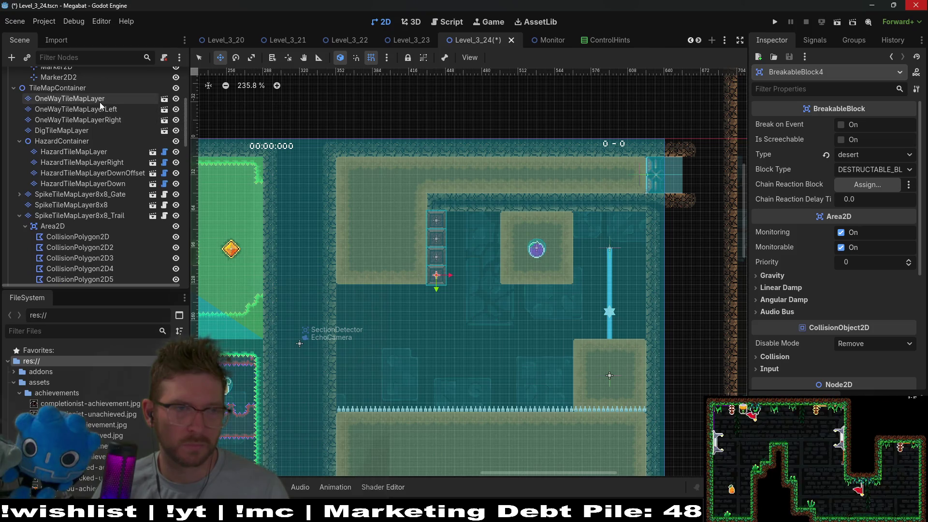
click(97, 120)
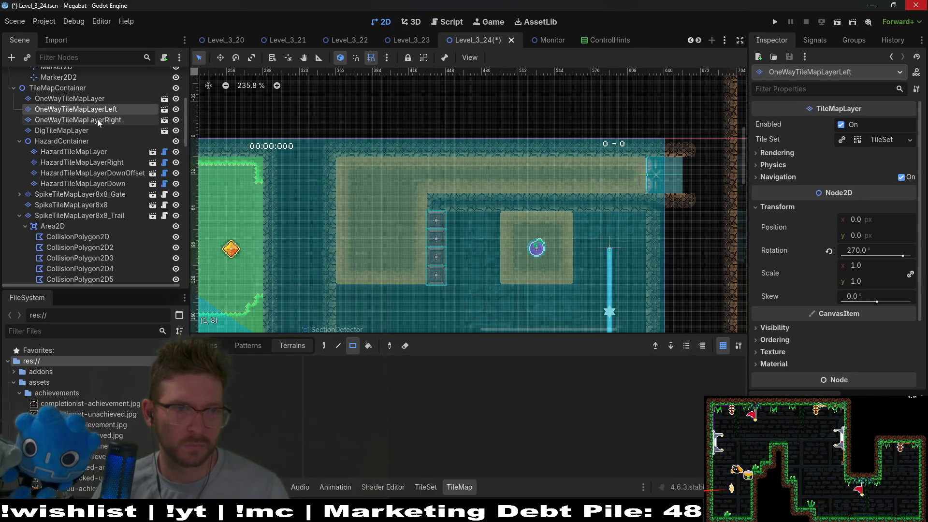
scroll(112, 142, down, 6)
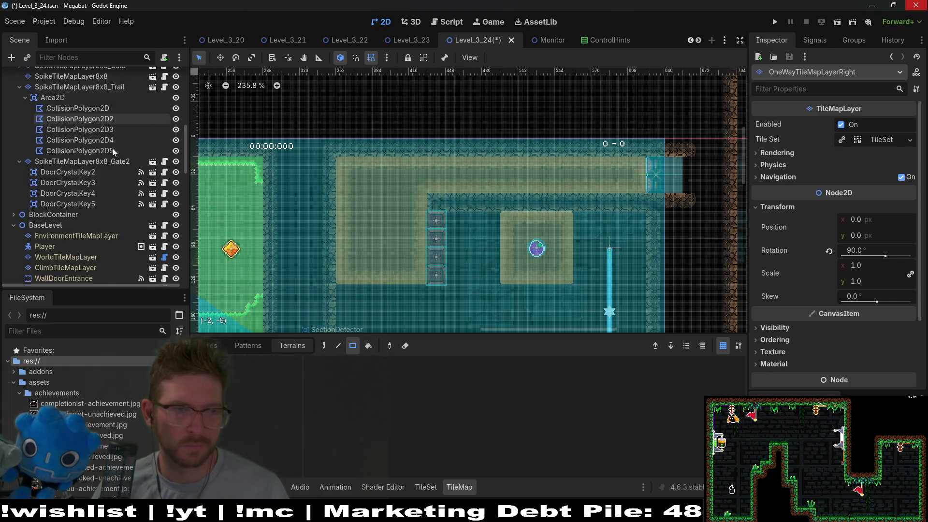
scroll(94, 237, down, 5)
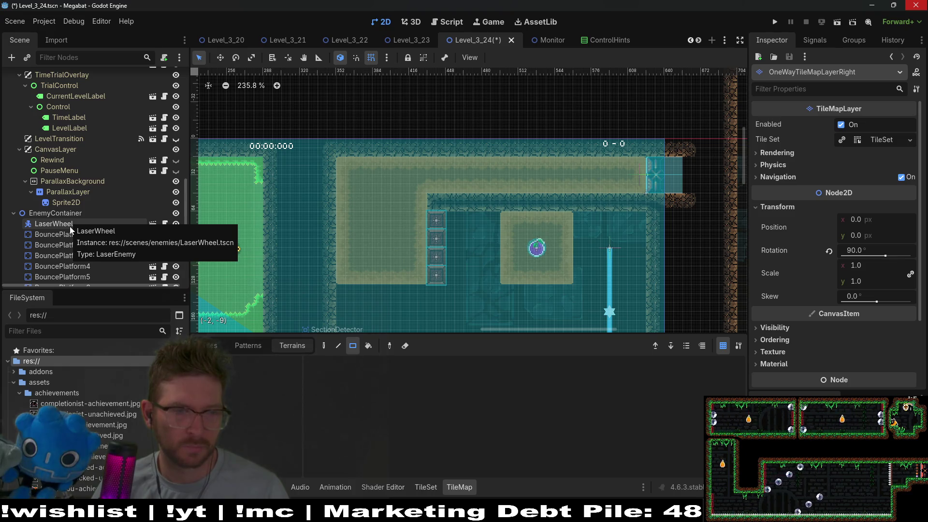
scroll(69, 227, down, 3)
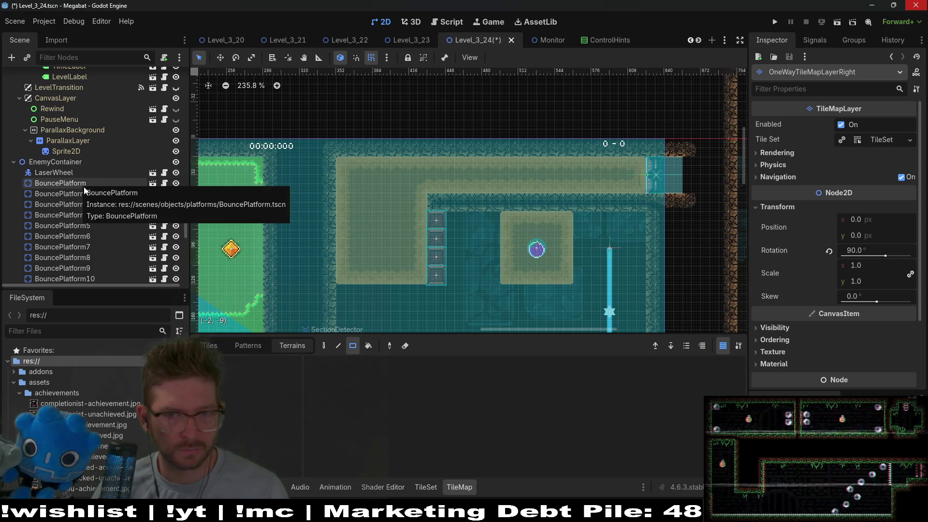
scroll(573, 286, down, 3)
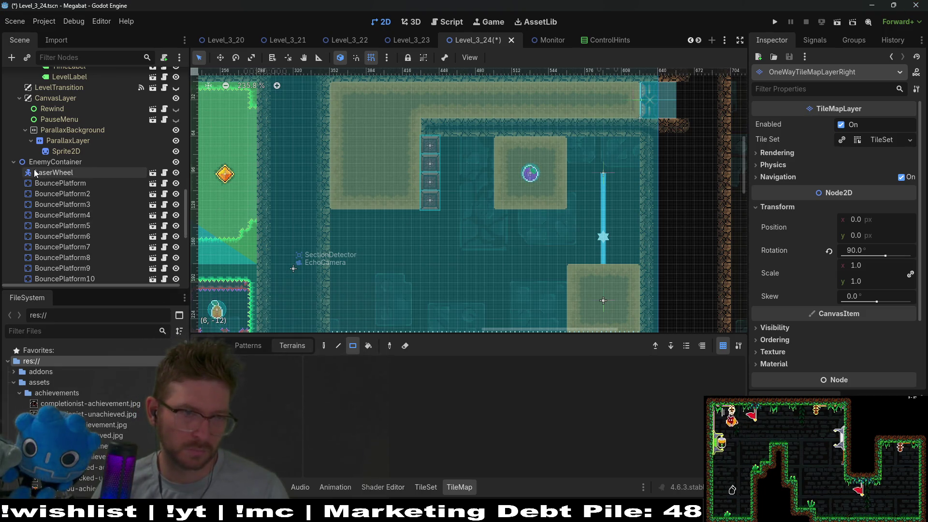
scroll(89, 182, up, 10)
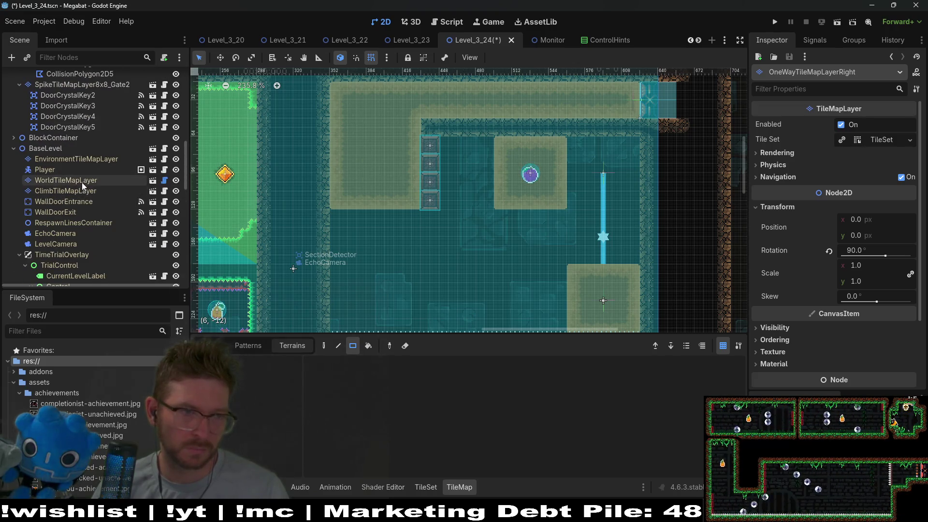
Step: On WorldTileMapLayer, paint a 6x1 strip of DESERT terrain
click(82, 182)
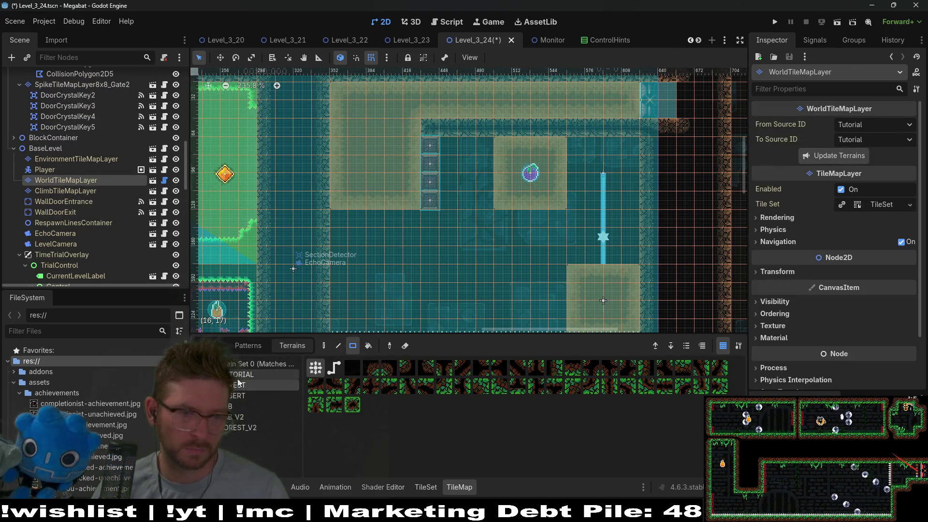
click(264, 396)
mouse_move(431, 219)
mouse_down()
mouse_move(316, 218)
mouse_move(337, 219)
mouse_up()
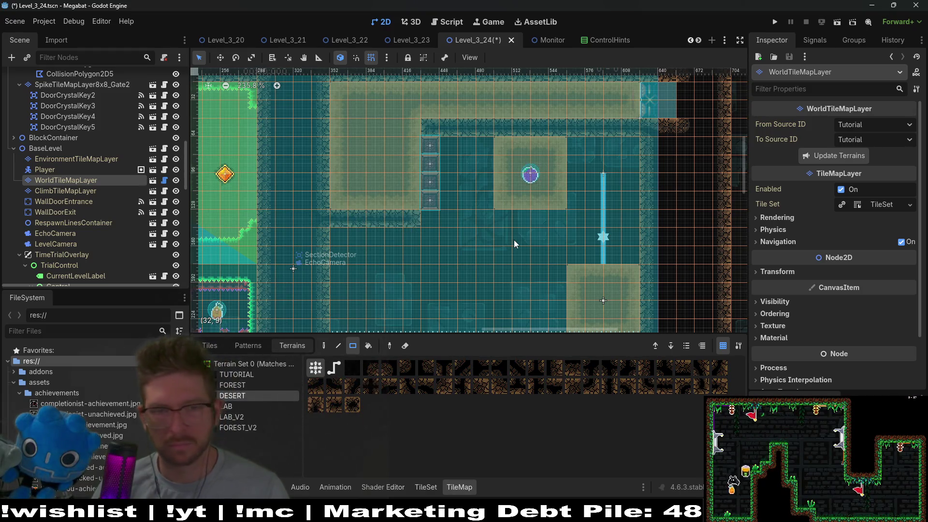
scroll(544, 246, right, 3)
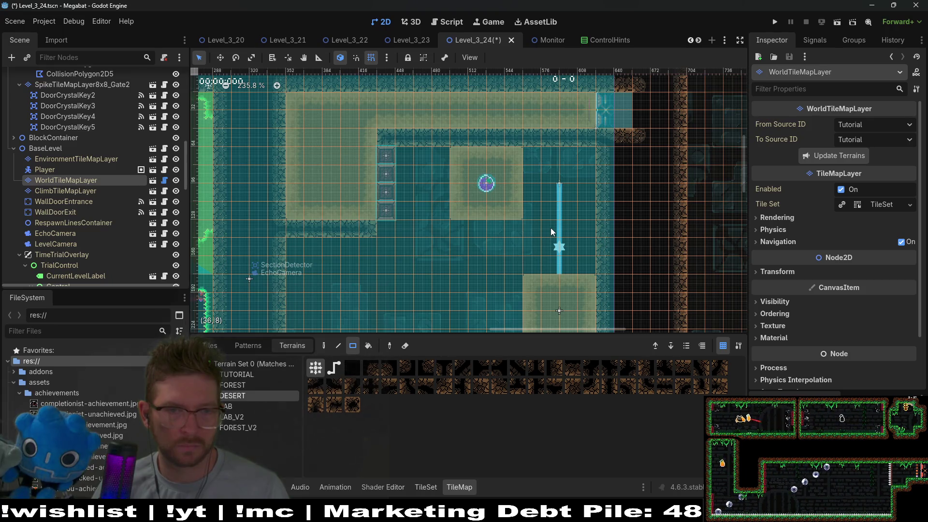
scroll(65, 188, down, 6)
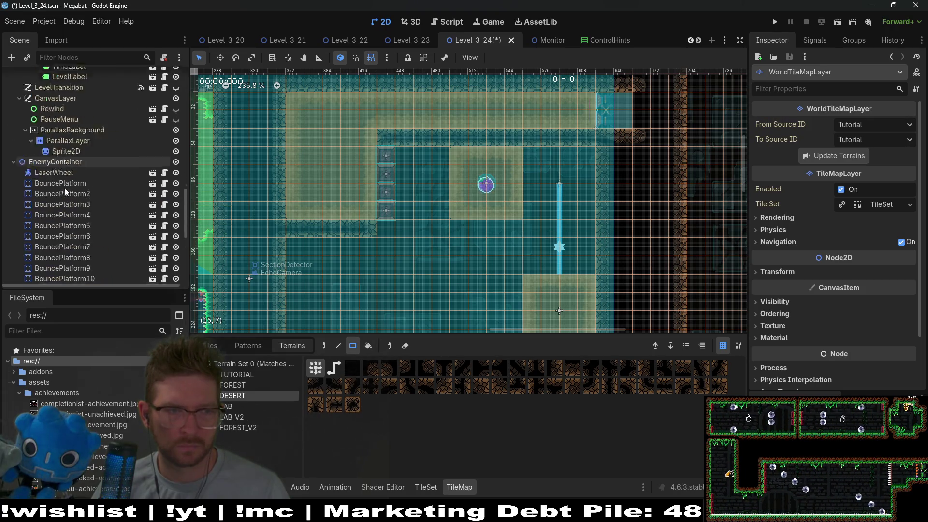
scroll(63, 191, down, 3)
Step: Select BreakableBlock through BreakableBlock4 and nudge them two steps left against the wall
click(75, 198)
shift+click(86, 167)
key(w)
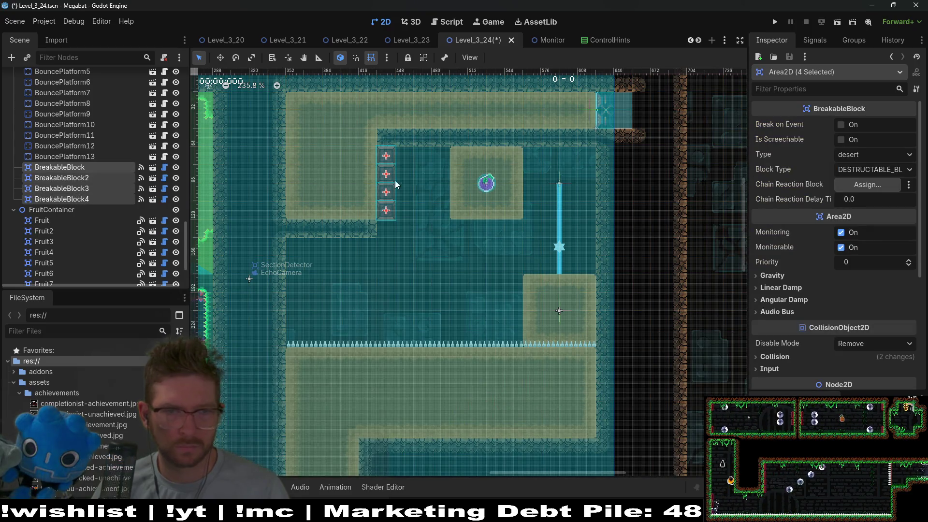
key(Left)
key(Left)
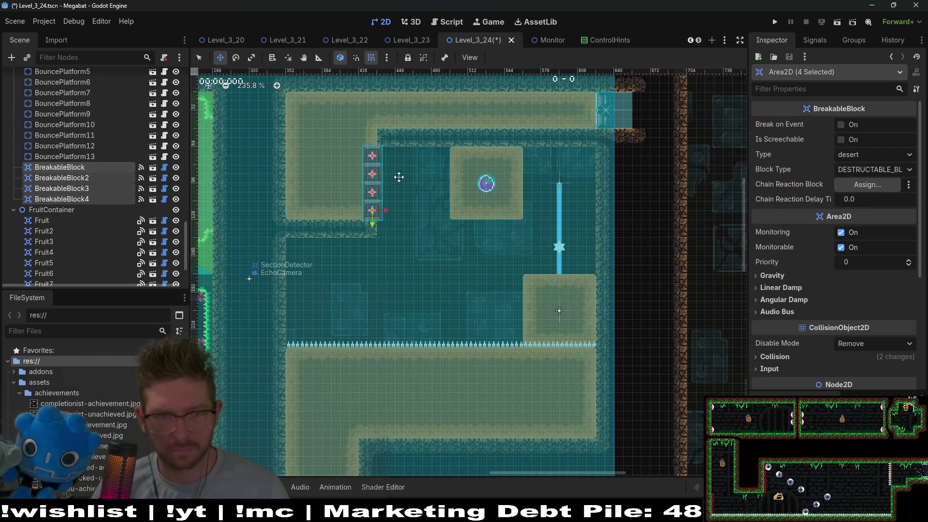
key(Left)
key(Left)
key(Left)
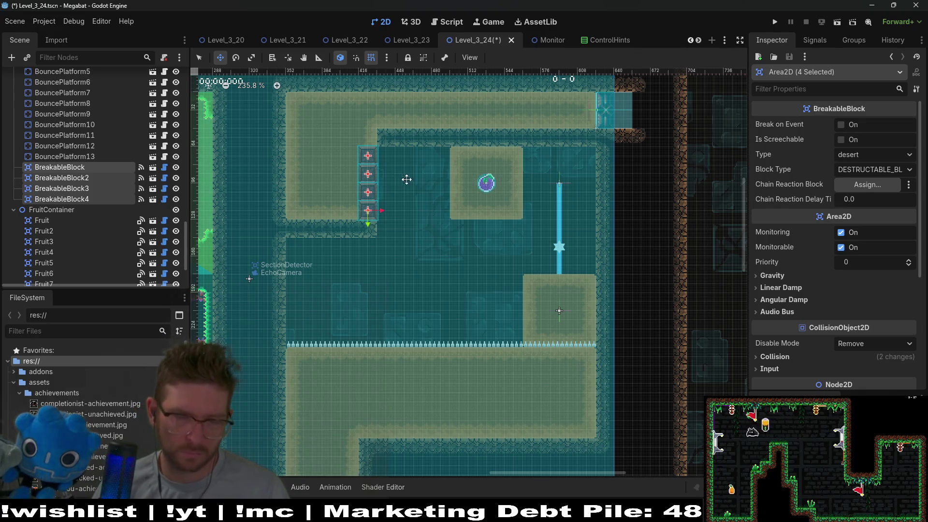
Step: Pan across the room to review the column beside the beam, then select MovingPlatform
scroll(449, 218, up, 5)
scroll(455, 242, up, 2)
scroll(490, 282, left, 4)
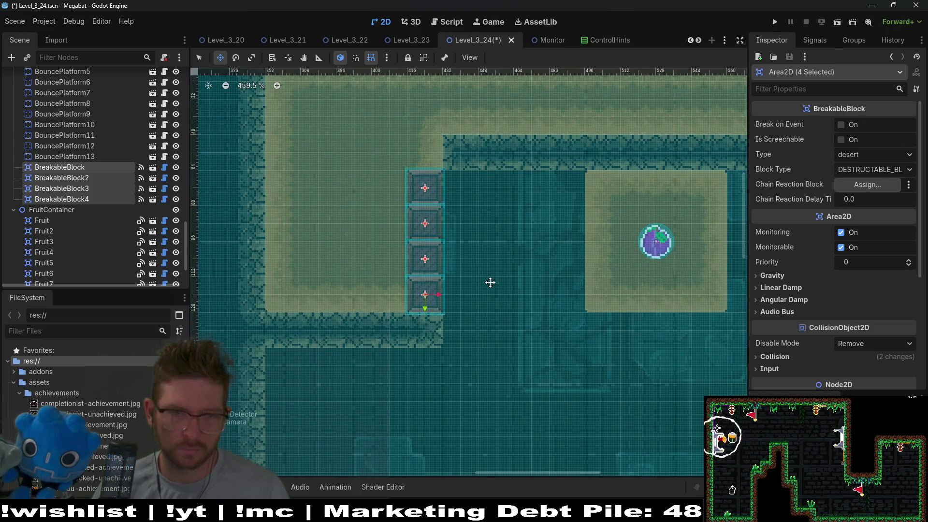
scroll(48, 184, up, 15)
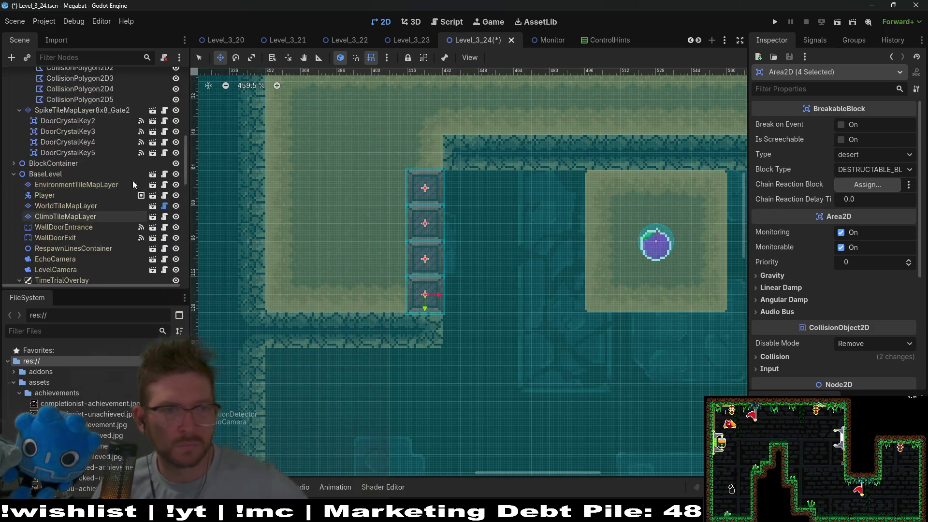
scroll(131, 184, up, 10)
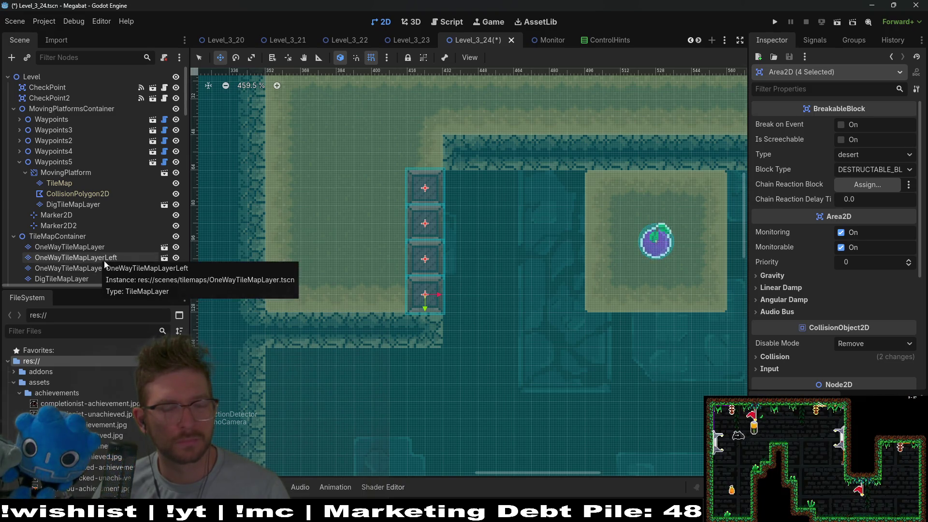
scroll(382, 262, right, 5)
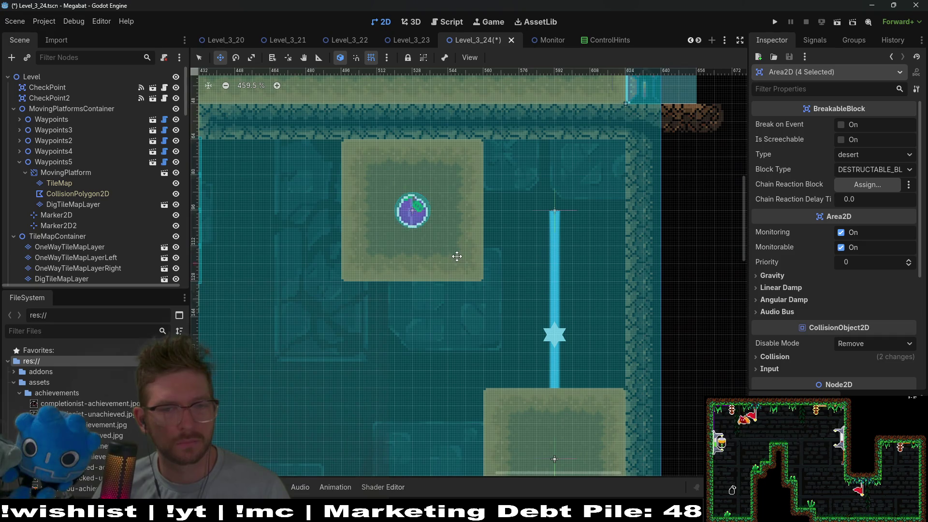
drag(356, 255, 500, 257)
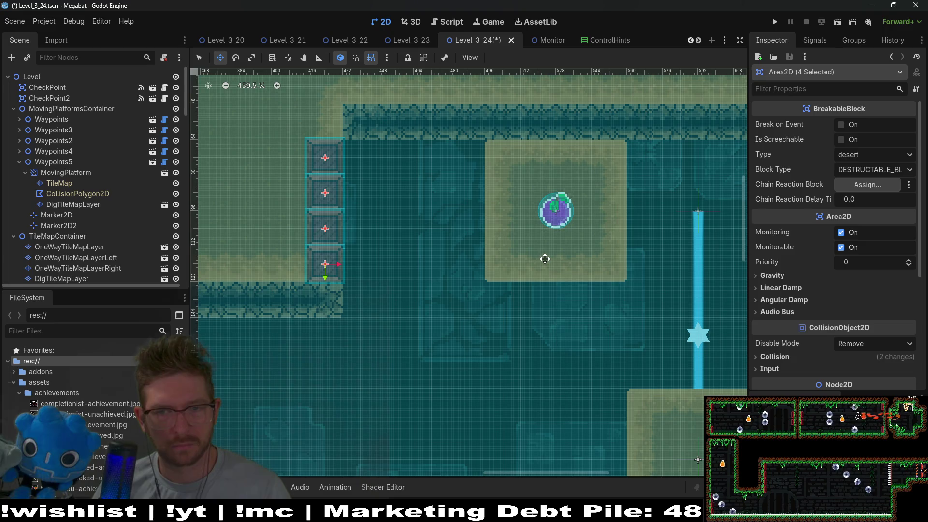
drag(681, 287, 545, 248)
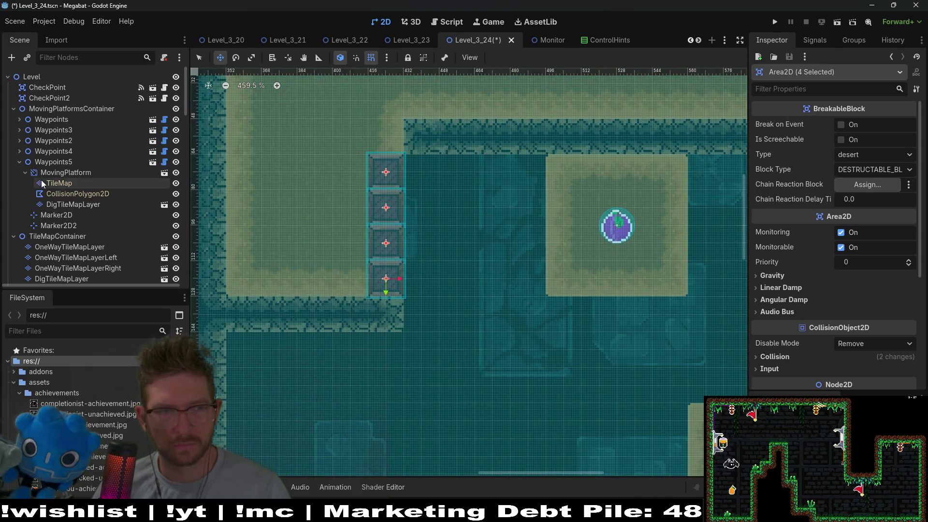
click(62, 172)
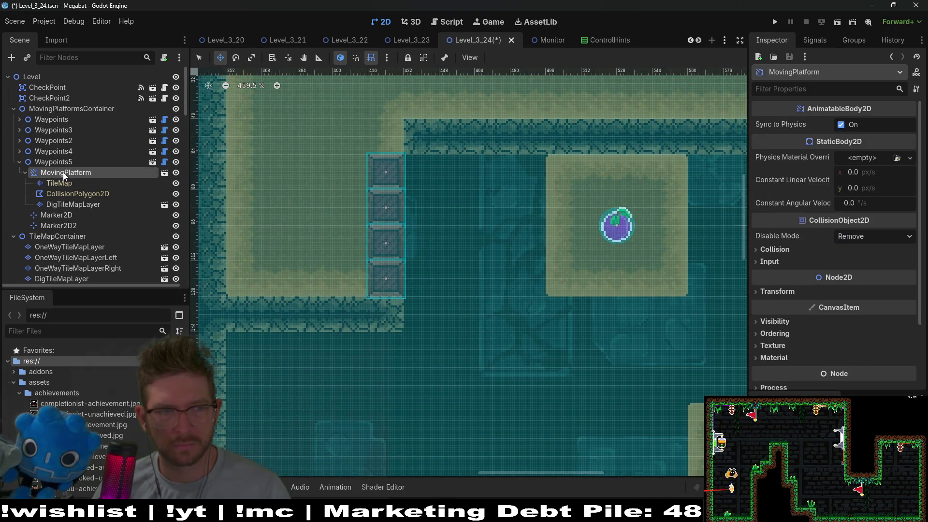
Step: Add a HazardTileMapLayer under MovingPlatform, set its section to desert, and paint a Spikes row
right_click(74, 175)
click(114, 191)
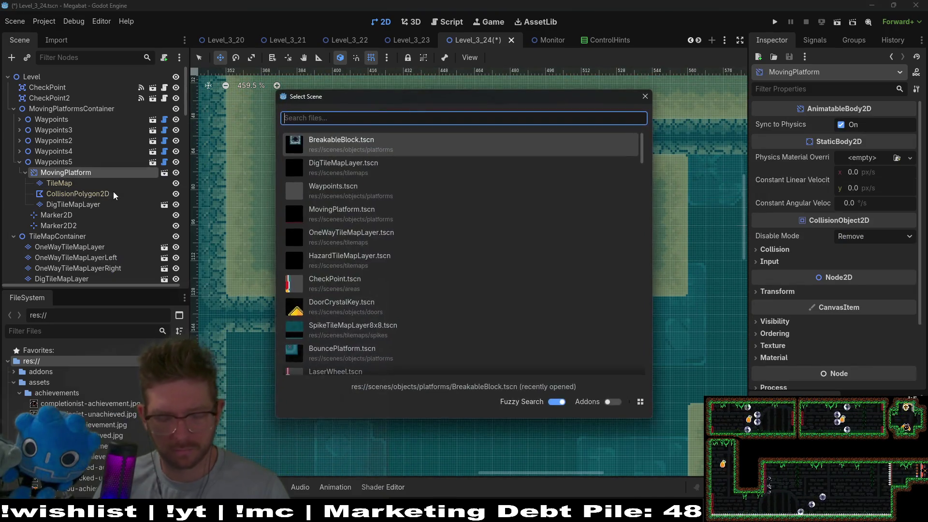
text(hazard)
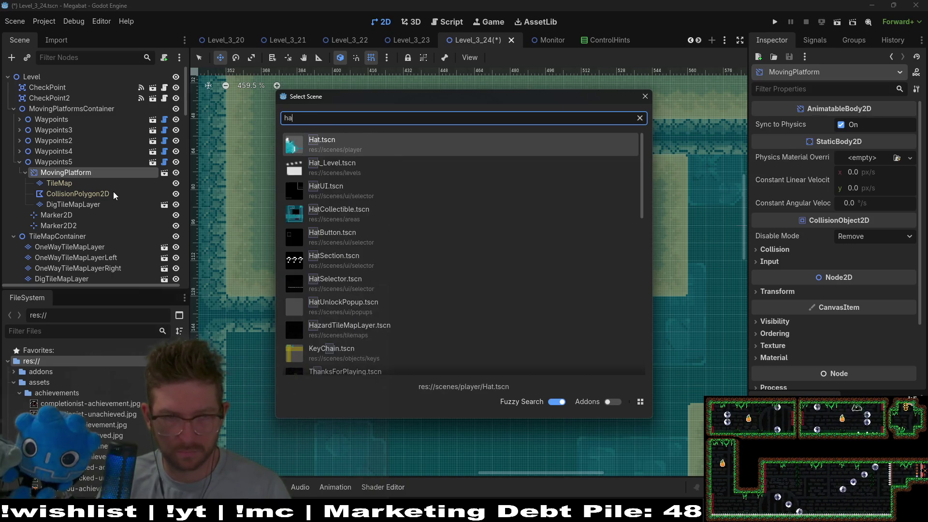
key(Return)
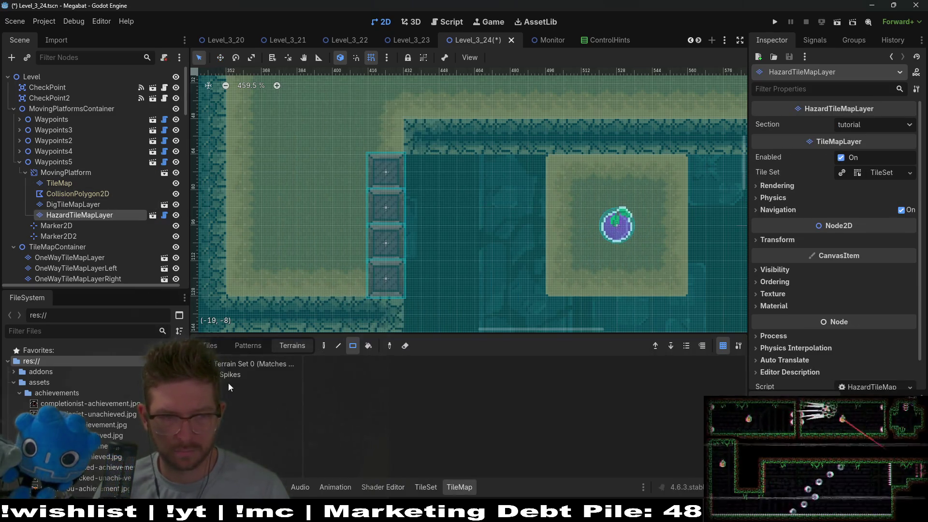
click(229, 375)
click(899, 124)
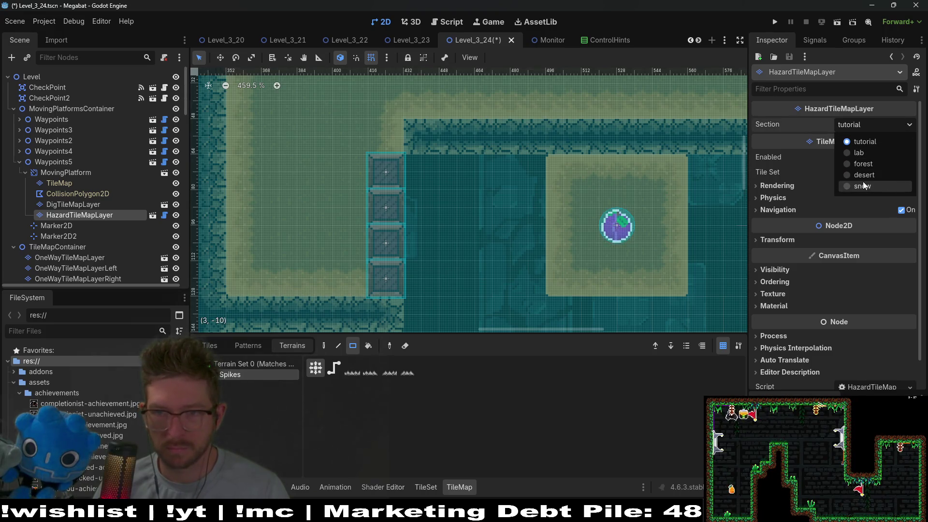
click(863, 175)
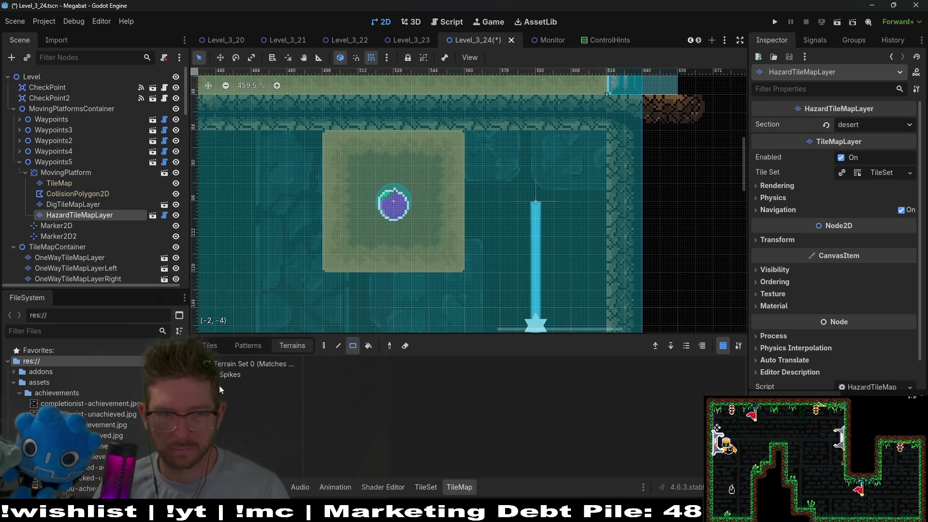
click(227, 375)
drag(460, 282, 561, 290)
Step: Save the level with Ctrl+S and run the game to playtest
scroll(534, 256, down, 5)
drag(473, 253, 541, 181)
key(ctrl+s)
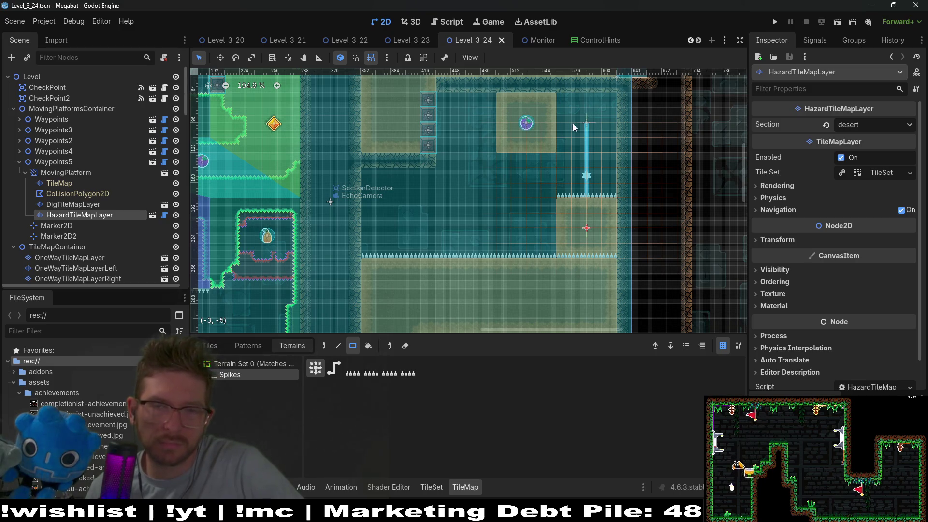
drag(573, 123, 574, 157)
click(831, 22)
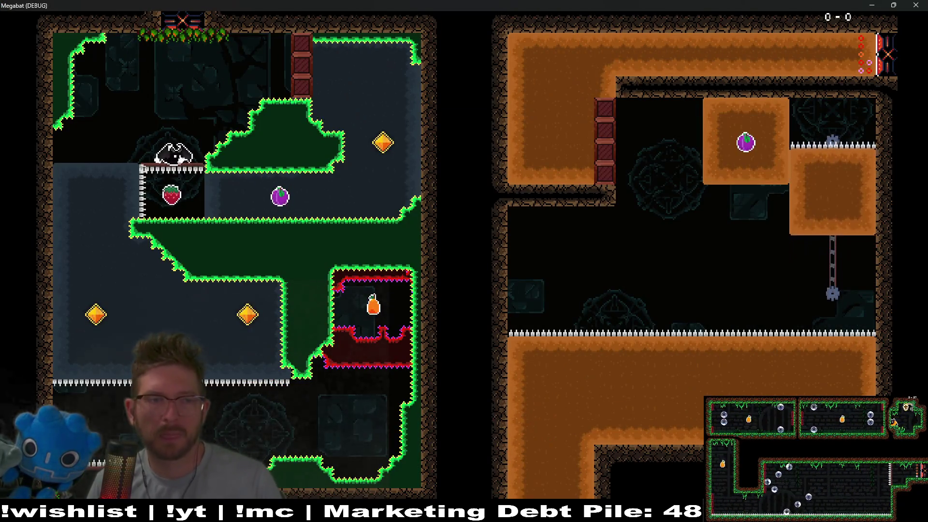
Step: Fly the bat around the first rooms, grab the strawberry, dive into the dirt, and restart with R
key(Right)
key(Up)
key(Left)
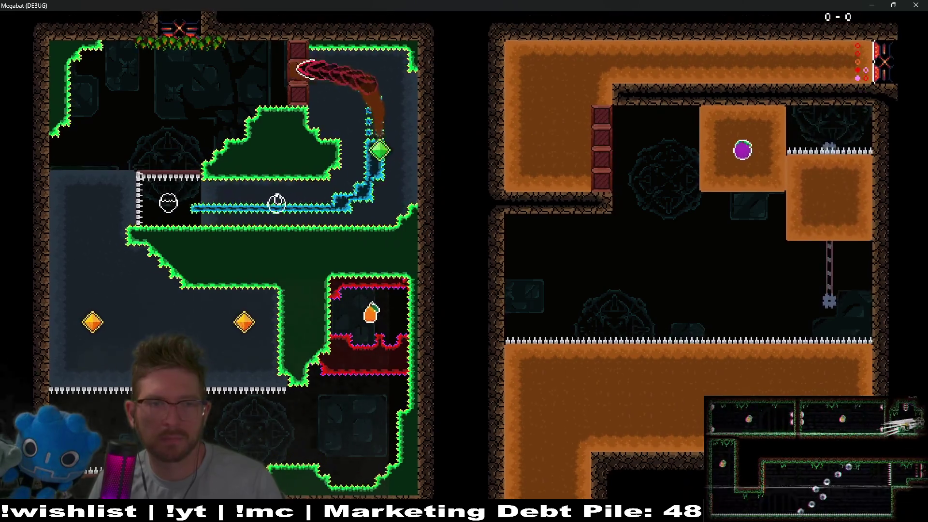
key(Down)
key(Right)
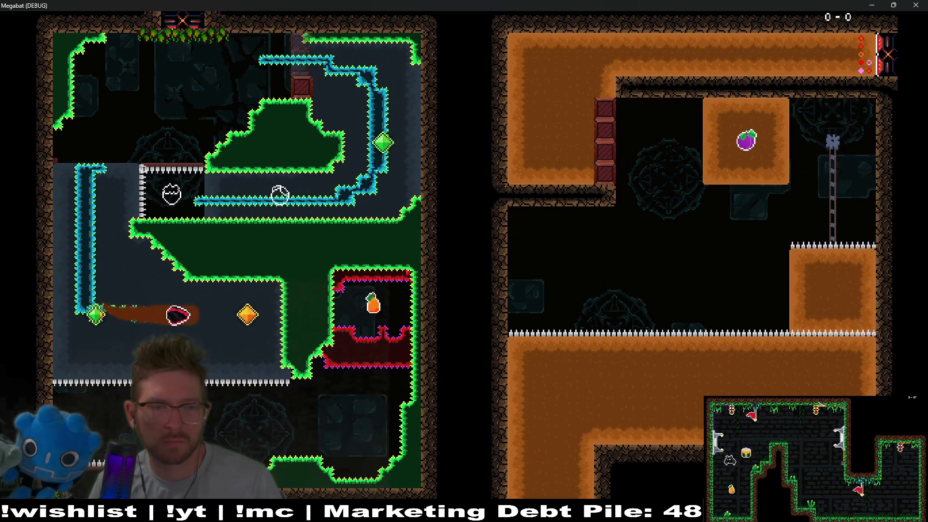
key(Down)
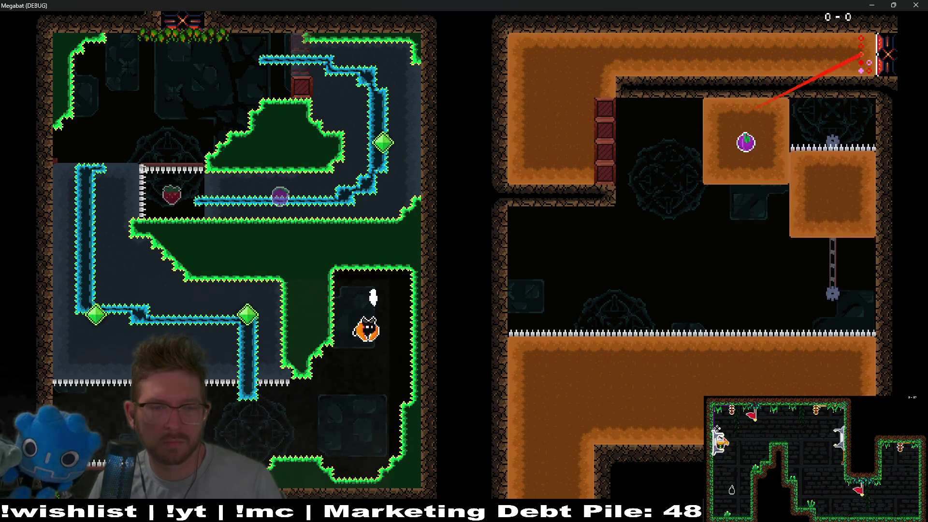
key(Left)
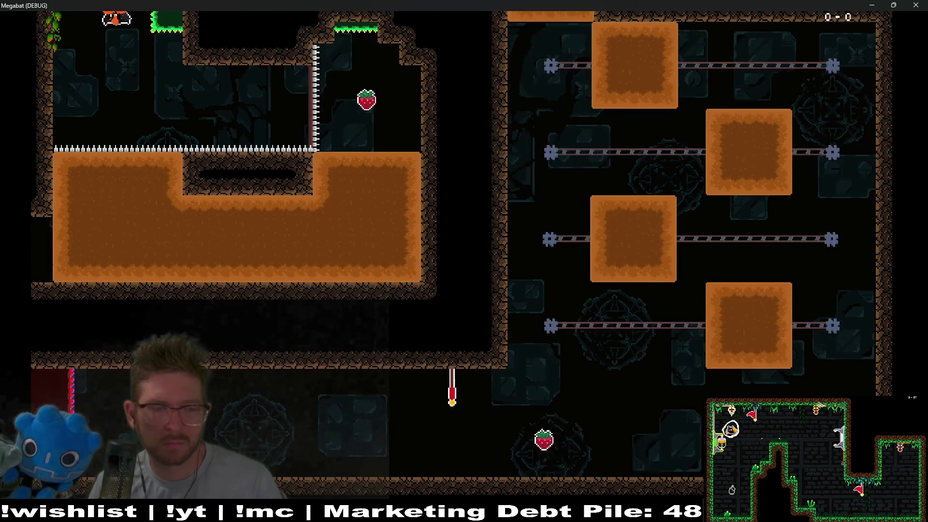
key(Right)
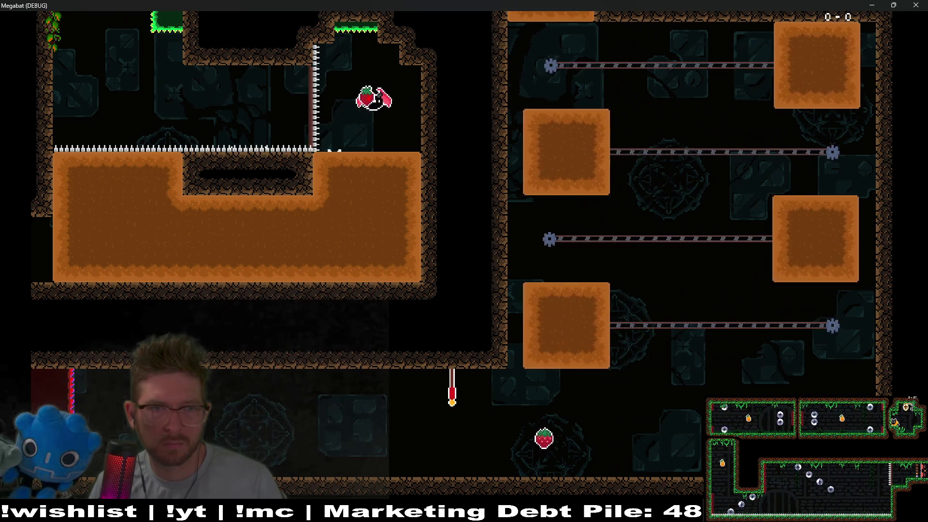
key(Down)
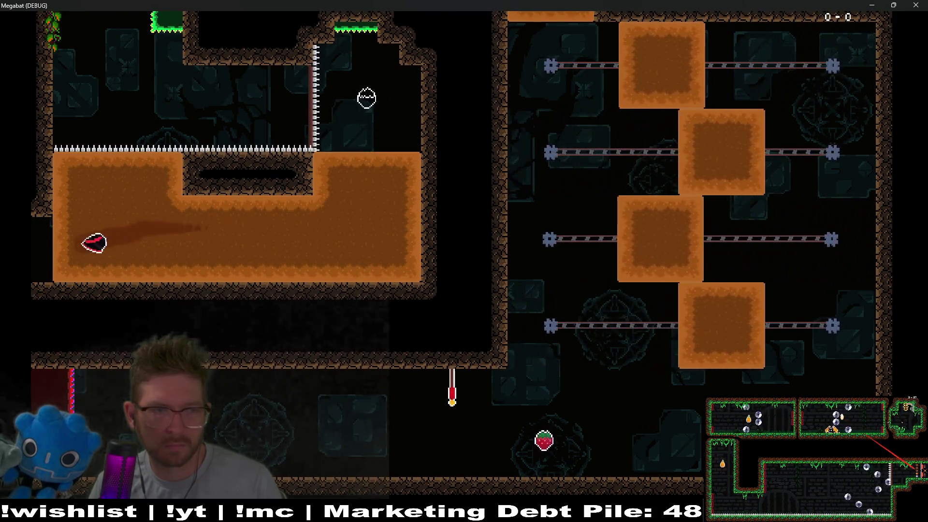
key(r)
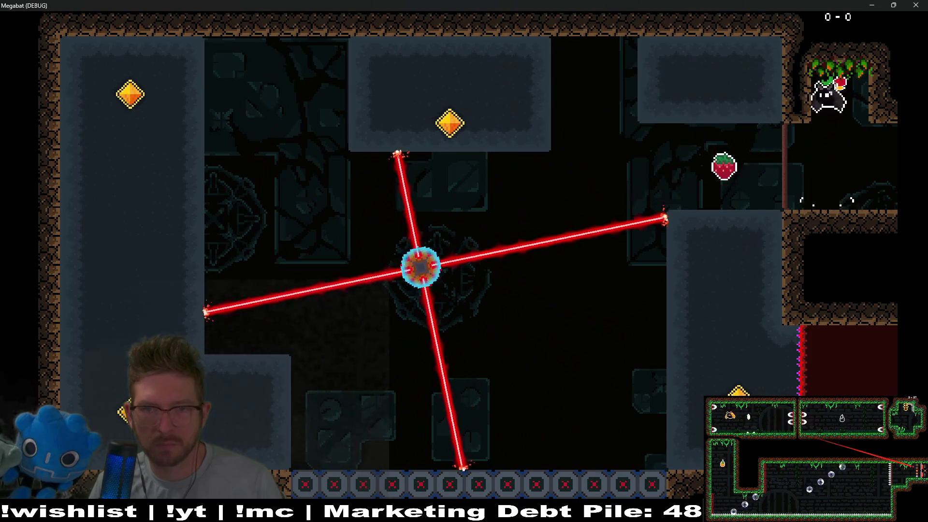
Step: Fly through the laser room into the lower room, collecting a strawberry
key(Left)
key(Down)
key(Left)
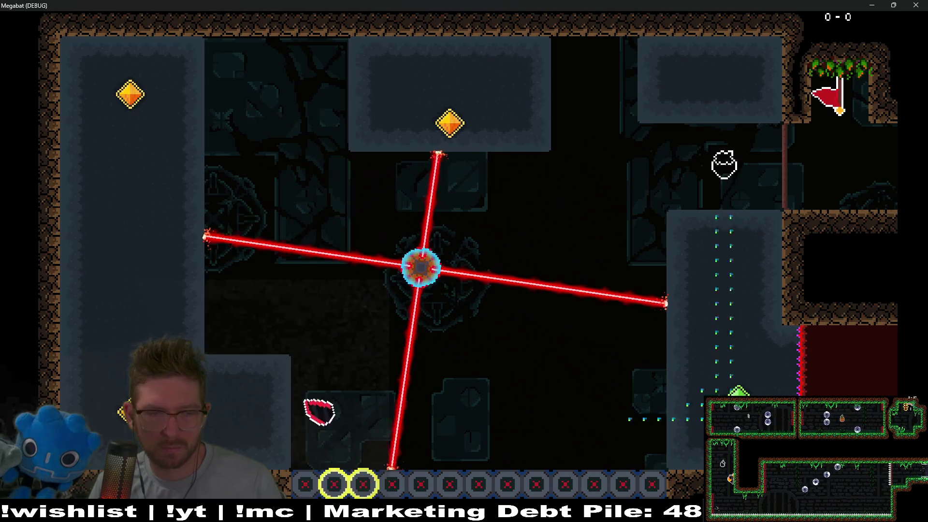
key(Up)
key(Right)
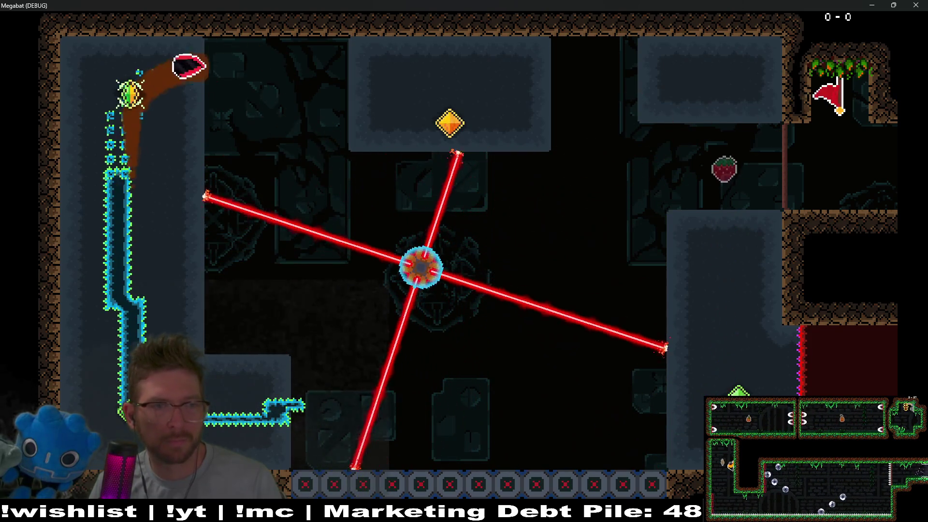
key(Down)
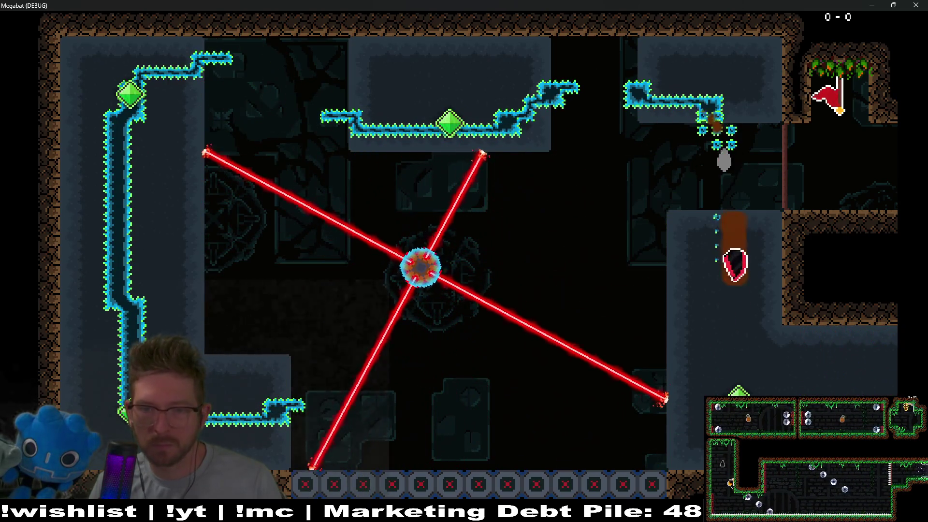
key(Left)
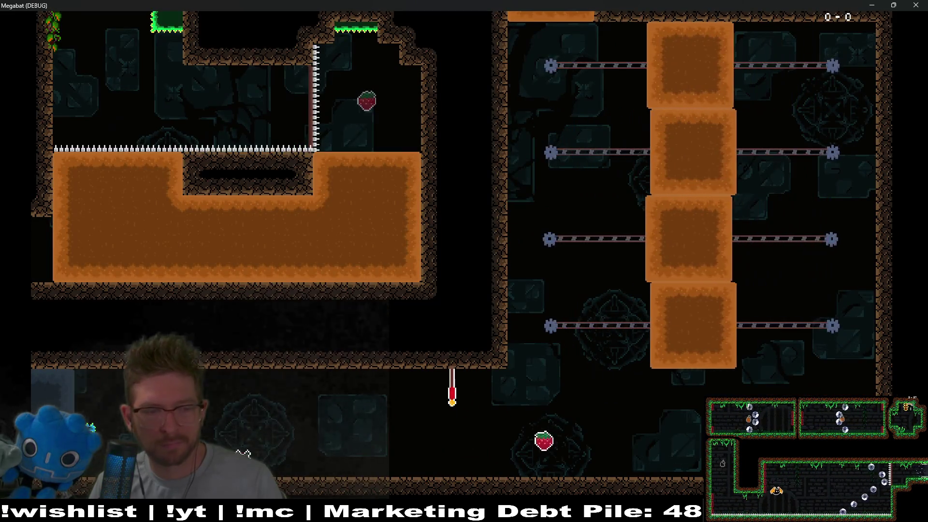
key(Right)
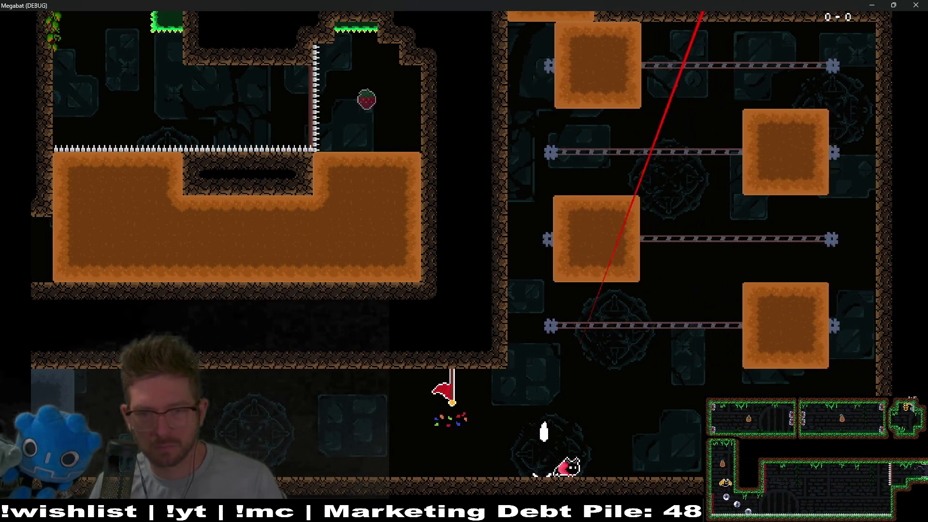
key(Up)
Step: Ride the sliding blocks up into the next room and collect the plum
key(Left)
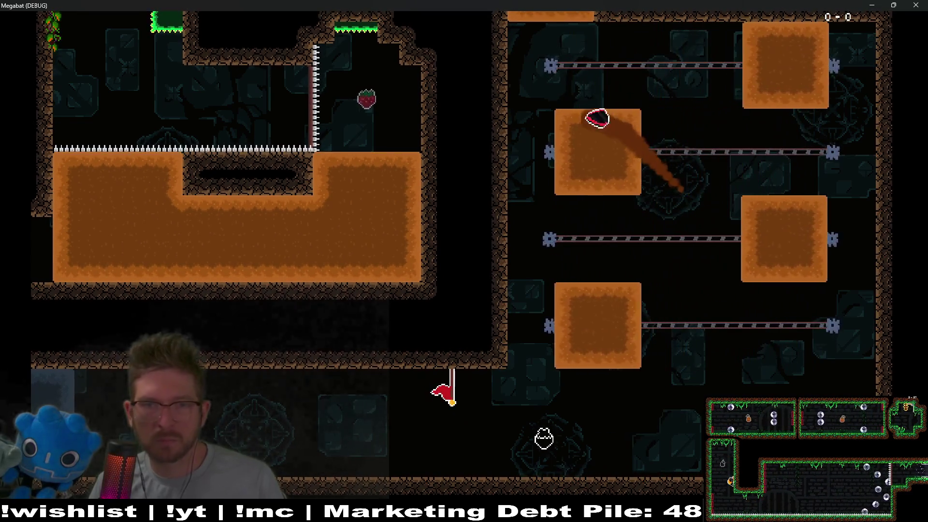
key(Right)
key(Up)
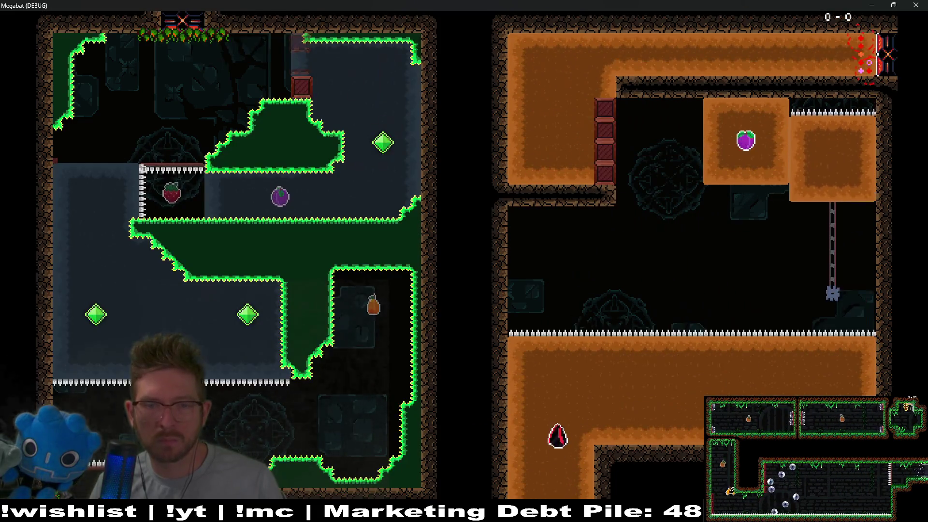
key(Left)
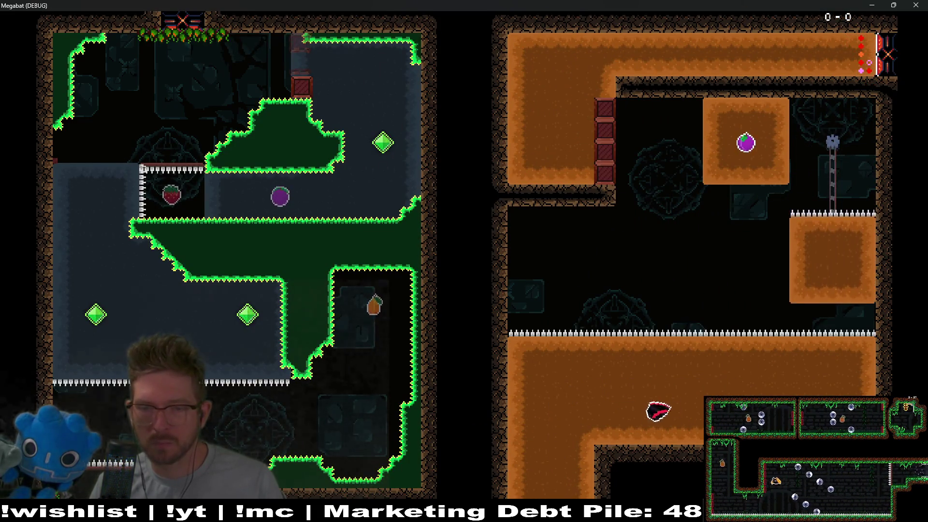
key(Right)
key(Up)
key(Left)
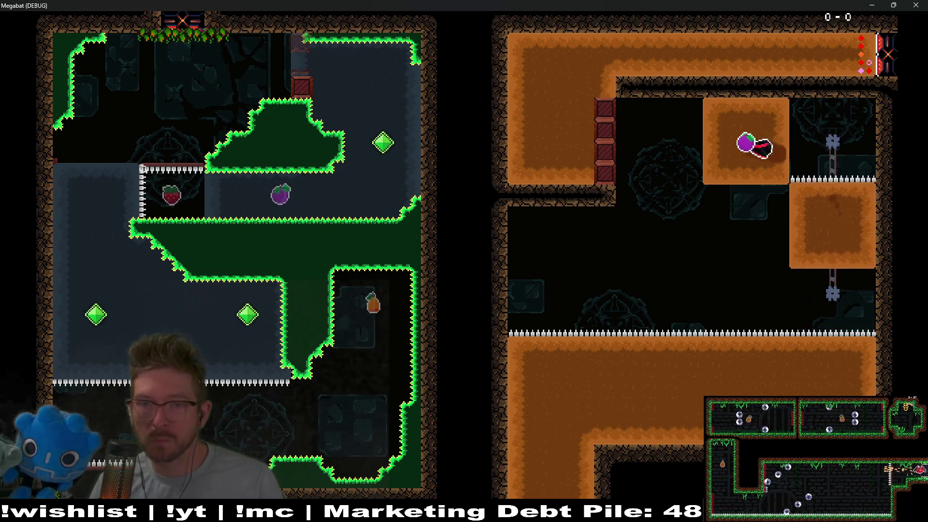
key(Up)
key(Right)
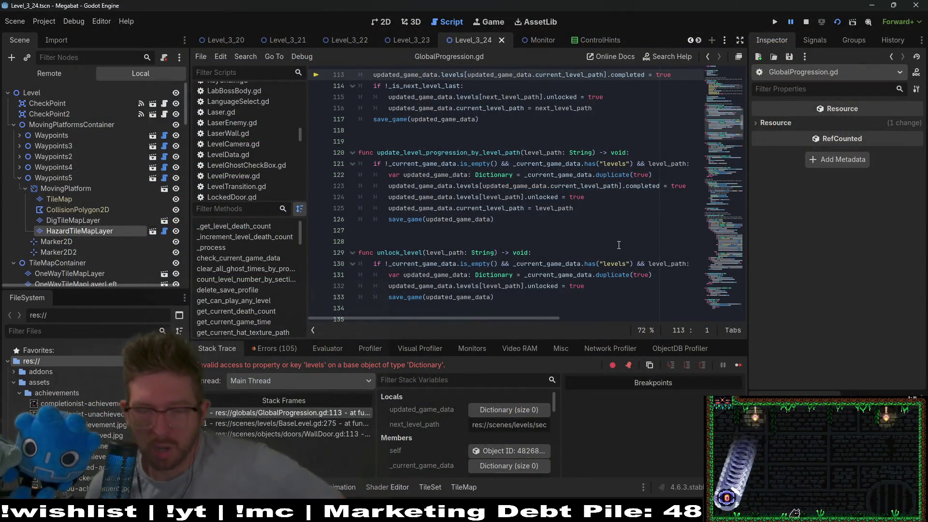
Step: Stop the game, inspect the GlobalProgression.gd line 113 errors, and return to the 2D canvas
click(809, 20)
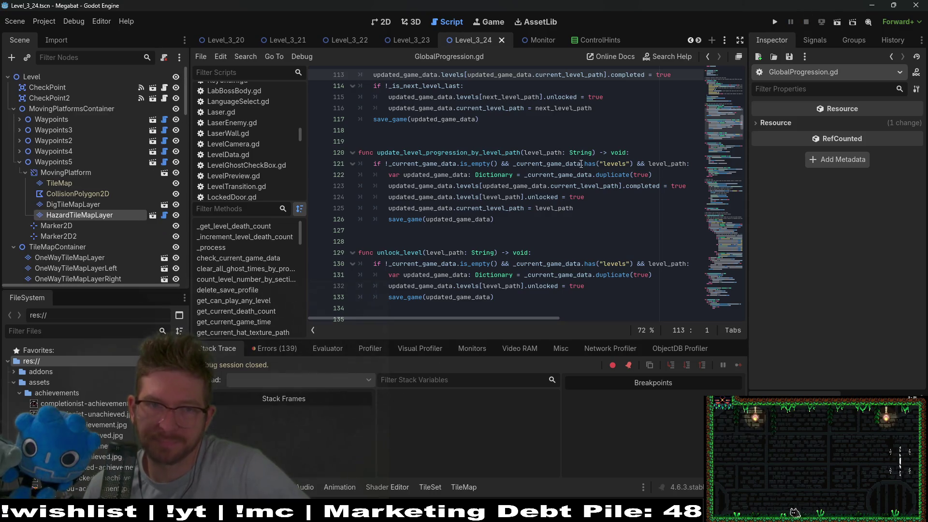
scroll(449, 200, up, 2)
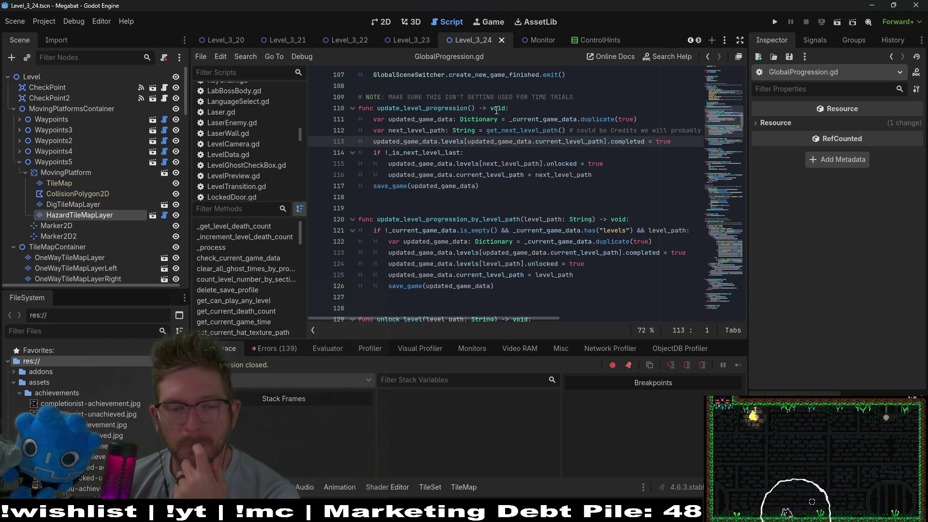
click(274, 348)
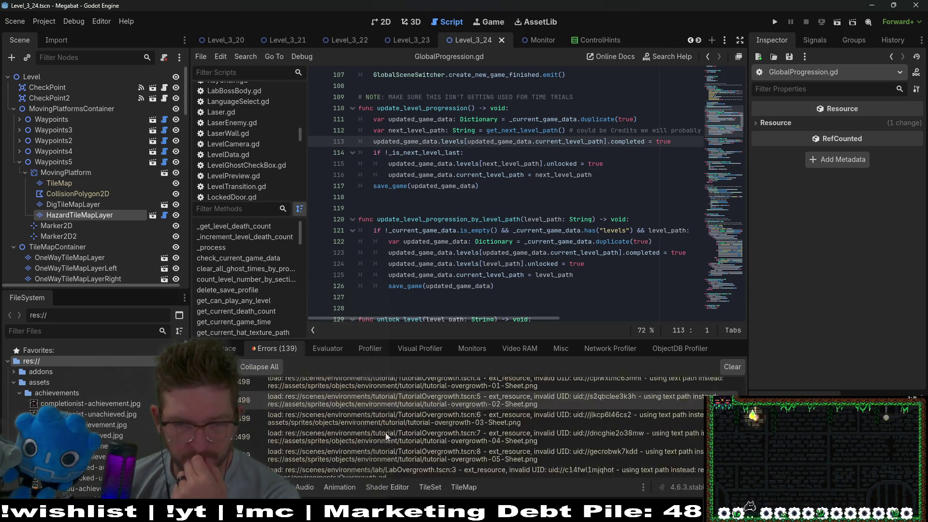
double_click(387, 437)
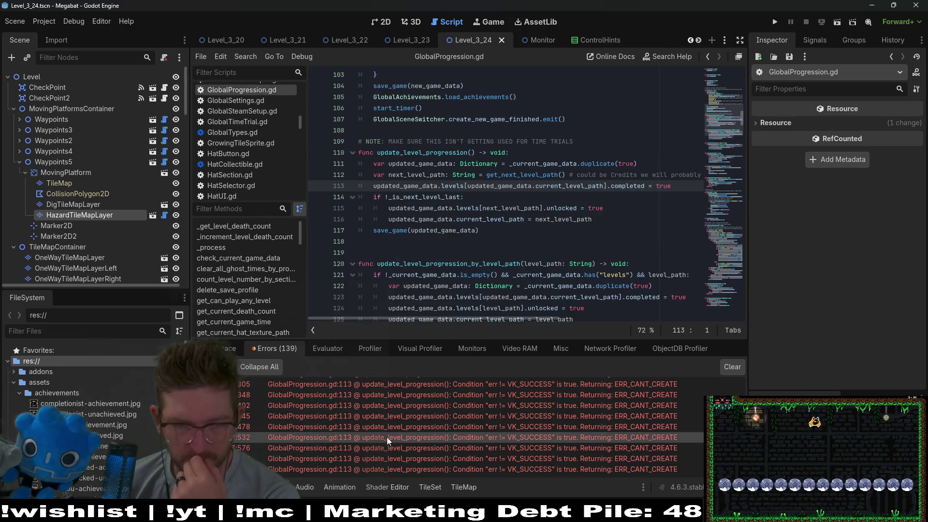
click(363, 468)
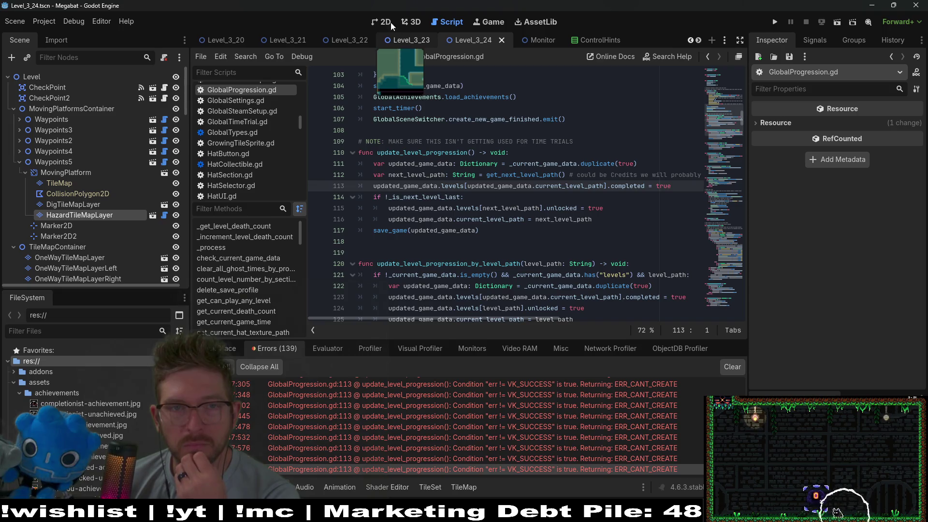
click(386, 22)
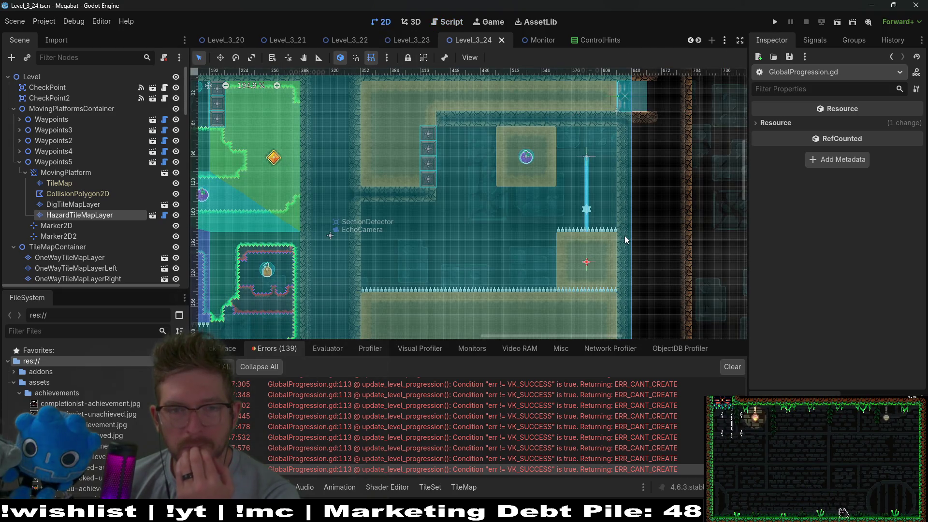
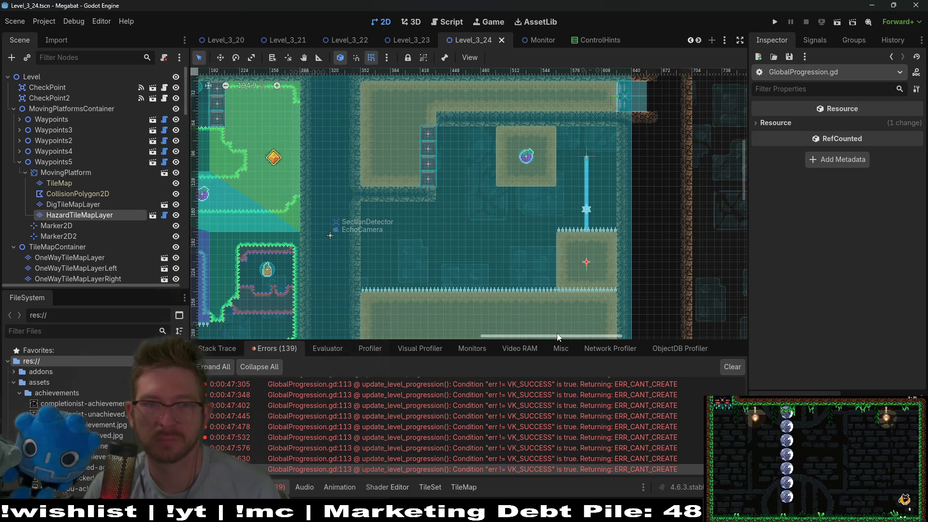
Step: Pan the level view to the spiked ledge and stop the running game with F8
scroll(557, 337, right, 5)
scroll(417, 190, down, 5)
scroll(689, 204, left, 10)
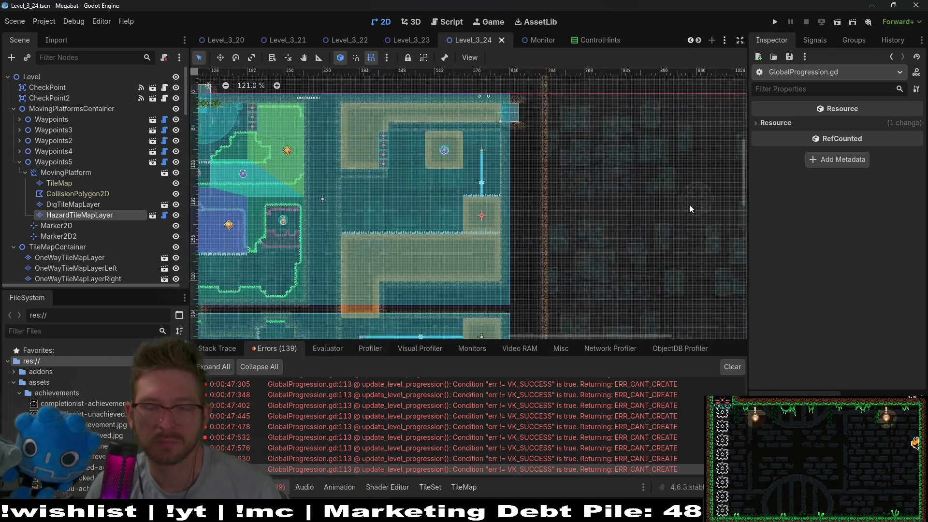
scroll(566, 198, down, 2)
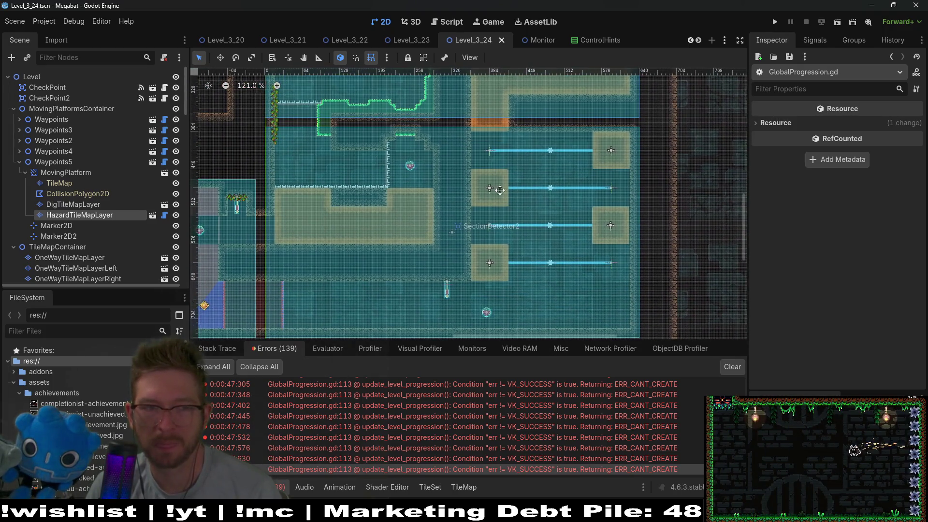
scroll(576, 191, left, 5)
scroll(577, 191, up, 8)
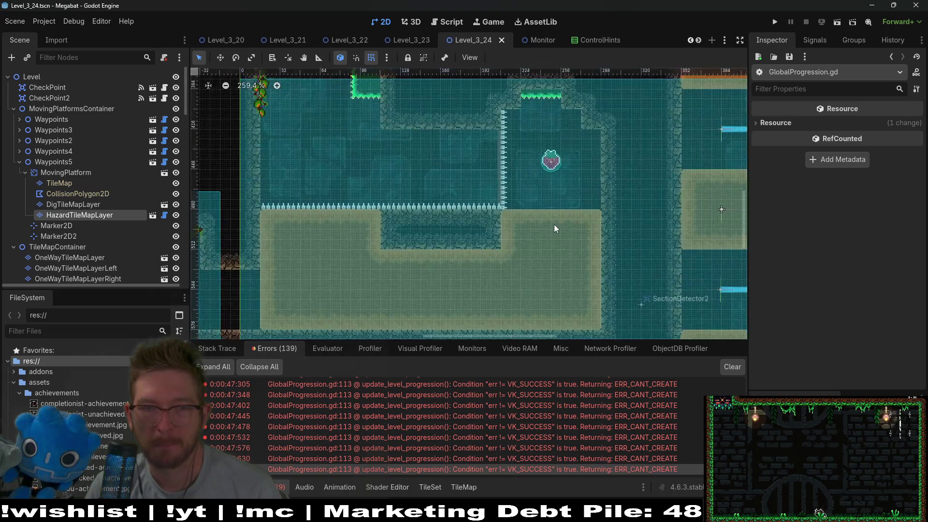
mouse_move(540, 238)
mouse_down()
mouse_move(599, 206)
mouse_move(597, 249)
mouse_move(574, 280)
mouse_move(597, 214)
mouse_up()
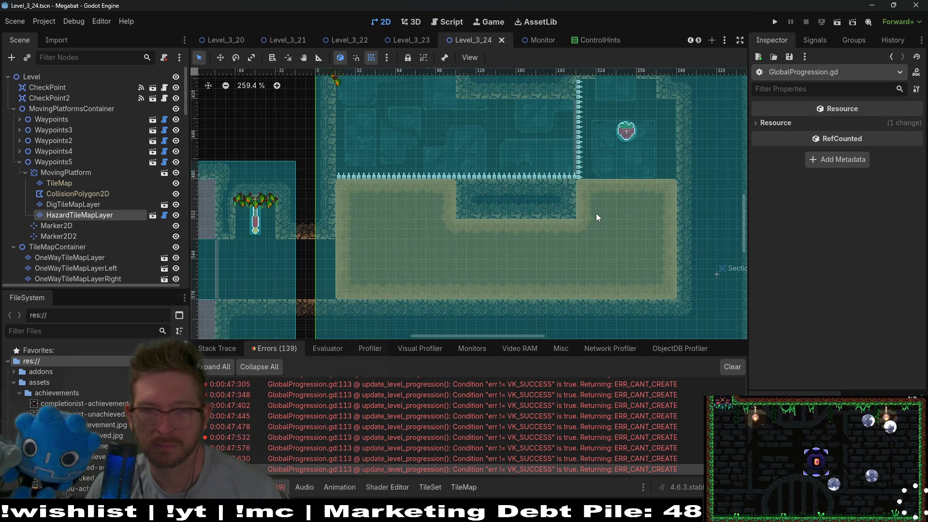
key(F8)
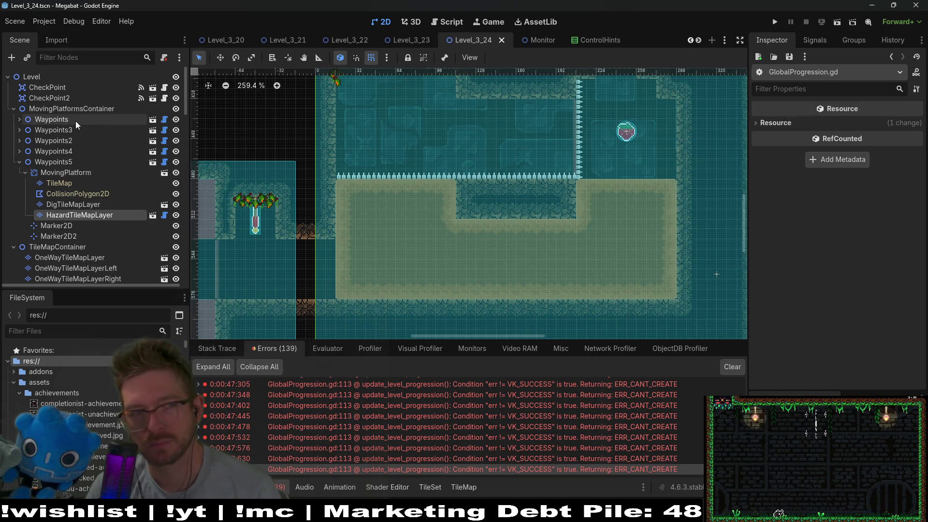
Step: Zoom out and pan to see more of the level around the lower corridor
scroll(75, 121, down, 4)
mouse_move(282, 222)
mouse_down()
mouse_move(518, 190)
mouse_move(608, 160)
mouse_up()
scroll(513, 222, right, 10)
scroll(508, 215, down, 2)
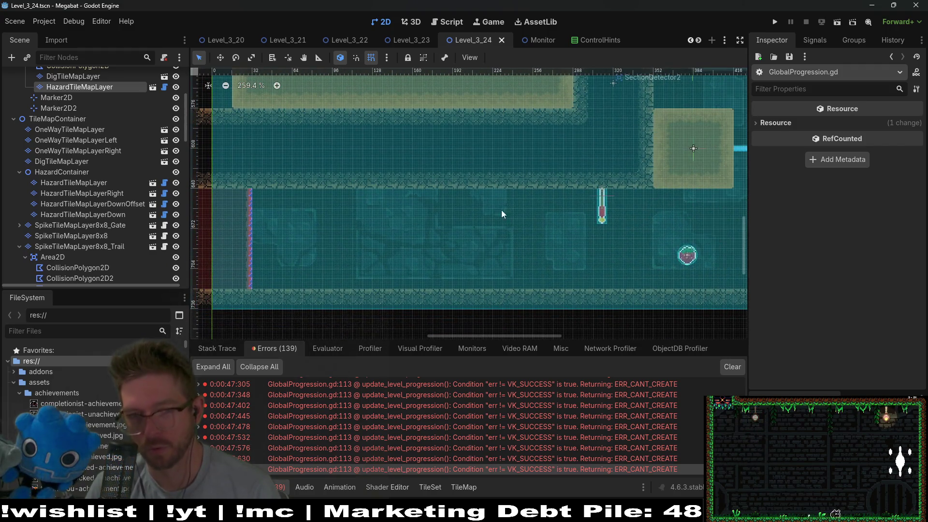
drag(458, 203, 546, 194)
scroll(546, 194, down, 4)
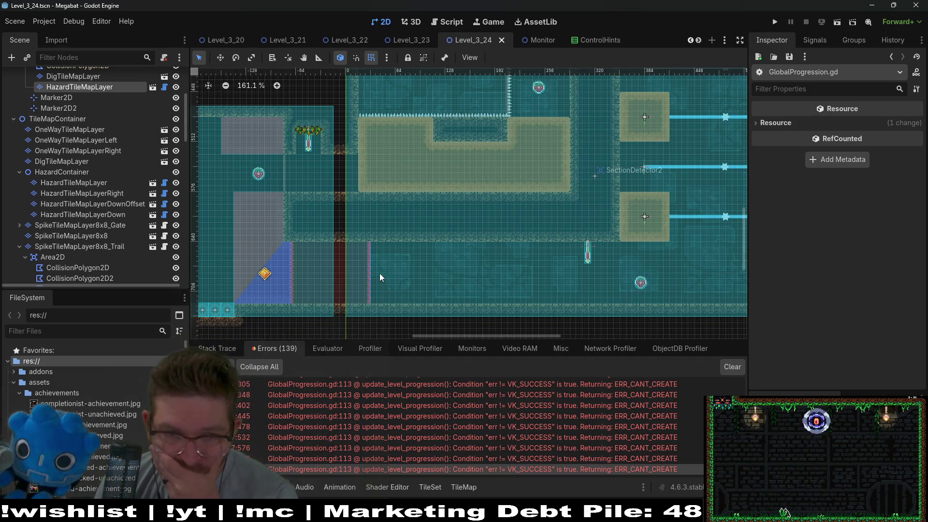
scroll(379, 274, up, 3)
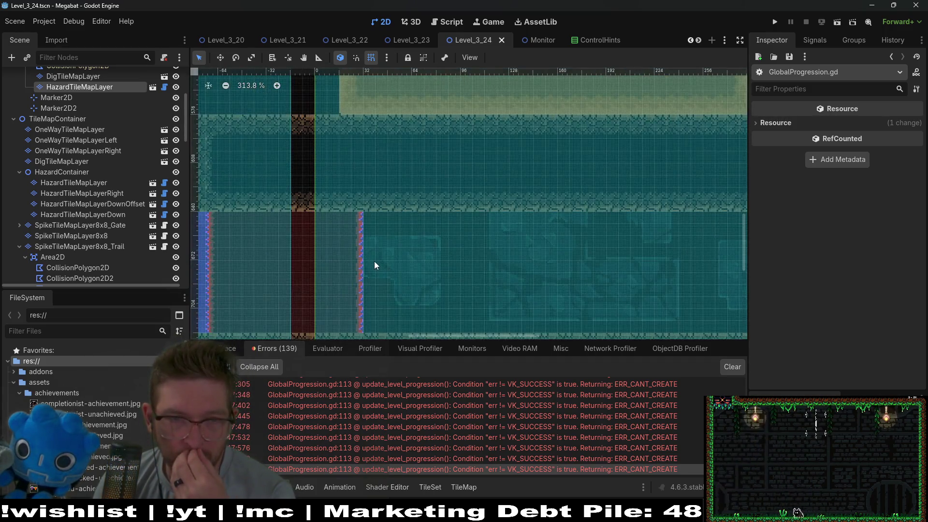
scroll(374, 261, down, 4)
scroll(397, 219, up, 3)
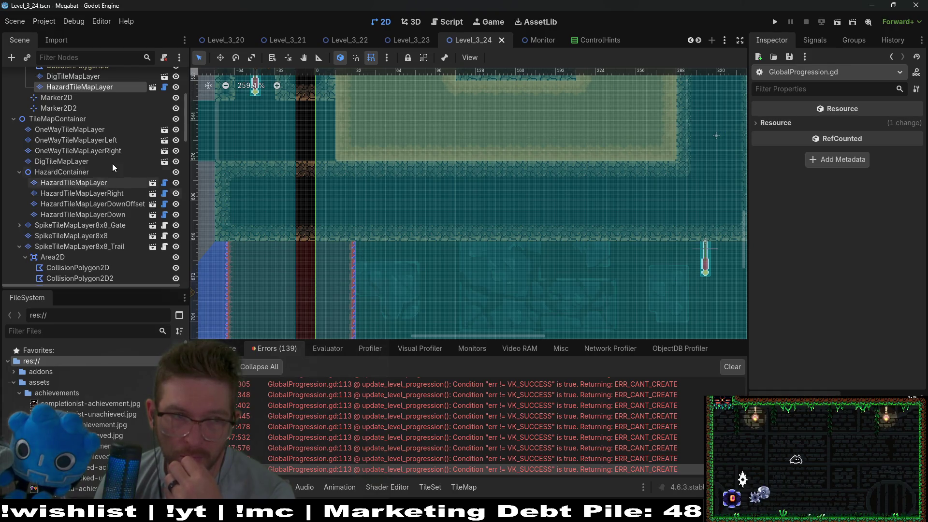
scroll(113, 164, up, 1)
Step: Select DigTileMapLayer and pick the Sand terrain in the Terrains panel
click(67, 187)
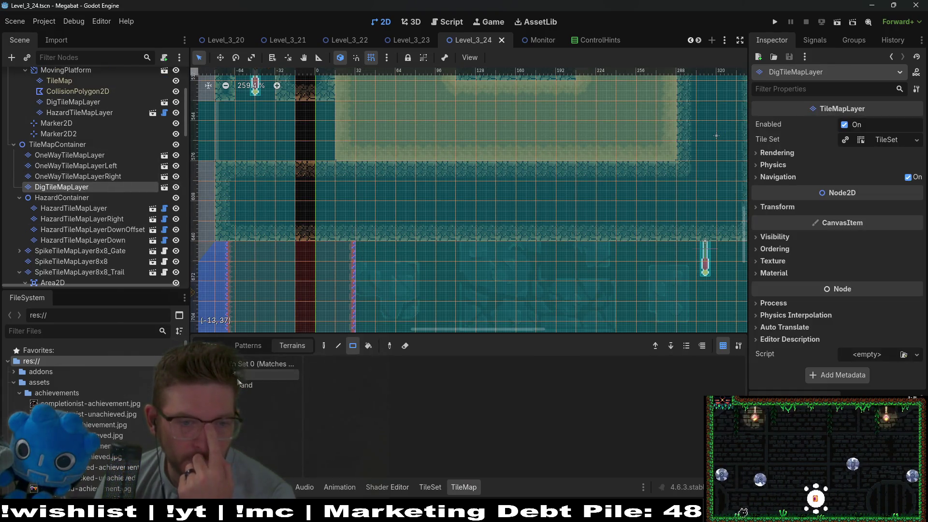
click(238, 382)
scroll(415, 194, down, 3)
scroll(484, 208, left, 5)
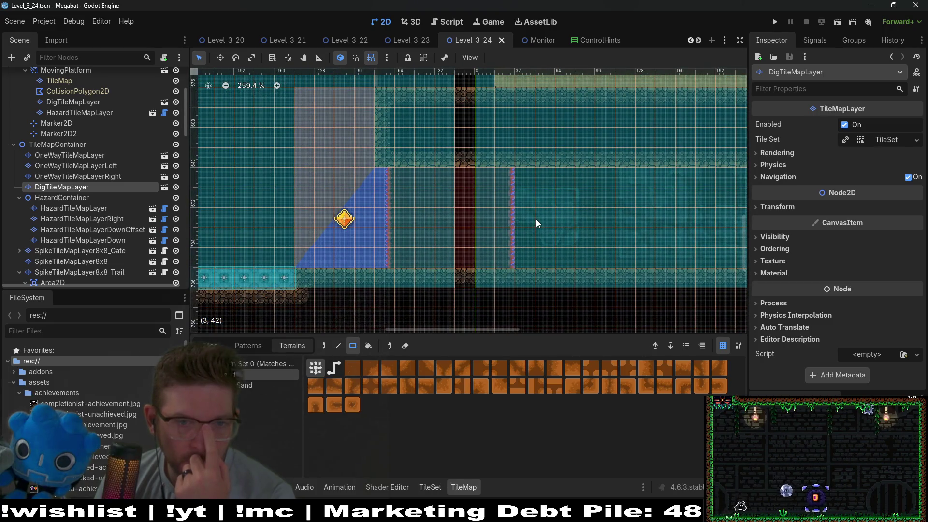
click(271, 386)
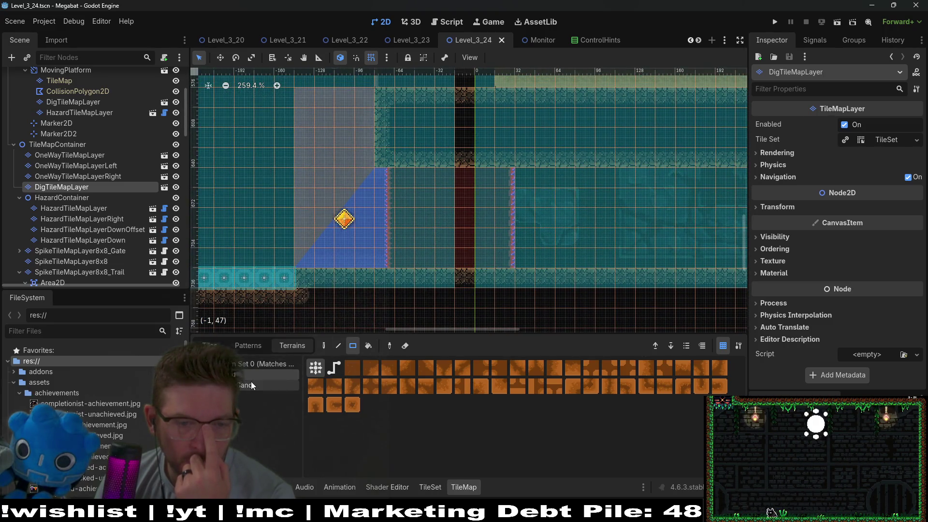
Step: Paint Sand terrain blocks along the corridor, including a 3x5 block
drag(427, 175, 704, 253)
drag(614, 255, 371, 242)
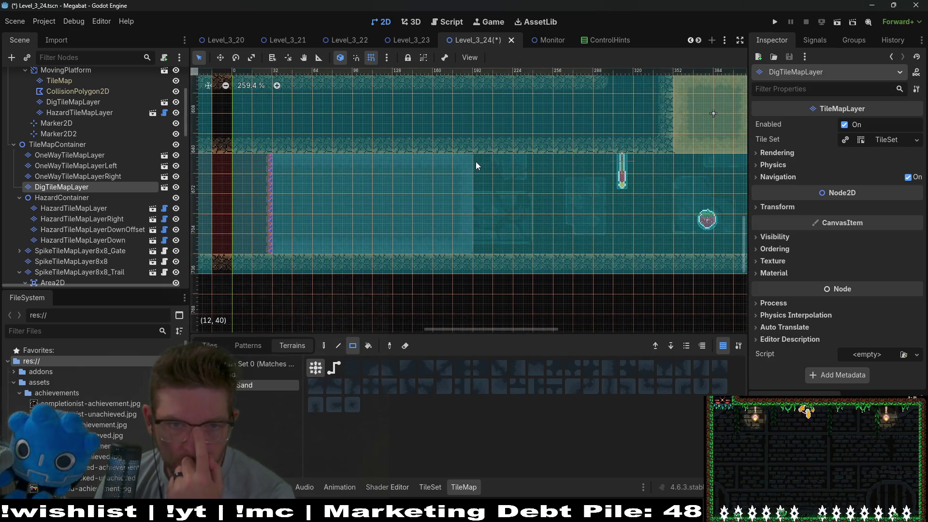
drag(476, 161, 530, 249)
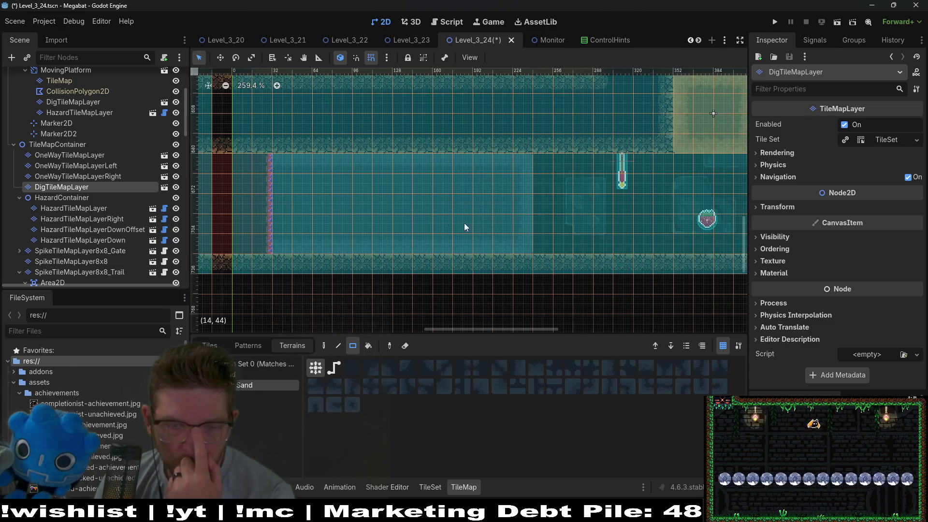
drag(464, 225, 552, 239)
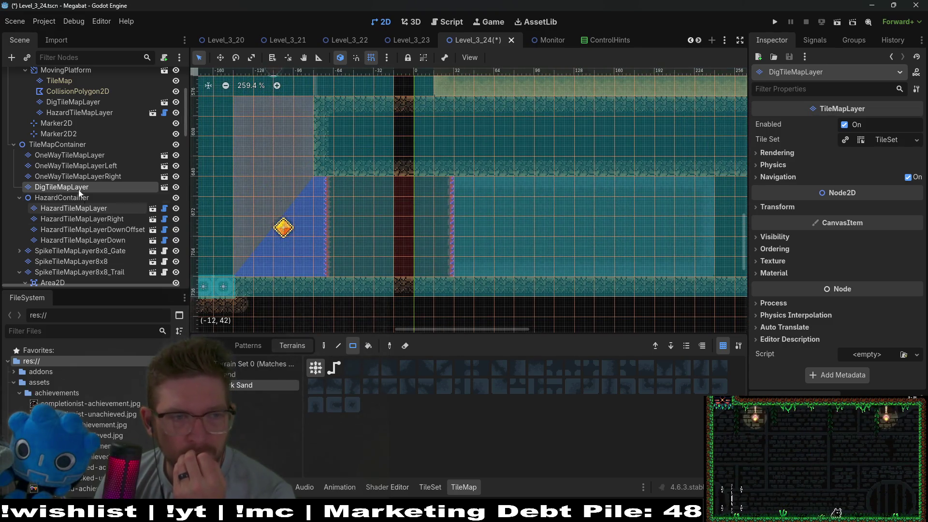
Step: Select the trail spike layer and its Area2D in the Scene dock
scroll(92, 177, down, 1)
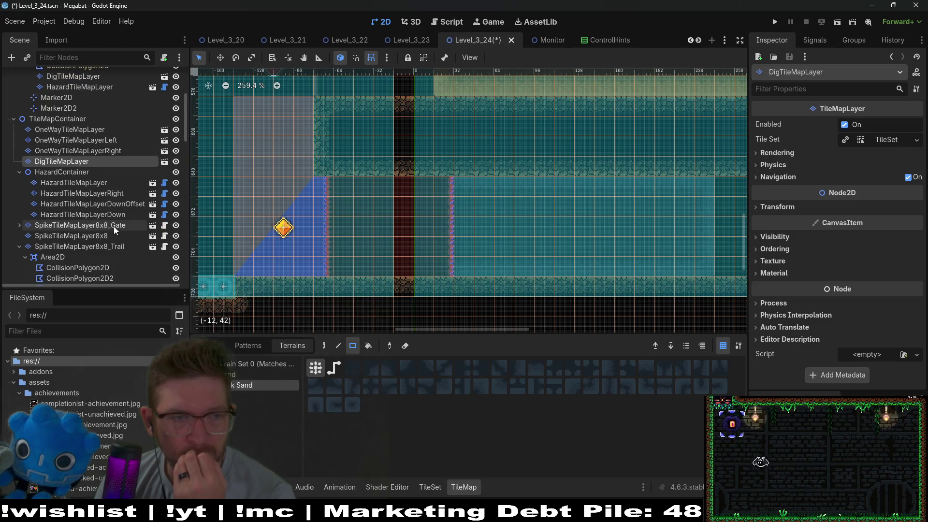
click(116, 246)
scroll(115, 247, down, 3)
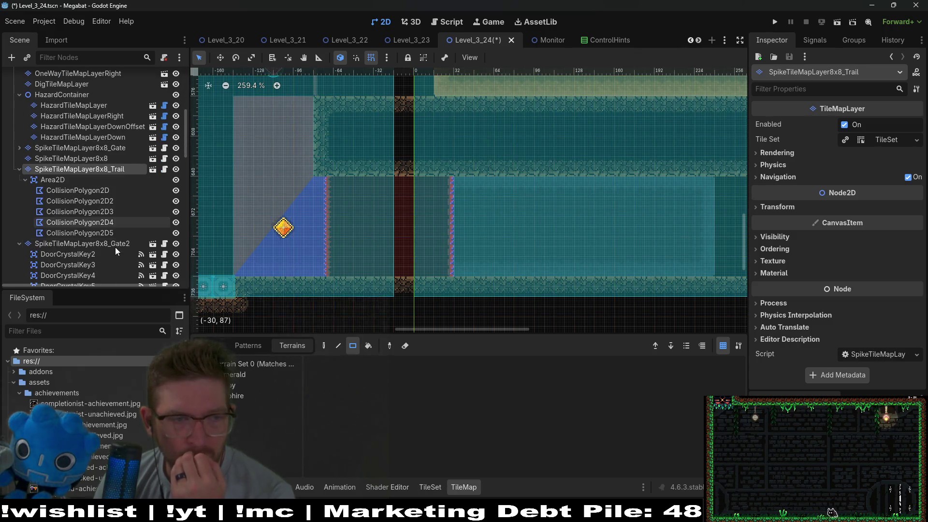
Step: Stretch CollisionPolygon2D2's top and lower corners further right along the corridor
click(111, 230)
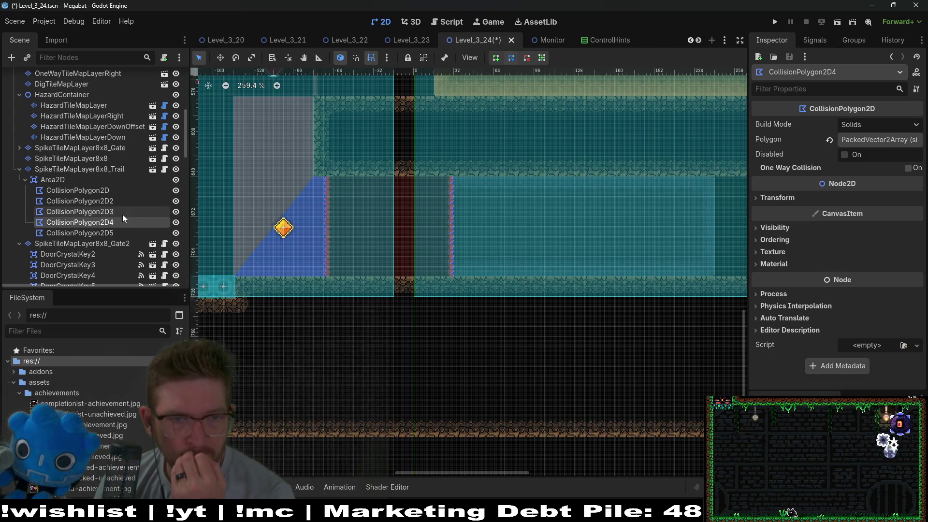
click(123, 202)
scroll(479, 199, up, 3)
scroll(496, 201, down, 3)
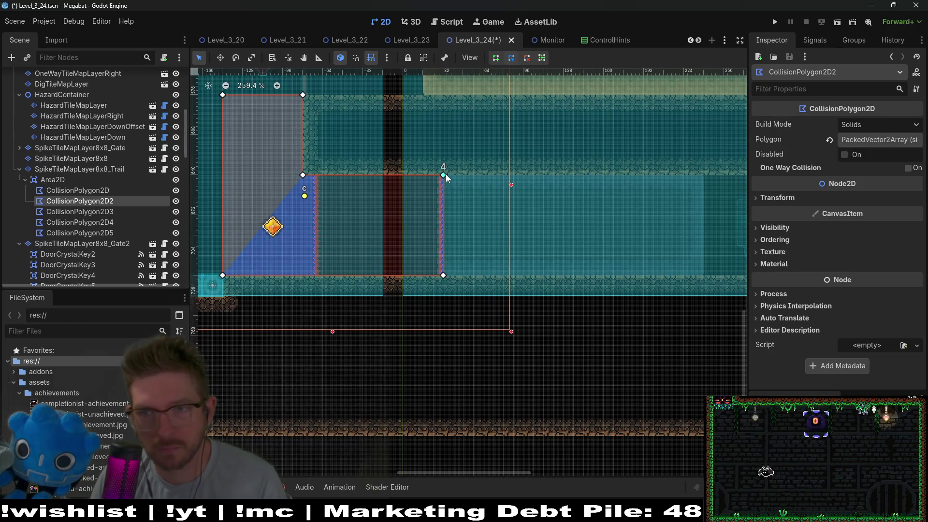
mouse_move(445, 175)
mouse_down()
mouse_move(708, 176)
mouse_move(575, 188)
mouse_up()
scroll(705, 176, up, 4)
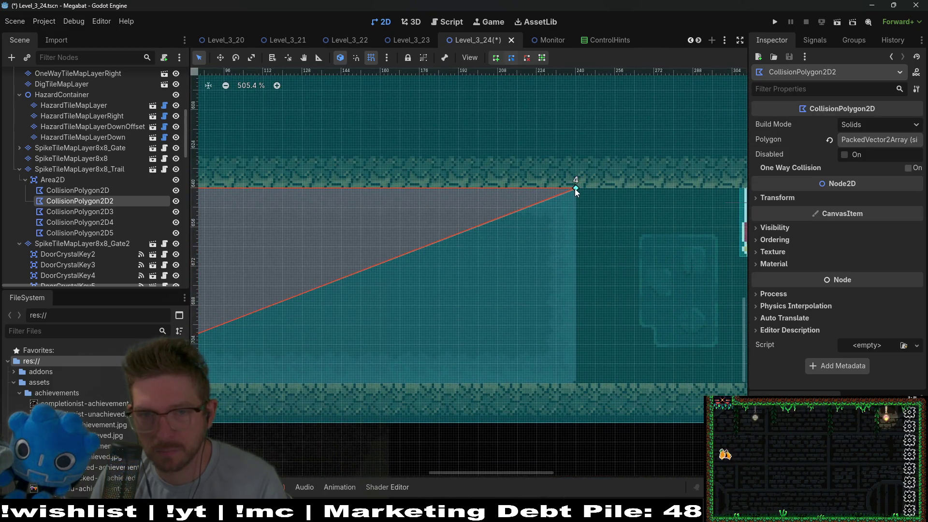
scroll(422, 324, left, 5)
scroll(422, 324, down, 3)
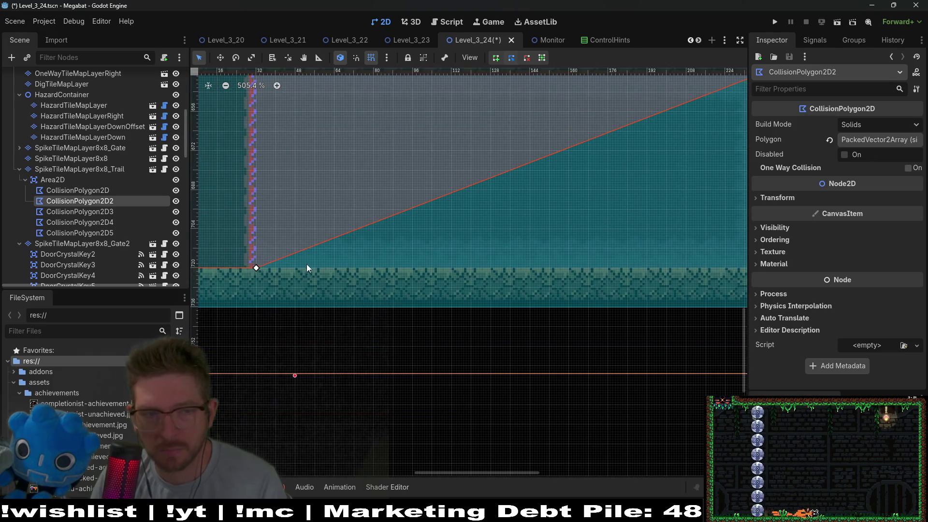
mouse_move(738, 277)
mouse_down()
mouse_move(729, 269)
mouse_move(479, 272)
mouse_up()
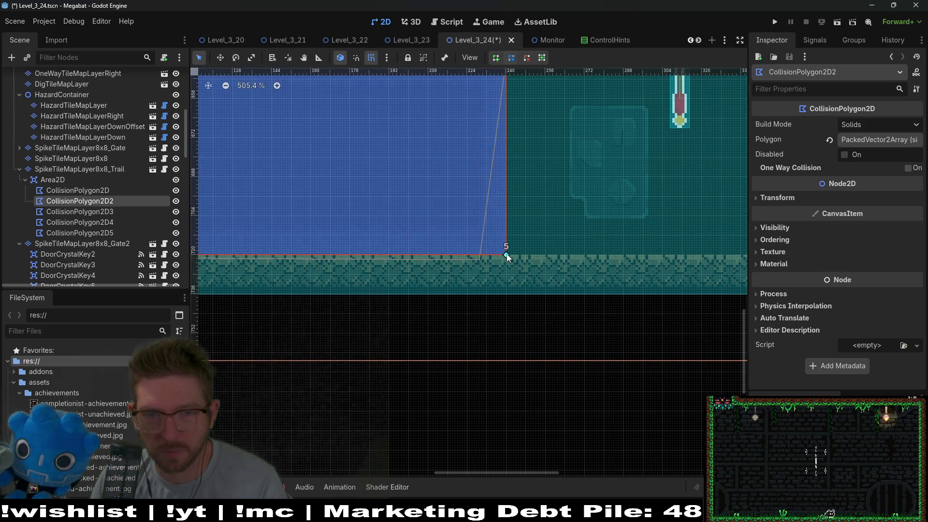
scroll(506, 257, down, 15)
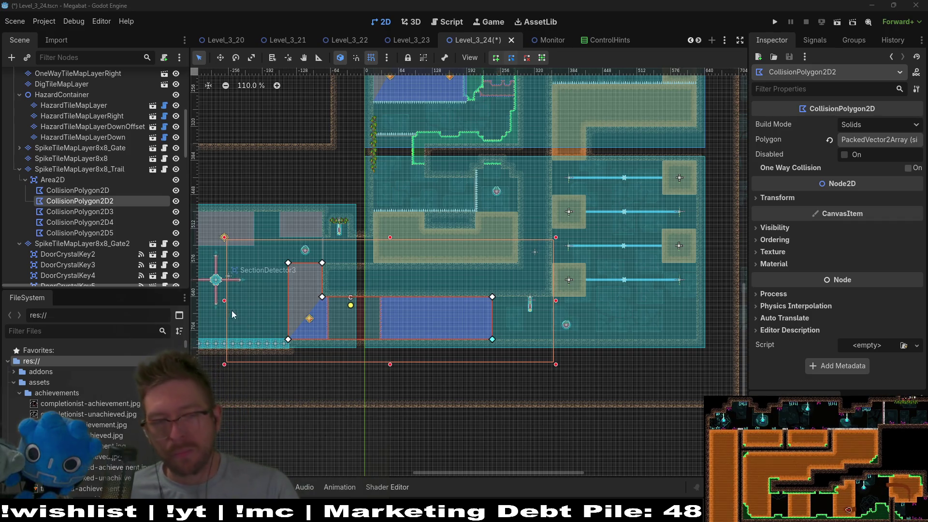
Step: Bring the room on the level's left into view and select the Area2D's first collision polygon
drag(232, 315, 518, 286)
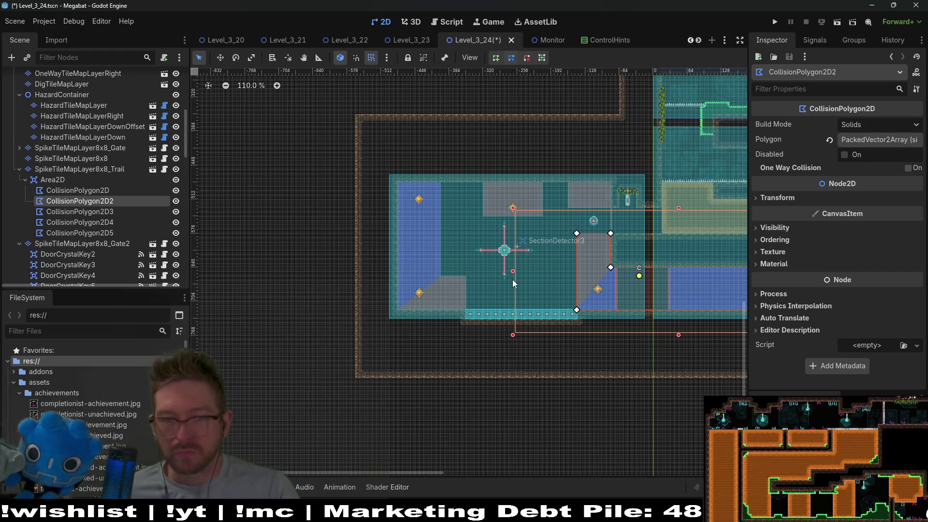
scroll(468, 288, up, 5)
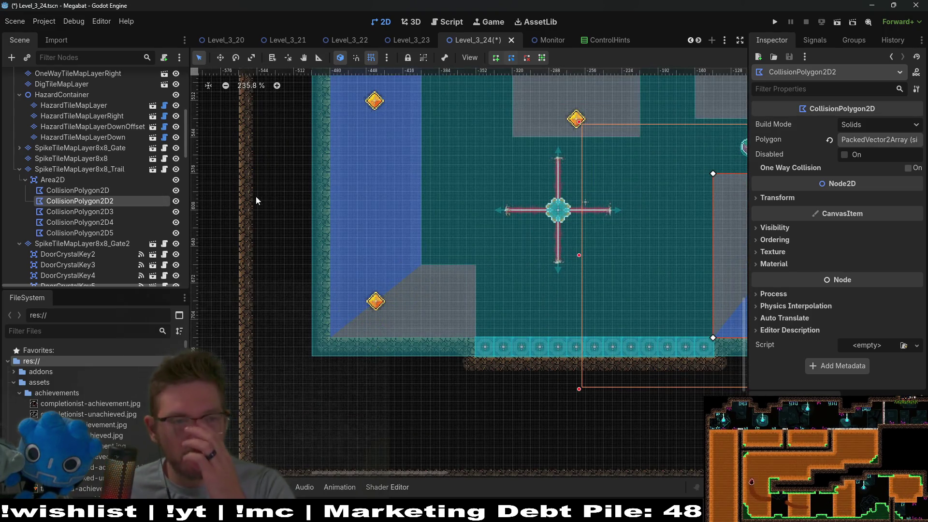
click(112, 190)
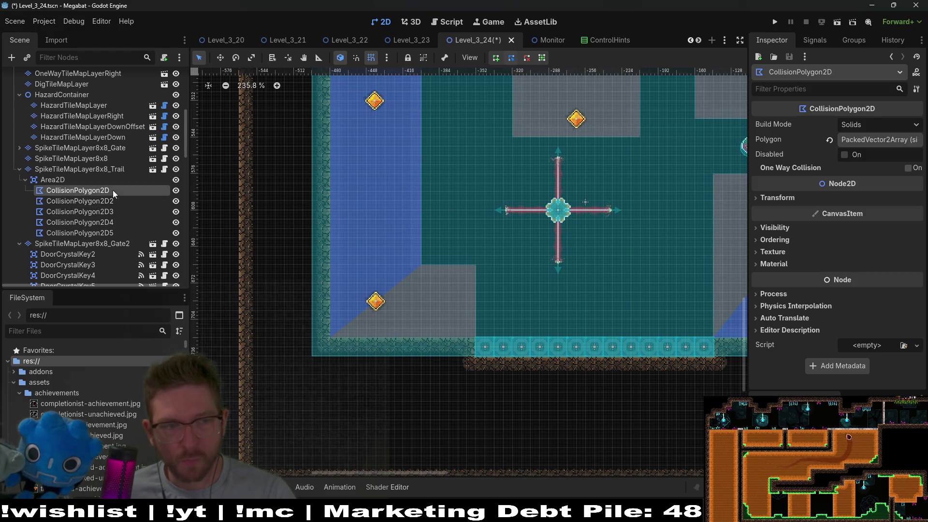
Step: Delete CollisionPolygon2D3's two right corner points and move the remaining corner down to the floor
click(112, 199)
click(112, 211)
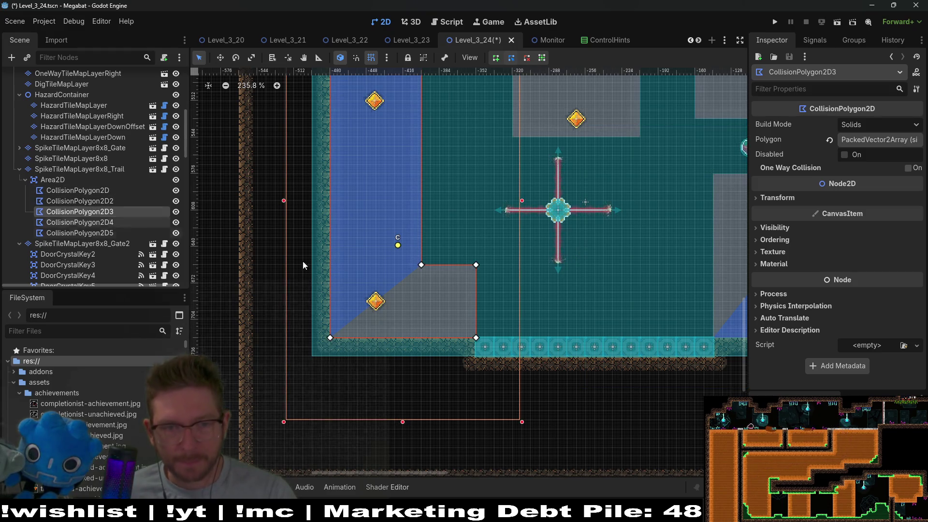
scroll(437, 295, up, 4)
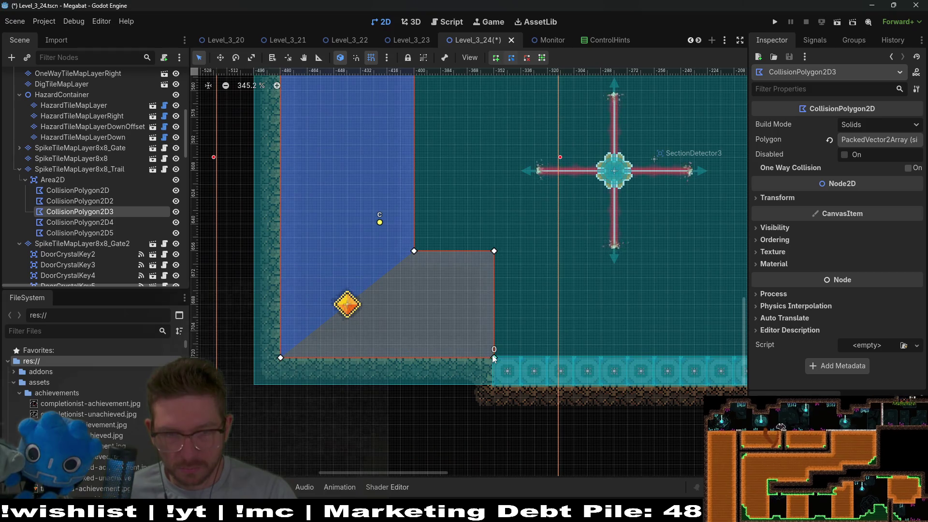
right_click(494, 251)
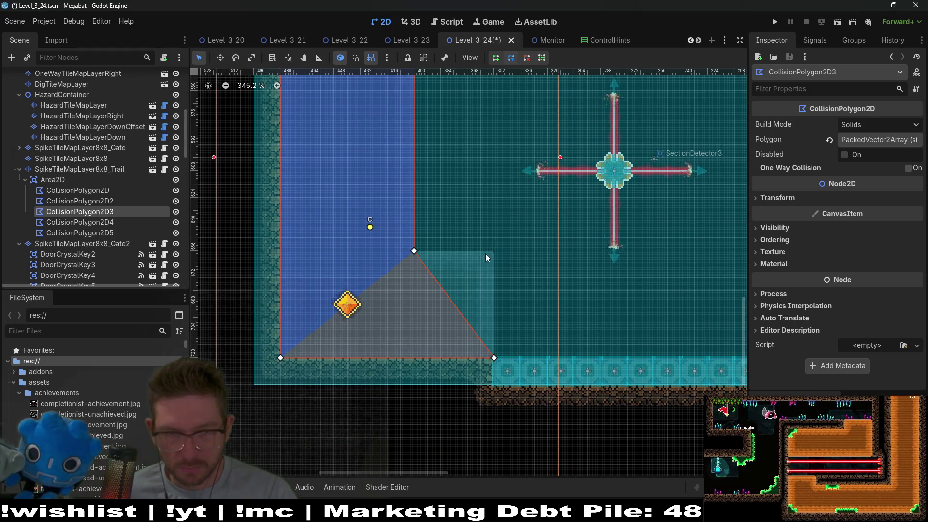
right_click(494, 361)
drag(414, 252, 413, 360)
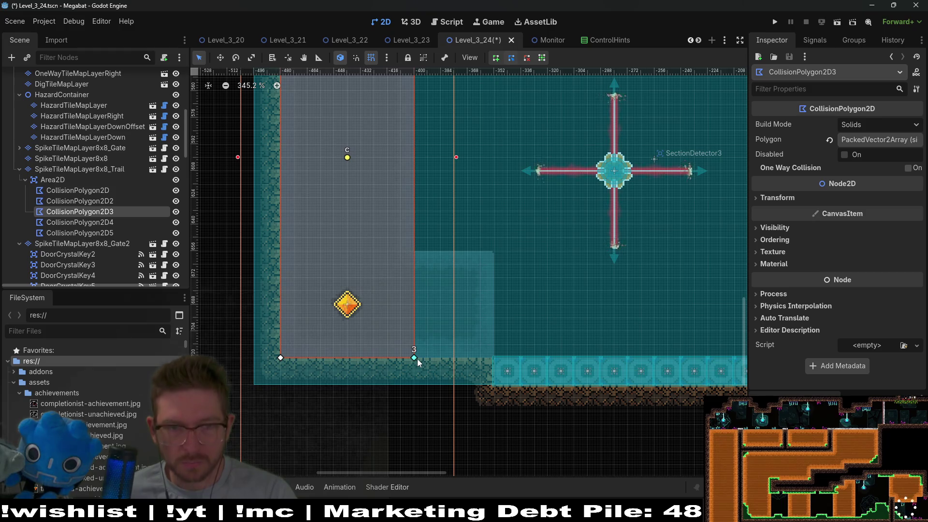
Step: Scroll the Scene dock and select the SpikeTileMapLayer8x8_Trail layer
scroll(133, 198, up, 5)
scroll(132, 201, up, 5)
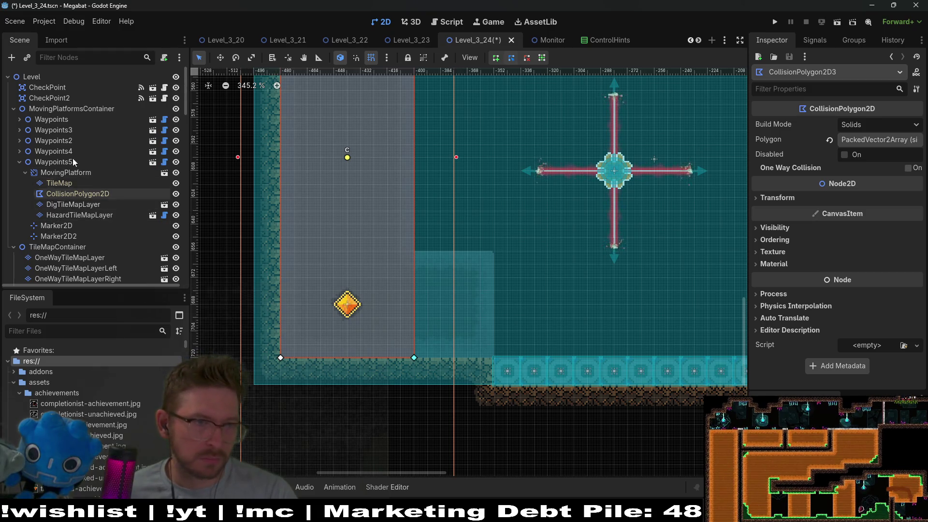
scroll(75, 153, down, 5)
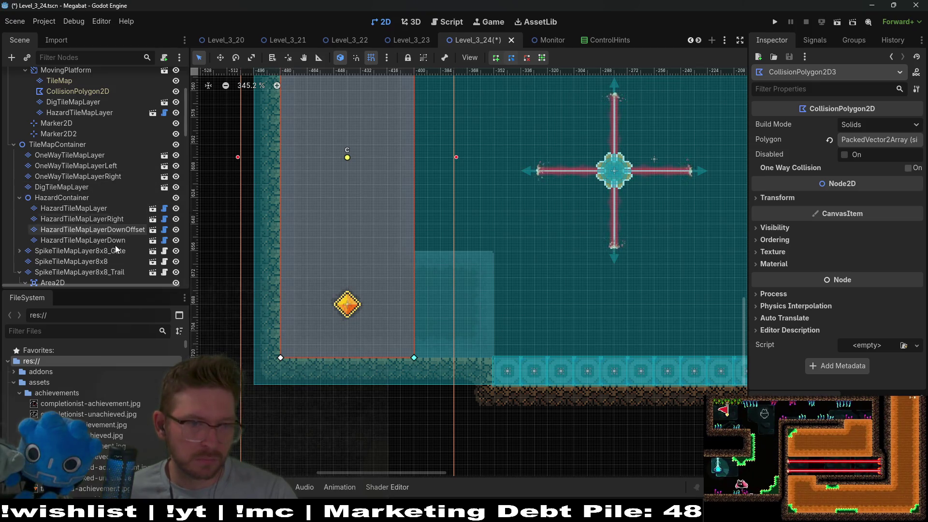
click(116, 272)
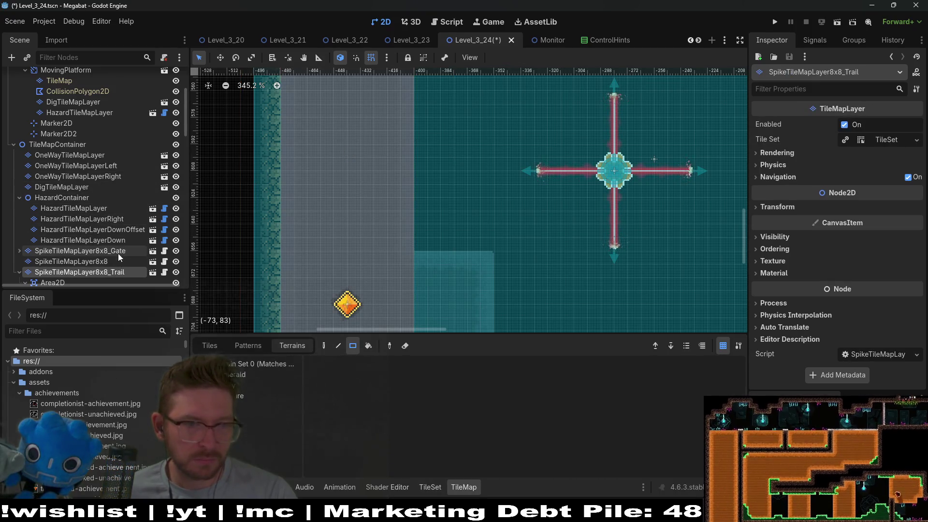
Step: Select SpikeTileMapLayer8x8, then DigTileMapLayer, and pan down toward the tunnel floor
scroll(119, 256, down, 1)
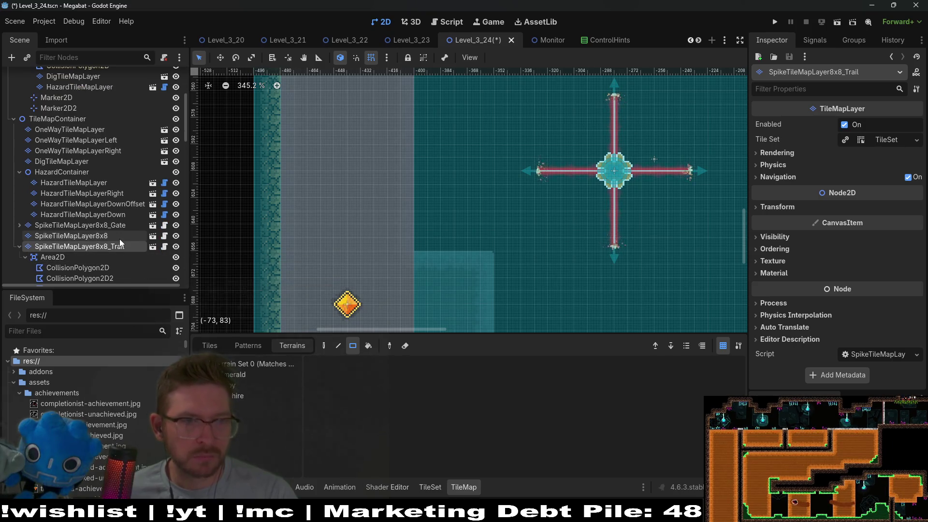
click(77, 235)
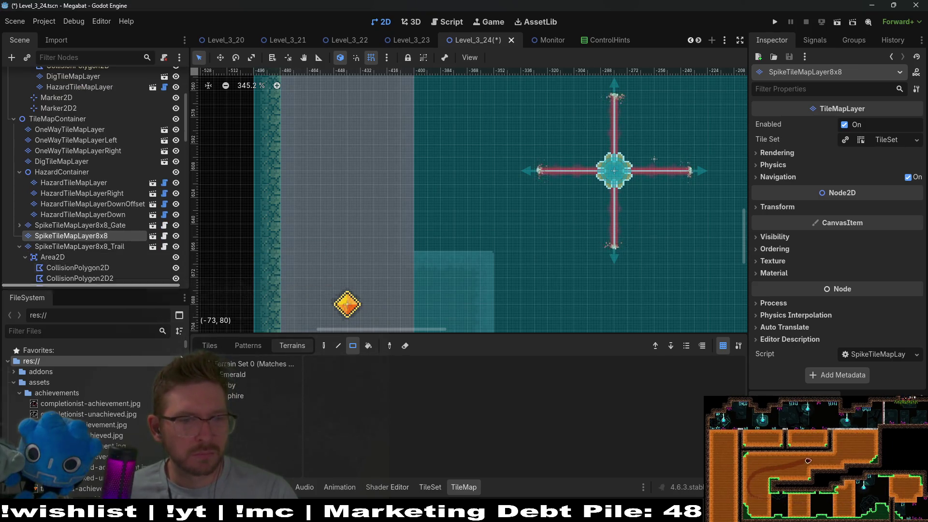
click(62, 161)
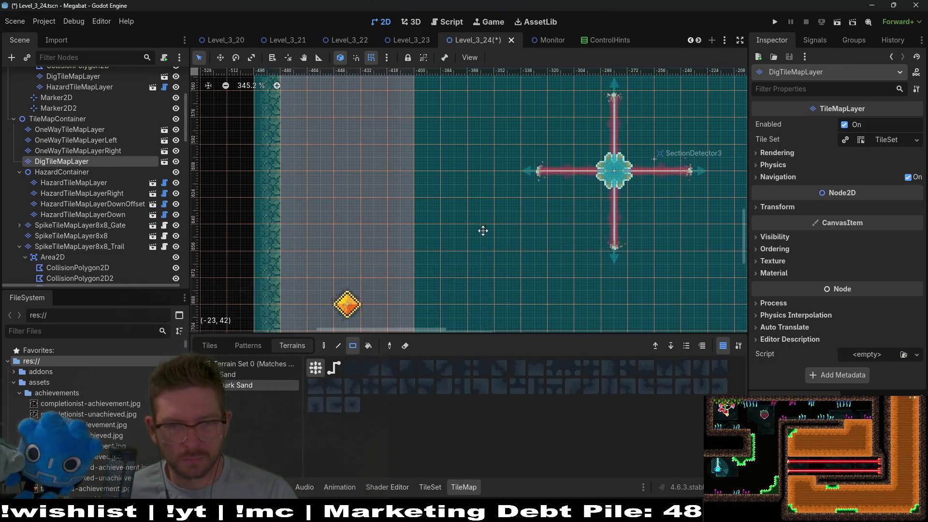
scroll(480, 230, down, 3)
drag(425, 276, 506, 285)
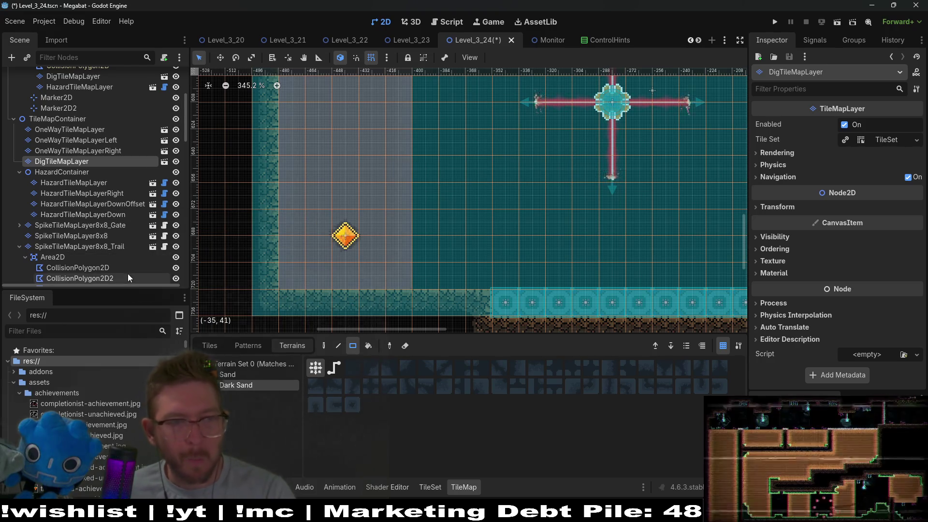
scroll(127, 271, down, 5)
scroll(126, 233, down, 10)
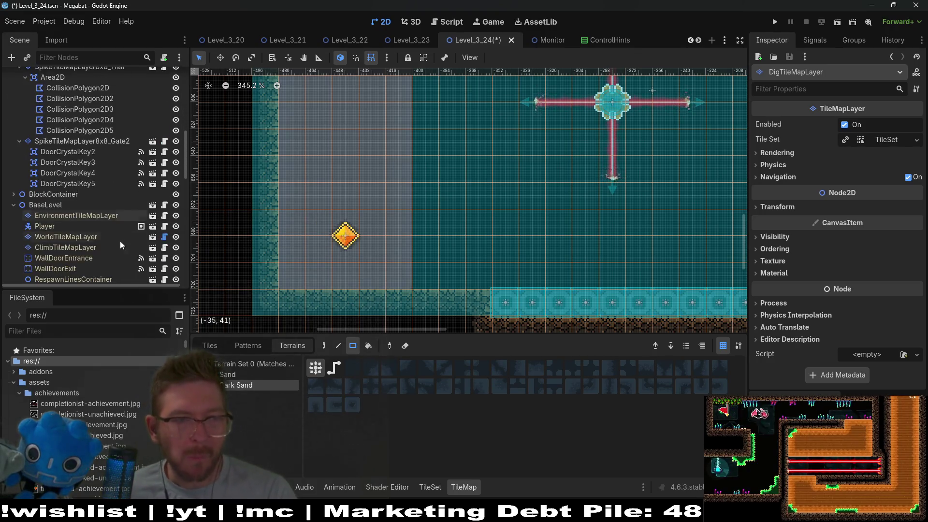
Step: Extend the WorldTileMapLayer dirt floor left under the stone ledge
click(73, 160)
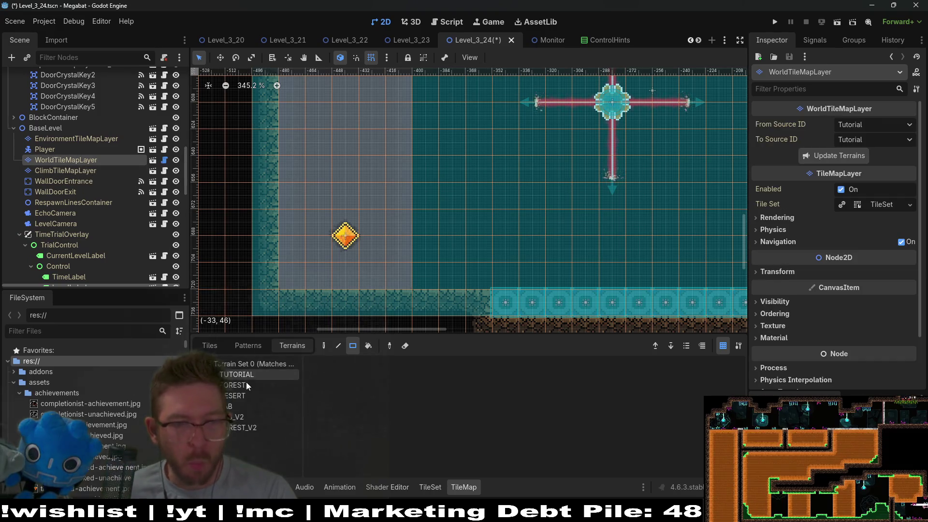
drag(468, 303, 436, 305)
scroll(435, 271, down, 2)
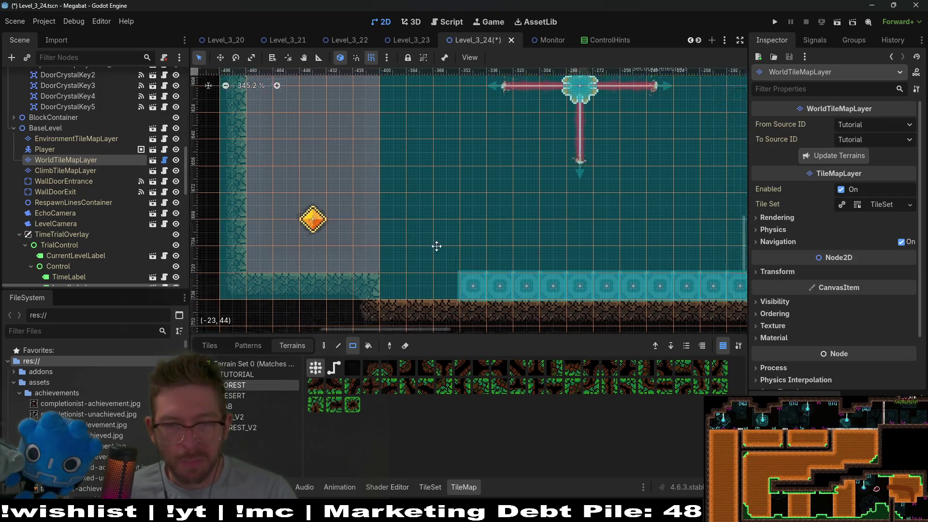
scroll(435, 270, right, 2)
scroll(96, 234, down, 7)
scroll(97, 234, down, 10)
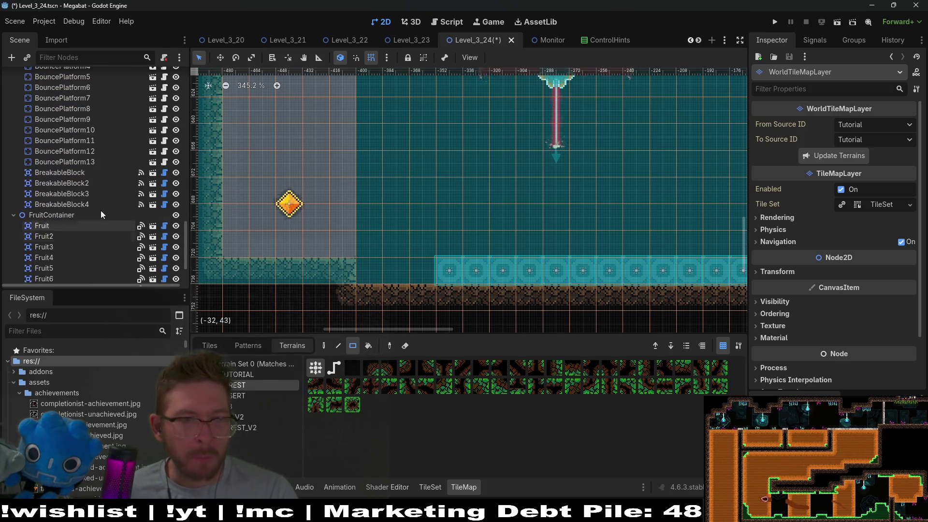
click(91, 161)
Step: Select all thirteen bounce platforms and shift the row left into line with the floor
scroll(500, 251, right, 3)
scroll(500, 252, down, 1)
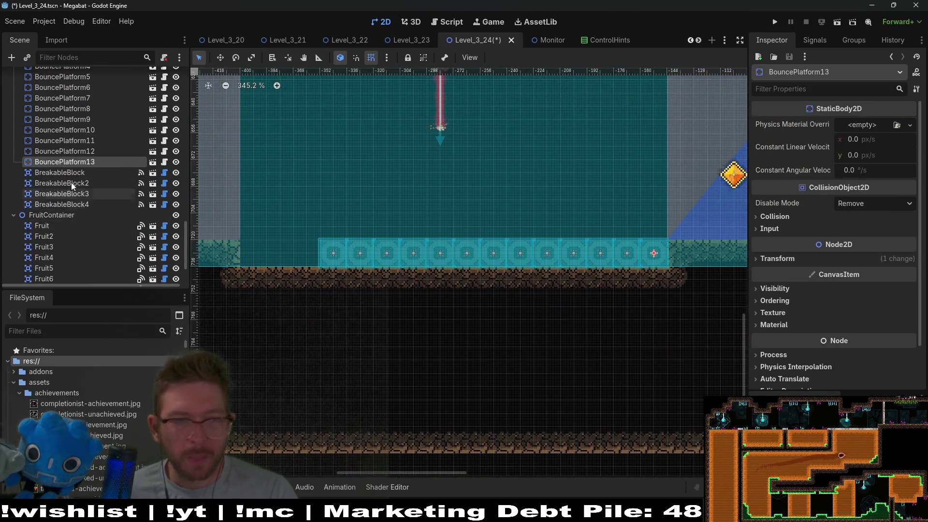
scroll(102, 193, up, 4)
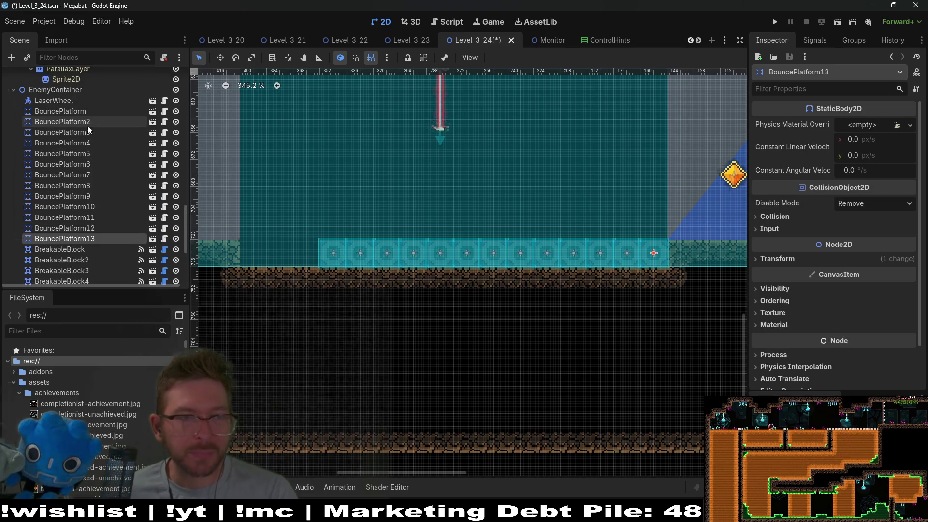
shift+click(60, 111)
key(w)
mouse_move(658, 263)
mouse_down()
mouse_move(569, 259)
mouse_move(579, 259)
mouse_up()
drag(300, 233, 297, 234)
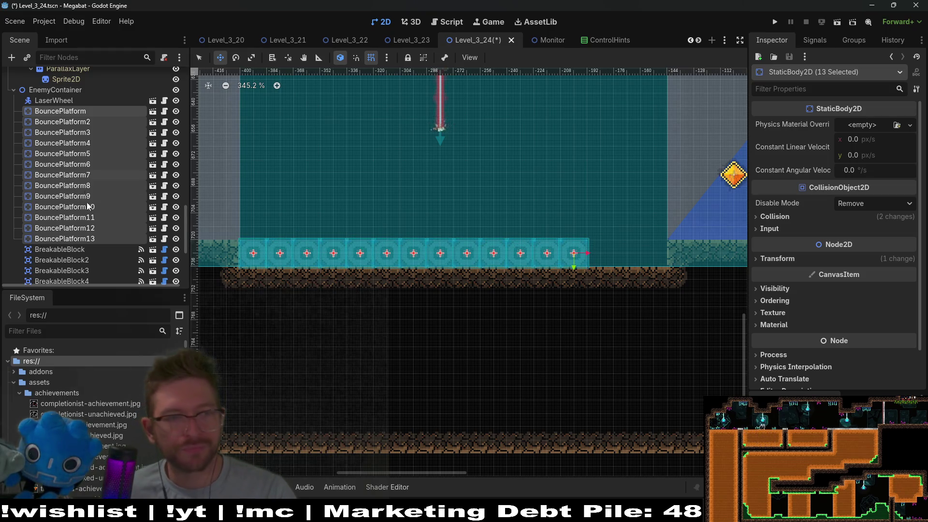
Step: Duplicate BouncePlatform13 three times, stepping each copy right to create BouncePlatform14–16
click(94, 239)
key(ctrl+d)
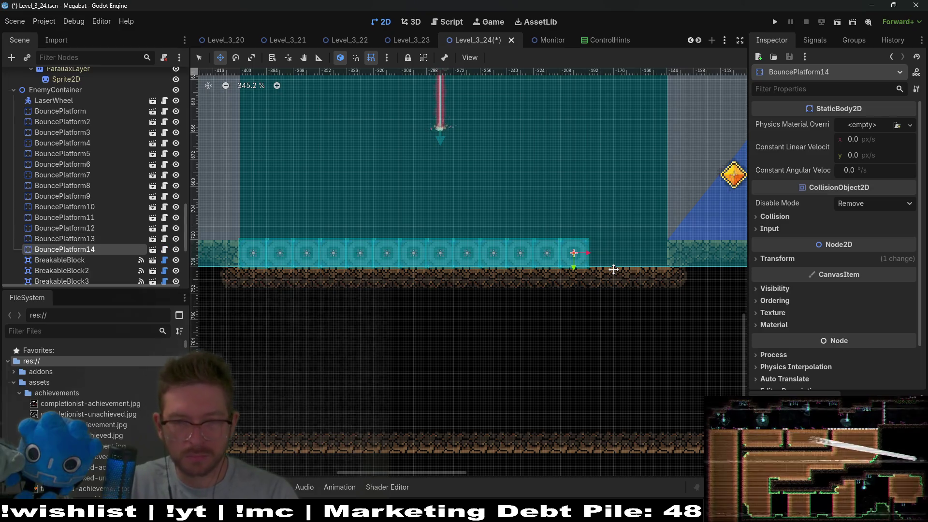
key(Right)
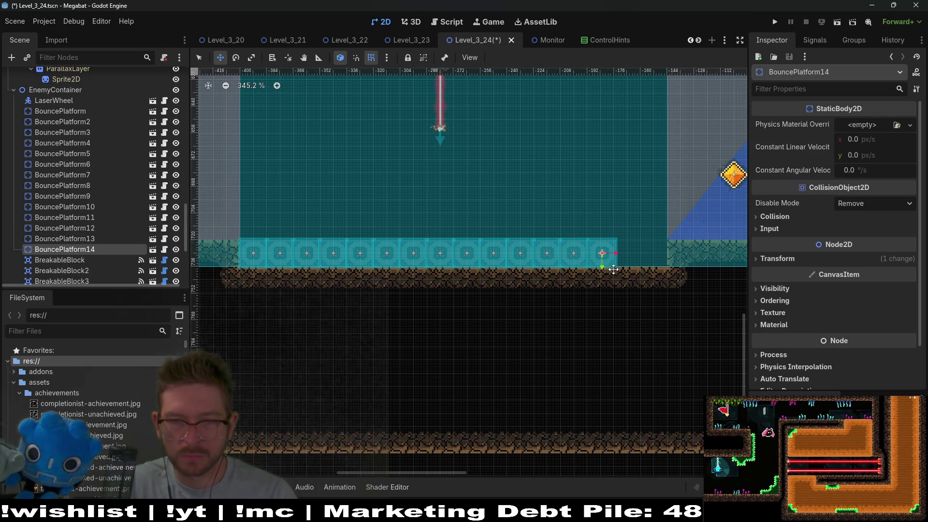
key(ctrl+d)
key(Right)
key(Right)
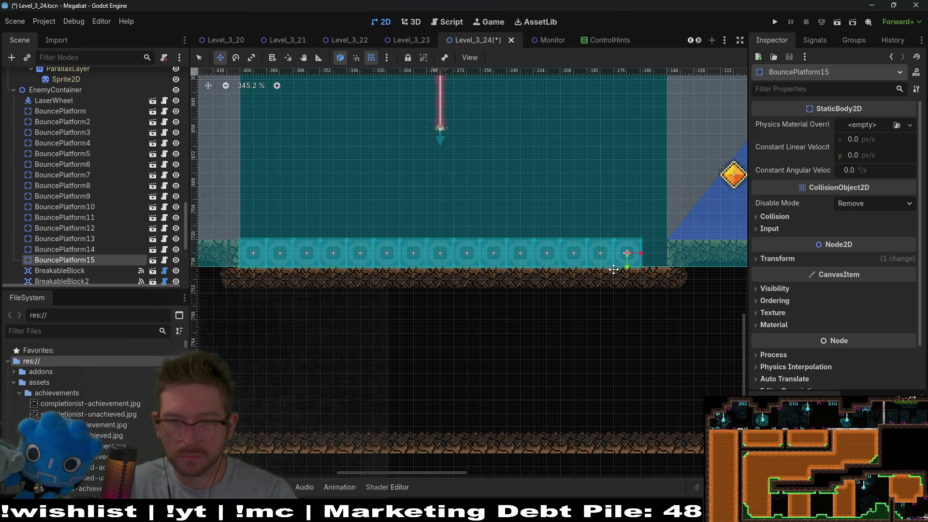
key(ctrl+d)
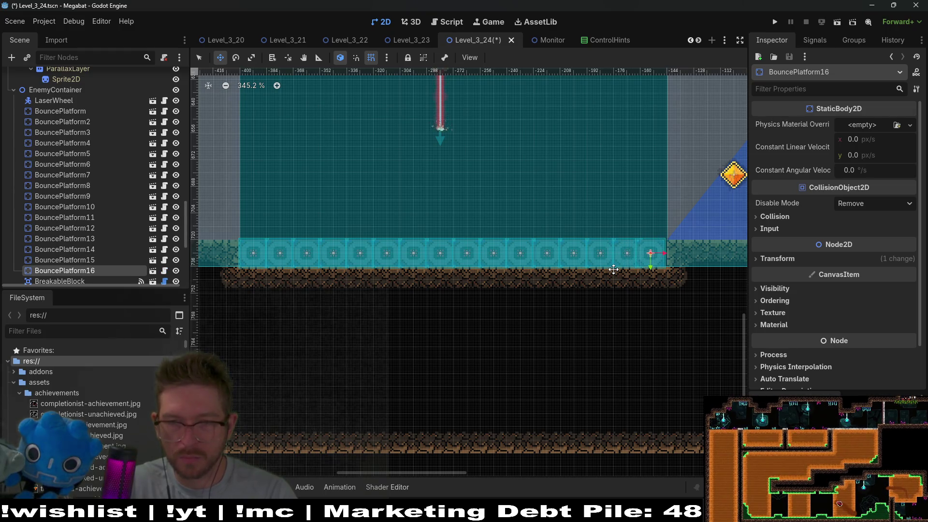
Step: Bring the whole tunnel room into view and save the Level_3_24 scene
scroll(332, 198, down, 3)
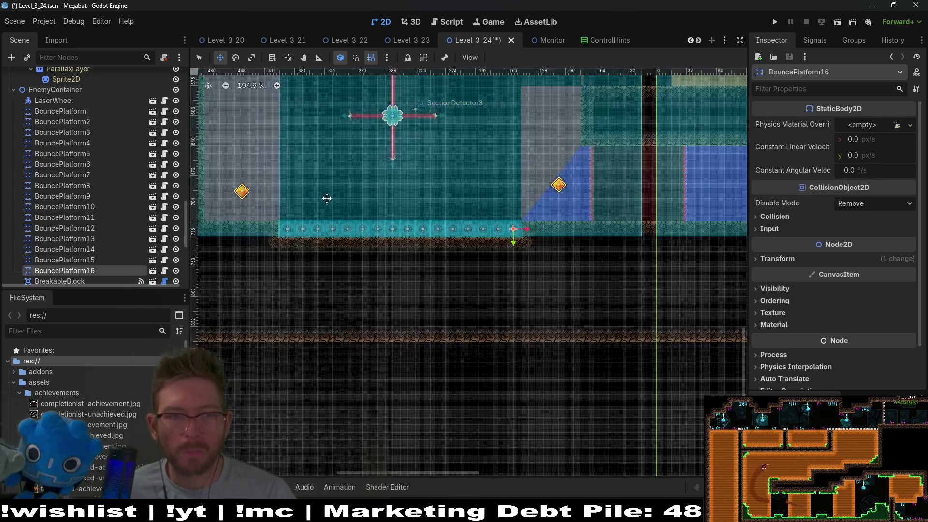
drag(325, 197, 449, 225)
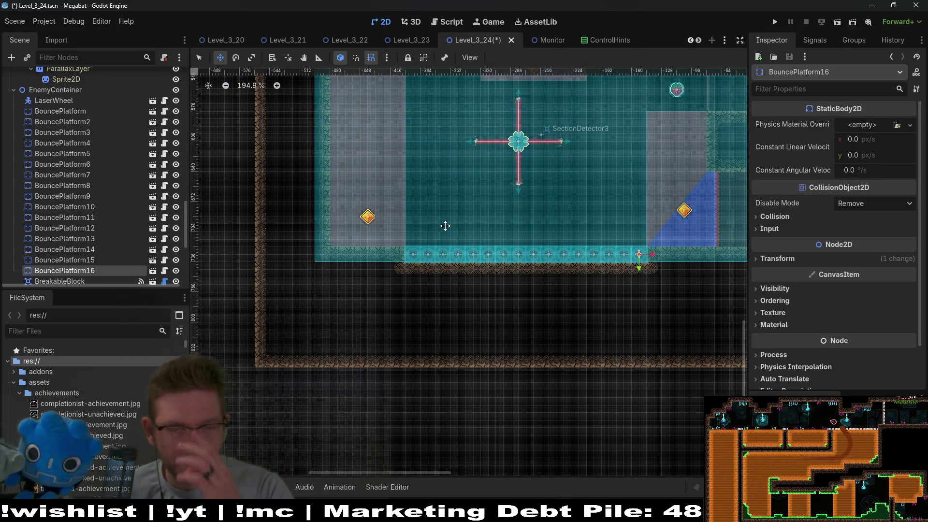
scroll(445, 225, down, 2)
key(ctrl+s)
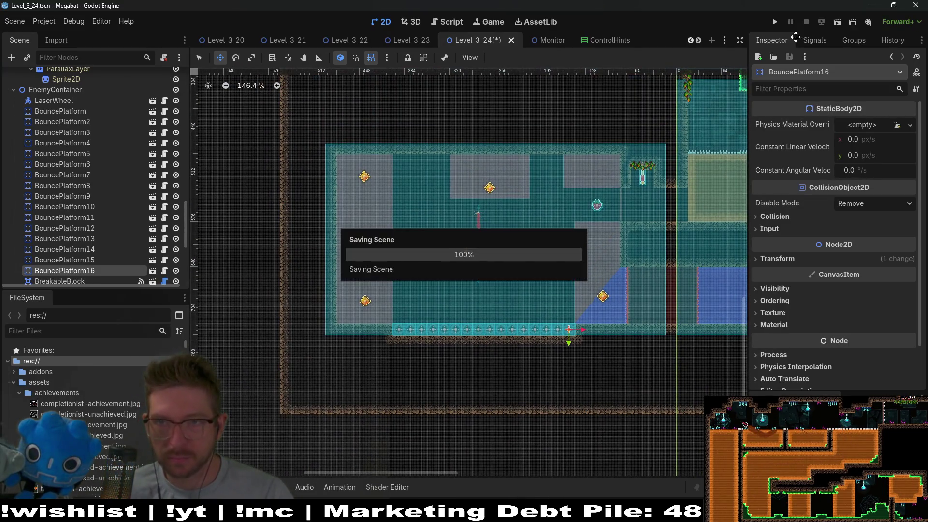
Step: Run the level and fly the bat through the first room toward the orange item
click(837, 22)
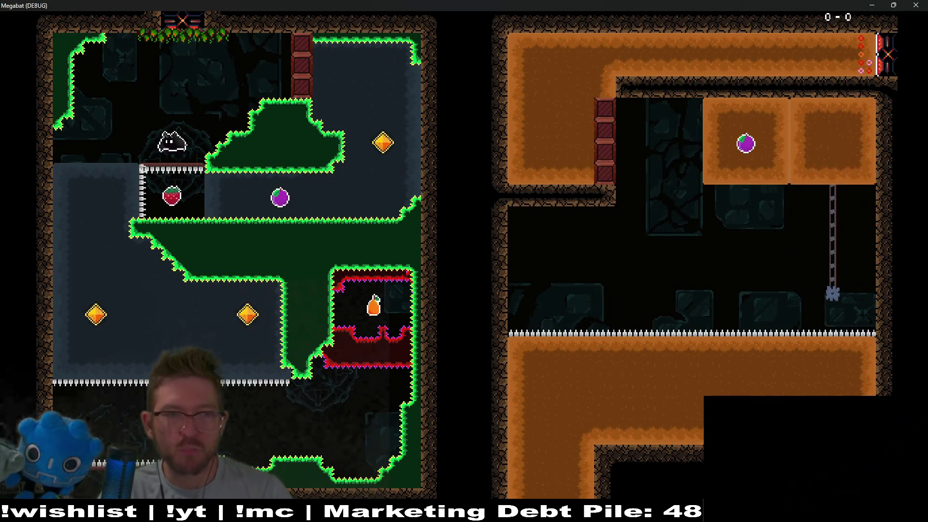
key(Right)
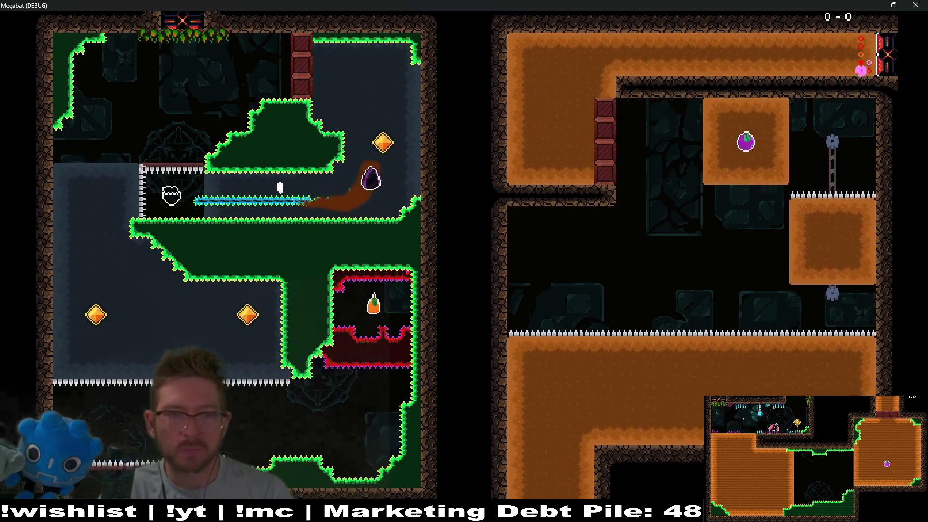
key(Left)
key(Down)
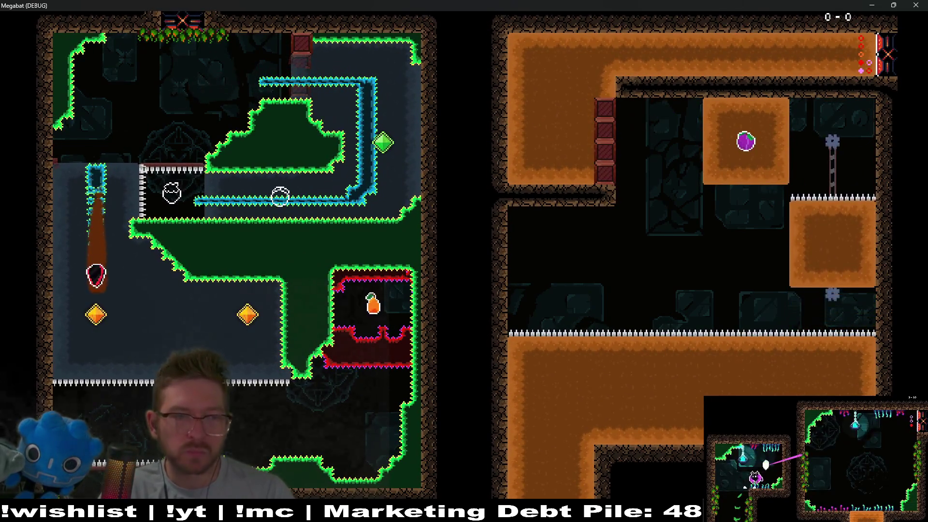
key(Right)
key(Down)
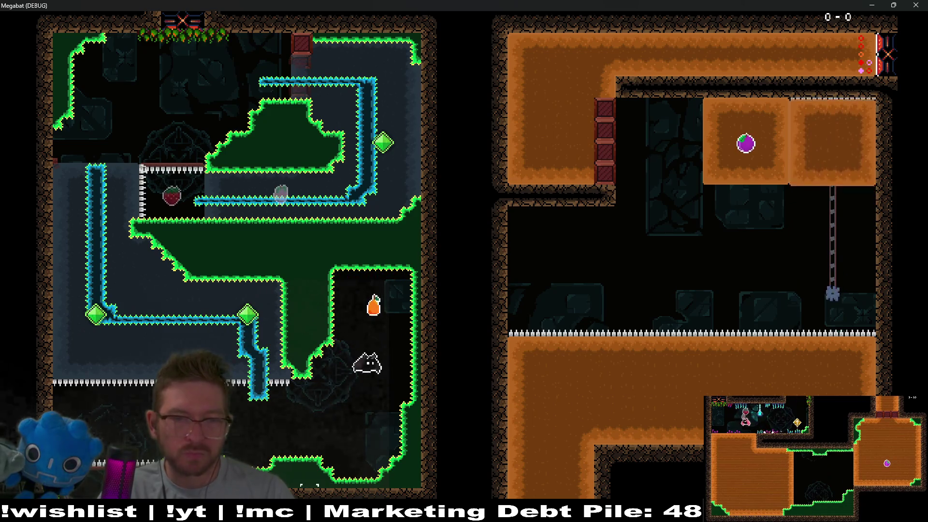
key(Left)
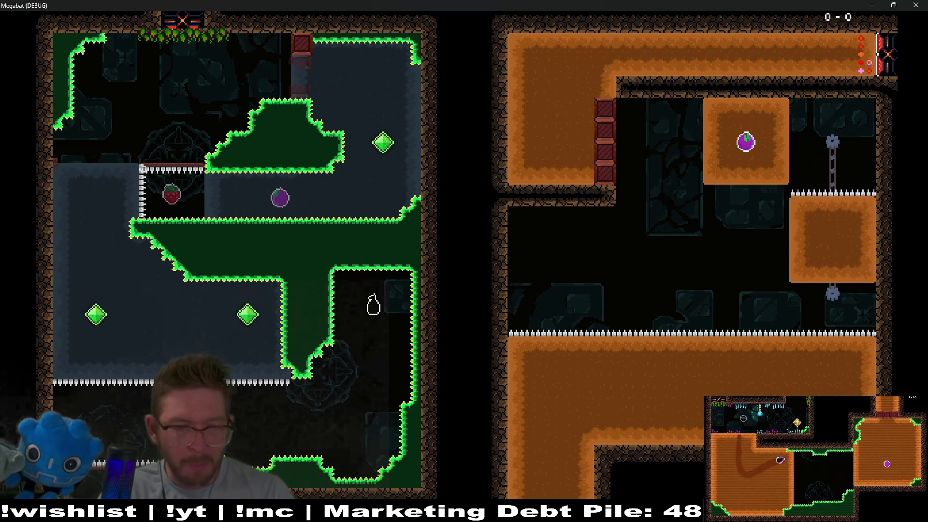
key(n)
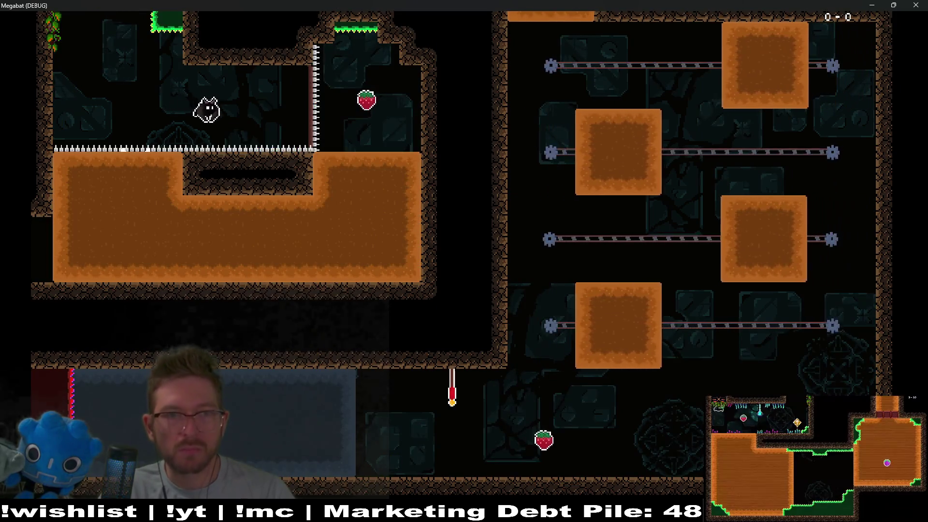
Step: Grab the strawberry and burrow left through the dirt into the next room
key(Right)
key(Down)
key(Left)
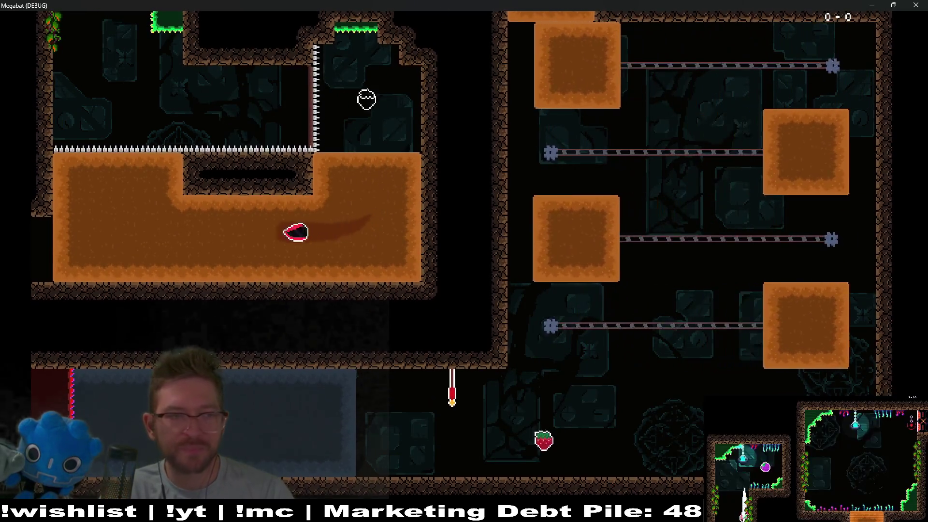
key(n)
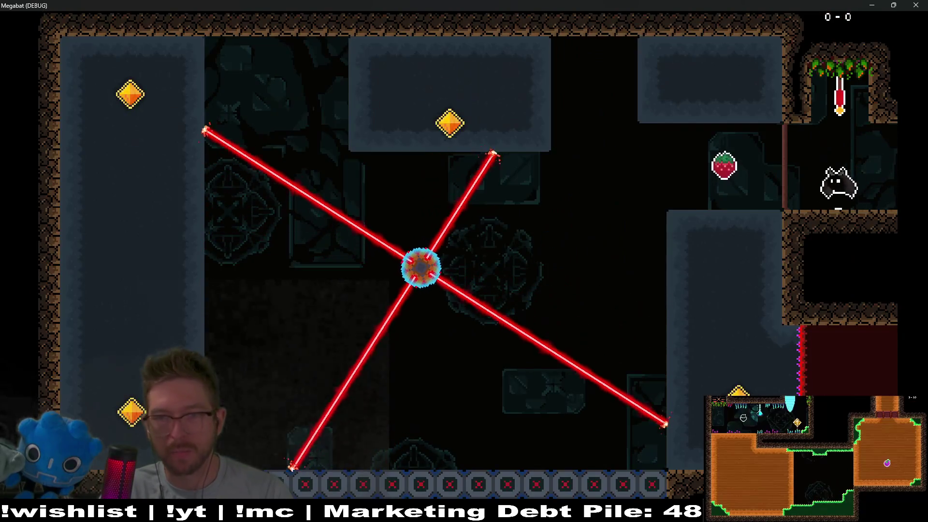
key(Up)
key(Left)
key(Down)
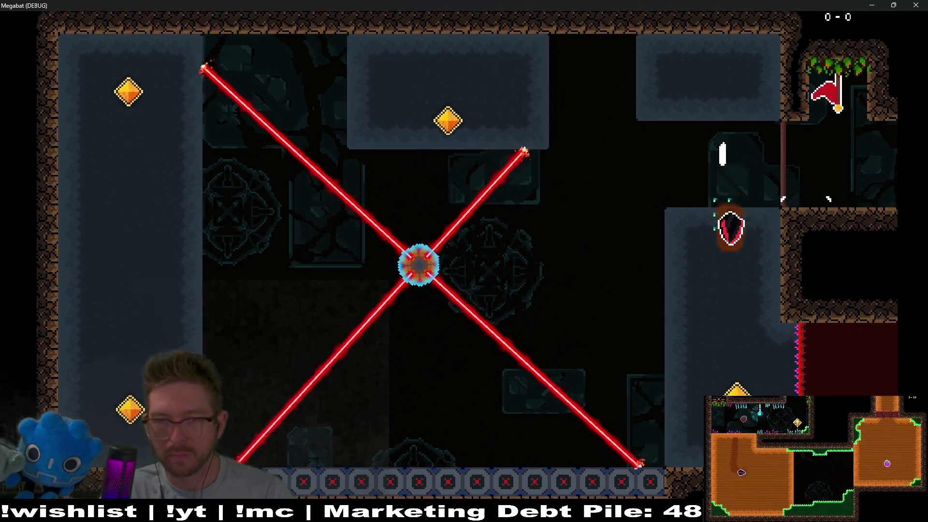
key(Left)
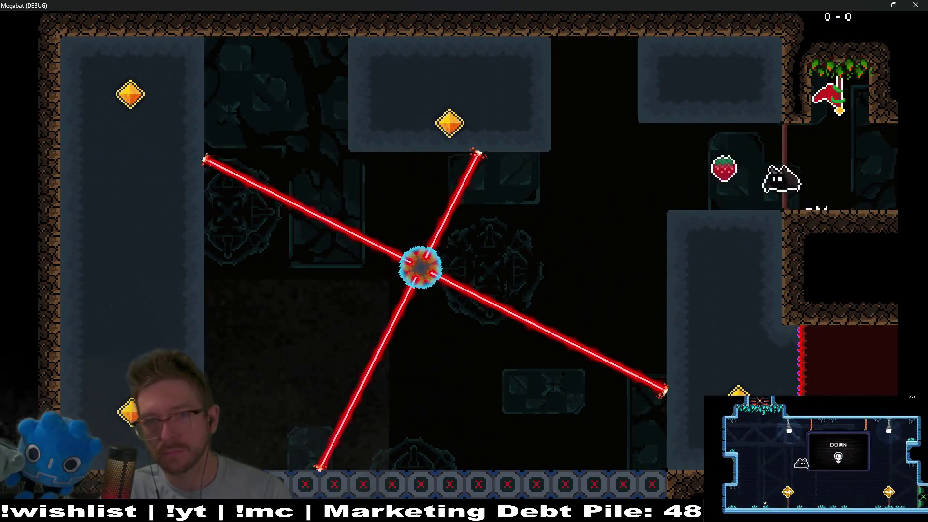
Step: Burrow down to collect the lower-left gem, climb back through the middle block, and stop the game
key(Left)
key(Down)
key(Left)
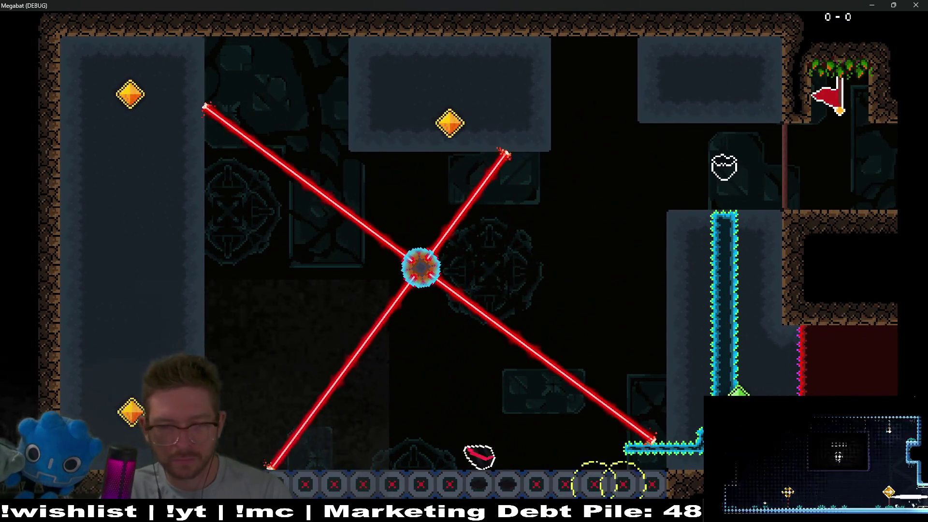
key(Up)
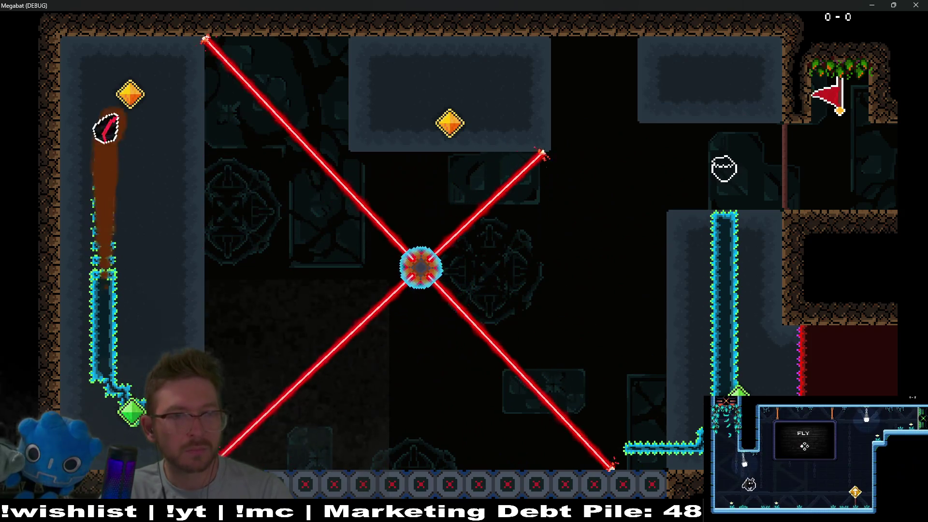
key(Right)
key(Up)
key(Right)
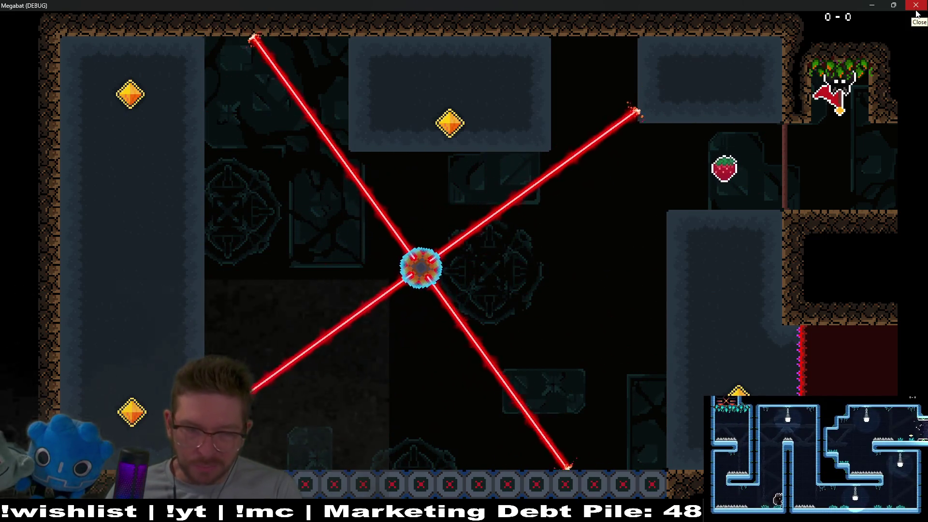
click(916, 14)
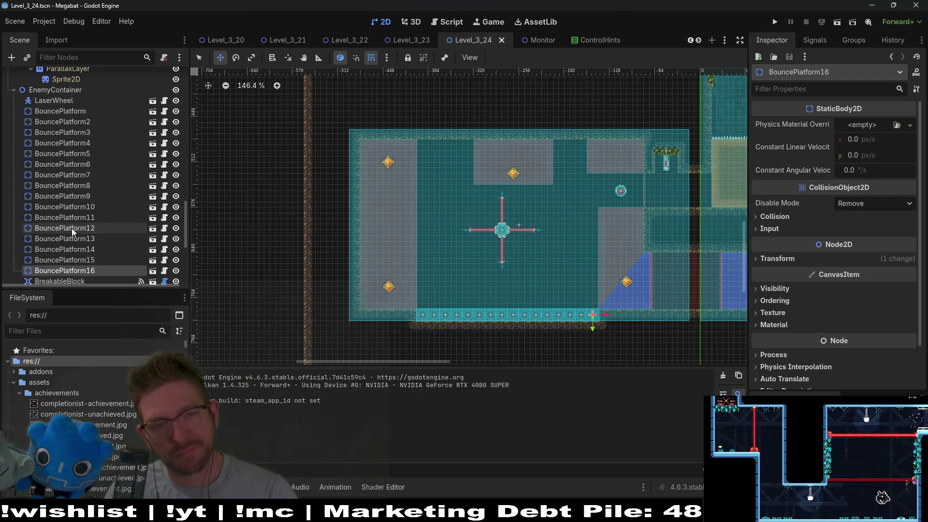
Step: Scroll the Scene dock back to the top and select DigTileMapLayer
scroll(76, 220, up, 5)
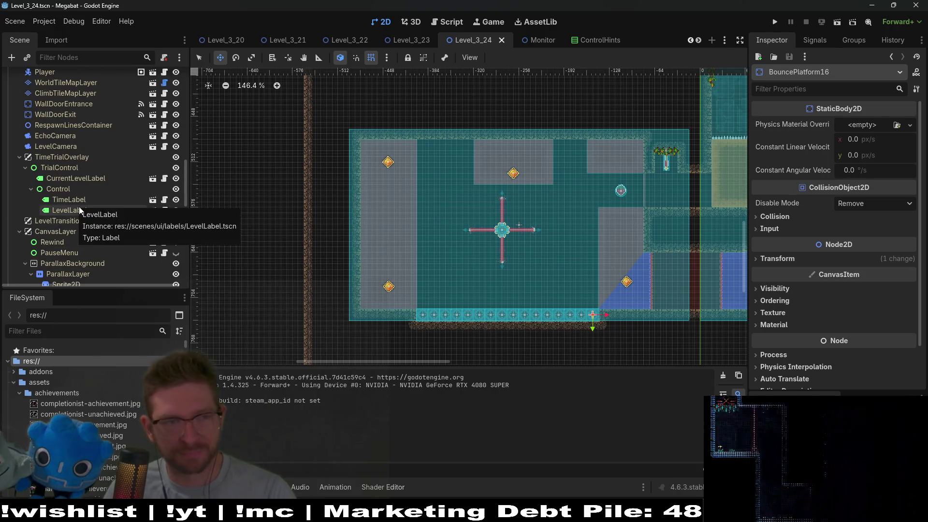
scroll(79, 207, up, 4)
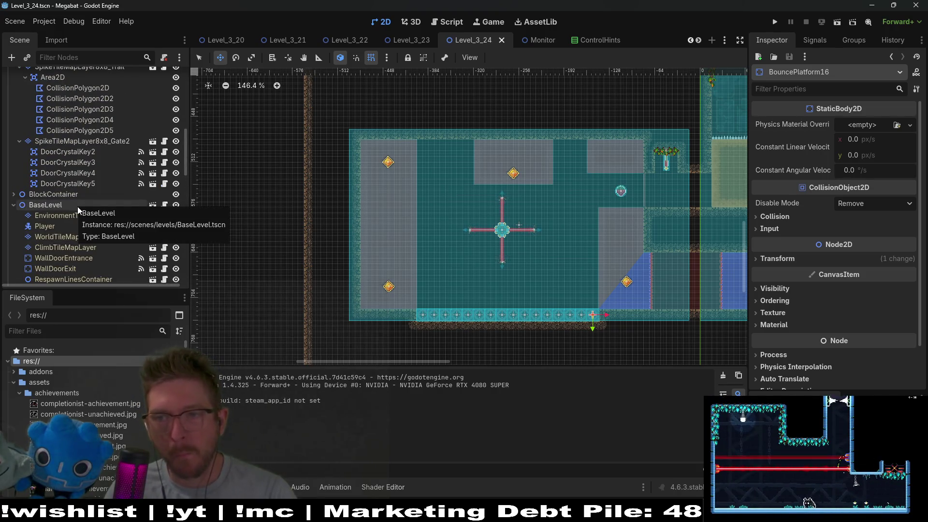
scroll(82, 220, up, 2)
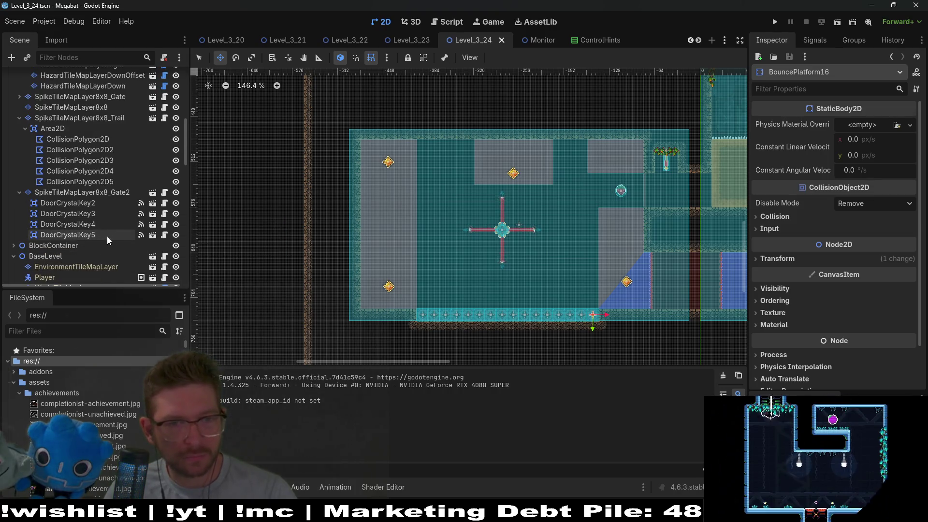
scroll(74, 208, up, 5)
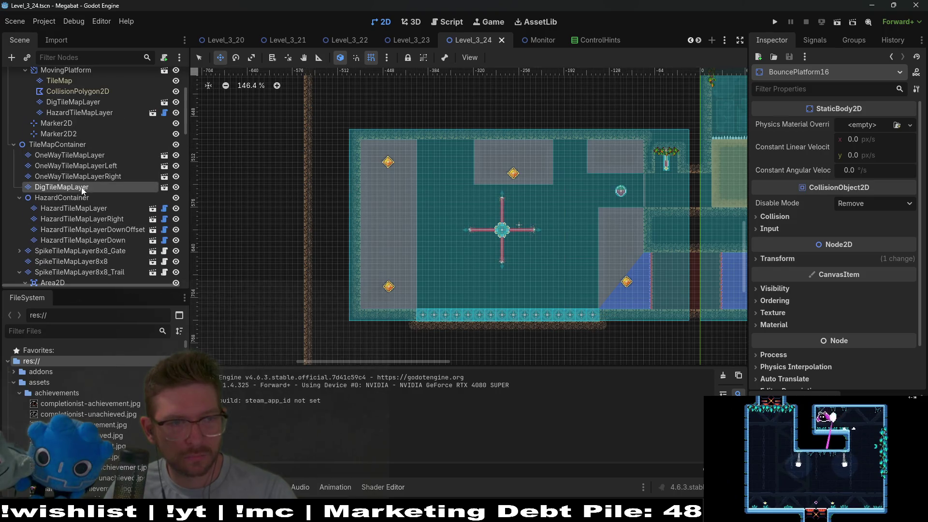
click(81, 187)
Step: Pick Dark Sand and paint a block plus a 5x1 floor strip near the lower-left gem
click(232, 386)
scroll(422, 277, up, 6)
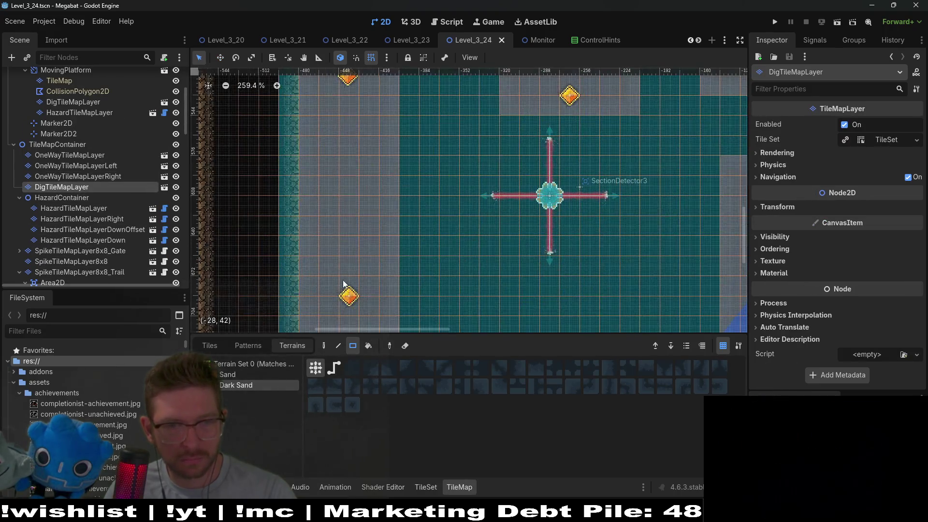
mouse_move(352, 218)
mouse_down()
mouse_move(425, 283)
mouse_move(441, 274)
mouse_up()
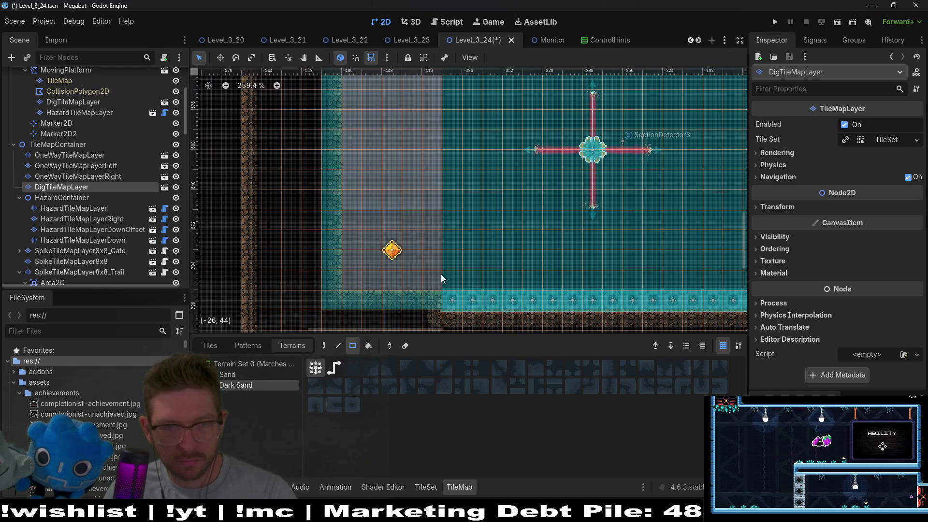
scroll(382, 239, up, 2)
drag(351, 238, 430, 245)
Step: Select CollisionPolygon2D5, then CollisionPolygon2D2 to check its outline
scroll(430, 245, down, 4)
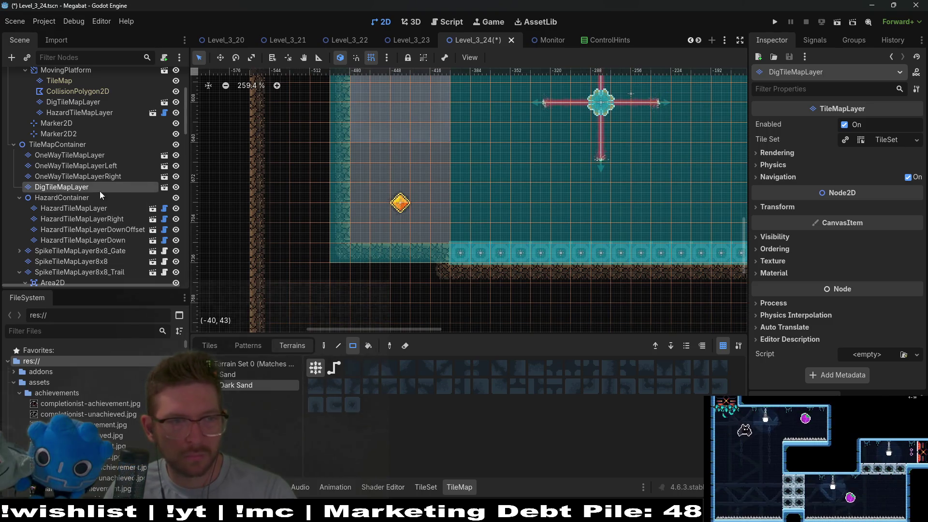
scroll(114, 227, down, 4)
click(118, 203)
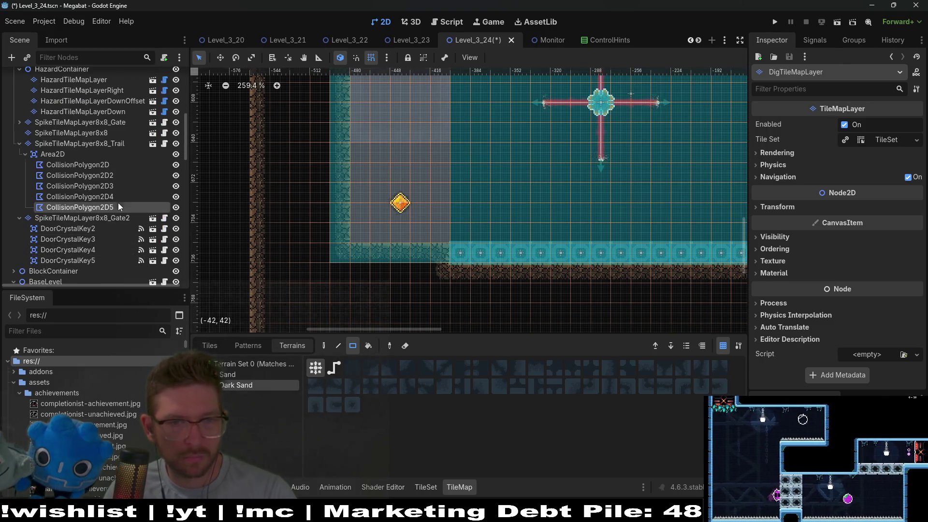
click(116, 176)
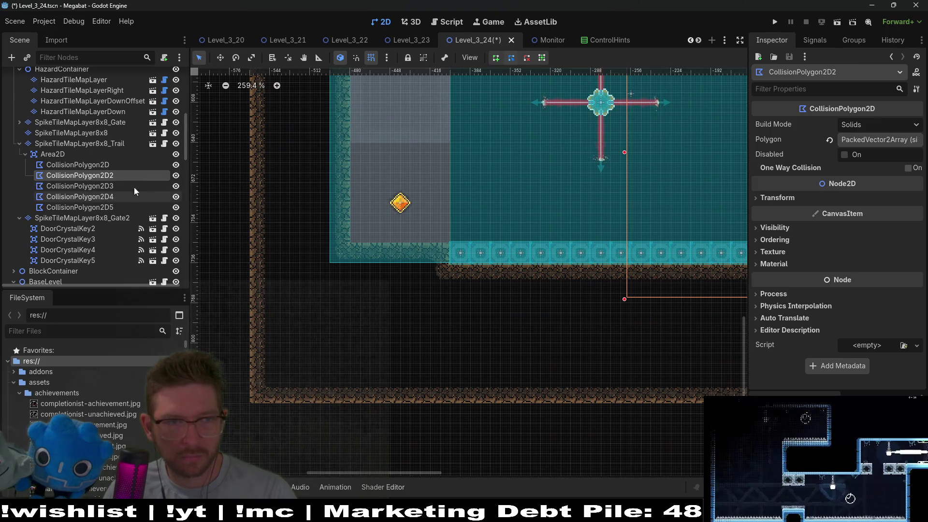
Step: Raise CollisionPolygon2D3's bottom-right and bottom-left corners up above the gem
click(110, 186)
scroll(454, 305, up, 3)
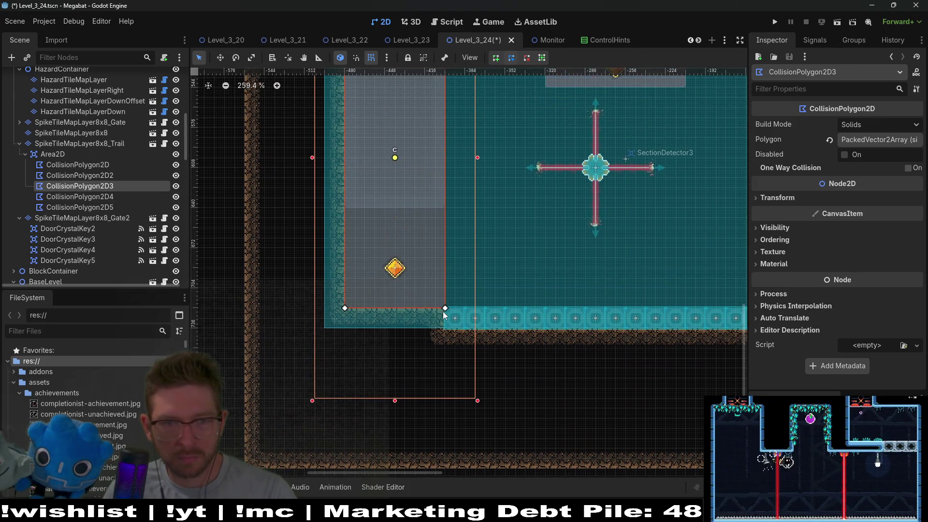
mouse_move(444, 309)
mouse_down()
mouse_move(446, 205)
mouse_move(452, 220)
mouse_up()
scroll(447, 207, up, 5)
scroll(391, 264, left, 5)
scroll(406, 299, down, 2)
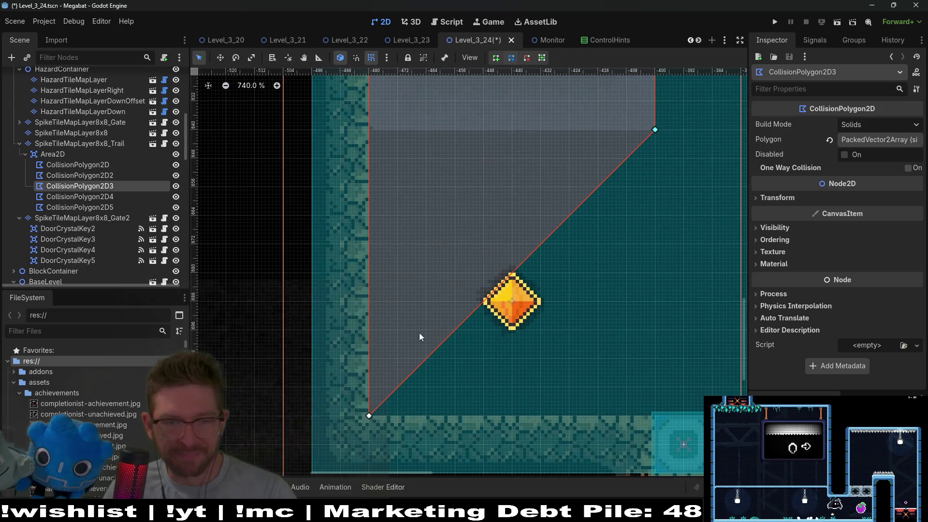
drag(367, 414, 369, 131)
Step: Pan the view back and select WorldTileMapLayer for terrain editing
scroll(526, 185, down, 3)
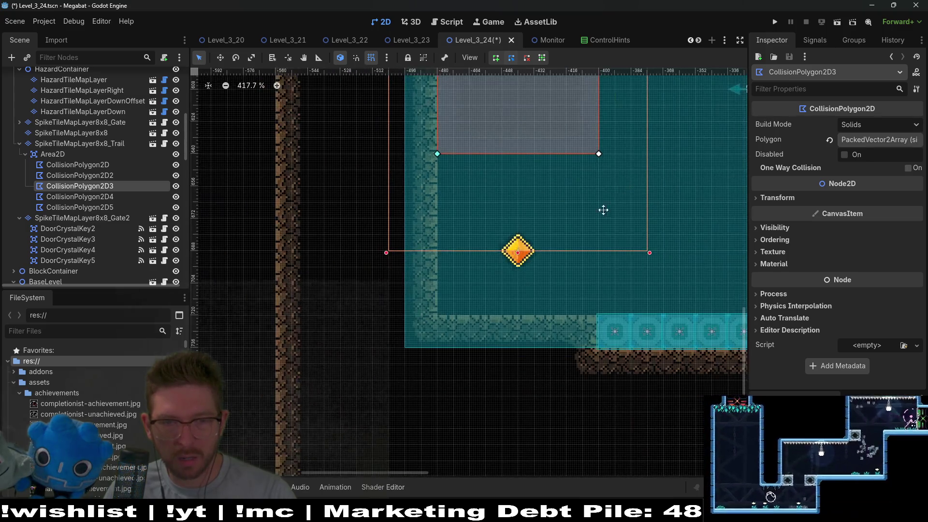
scroll(556, 261, up, 2)
scroll(556, 261, right, 2)
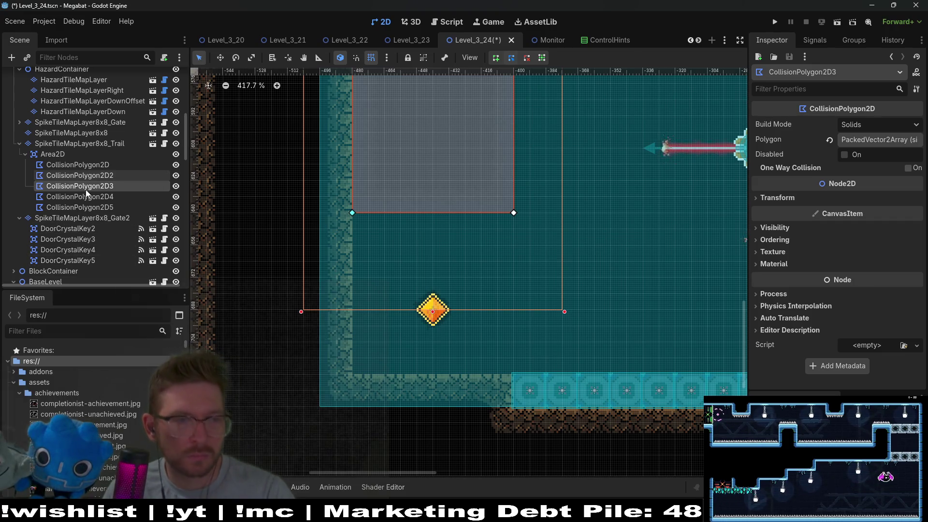
scroll(103, 217, down, 5)
scroll(102, 213, down, 2)
click(42, 131)
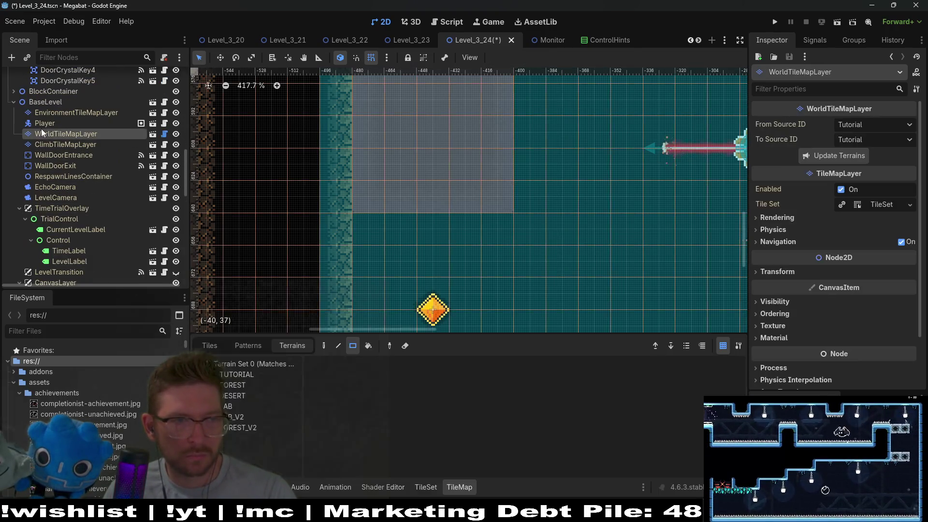
click(233, 395)
scroll(484, 290, down, 3)
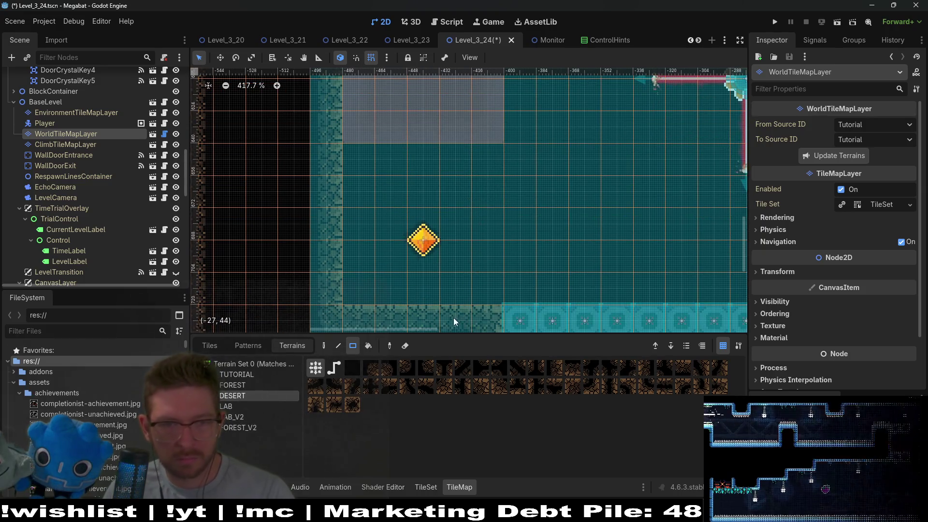
scroll(427, 240, down, 5)
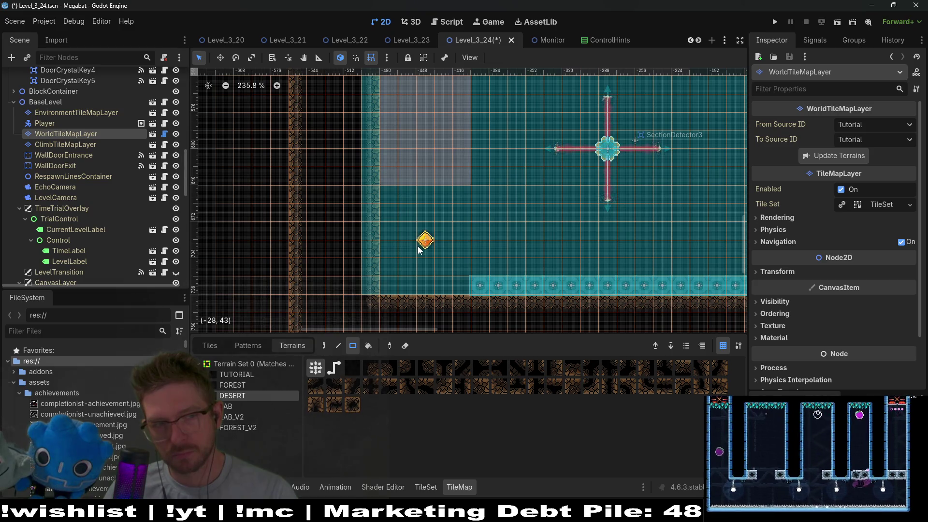
scroll(70, 145, up, 15)
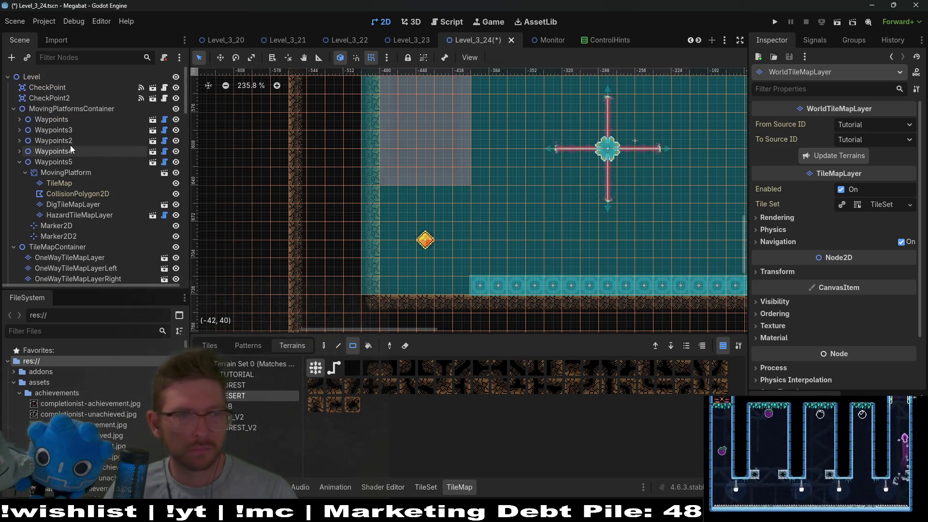
scroll(87, 190, down, 5)
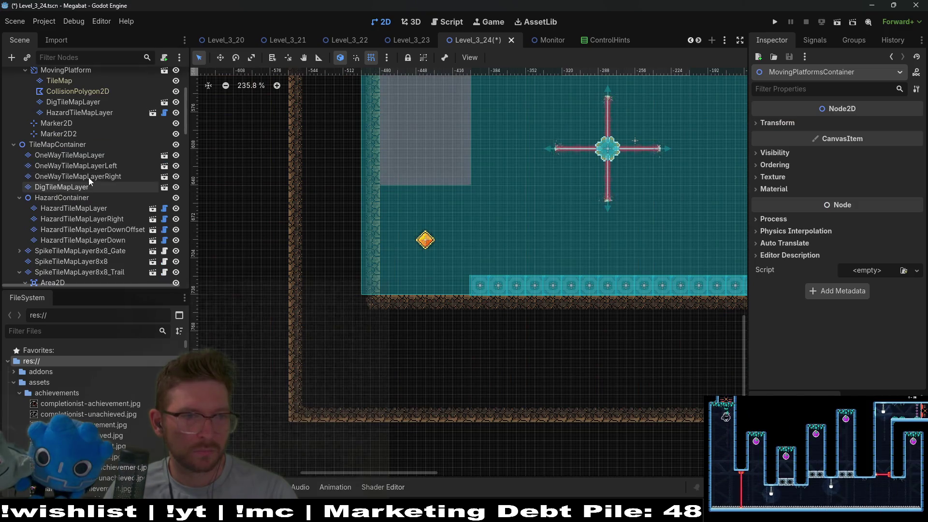
right_click(77, 144)
Step: Instance the WindTunnel scene under TileMapContainer and drag it onto the floor at the room's lower-left
click(132, 164)
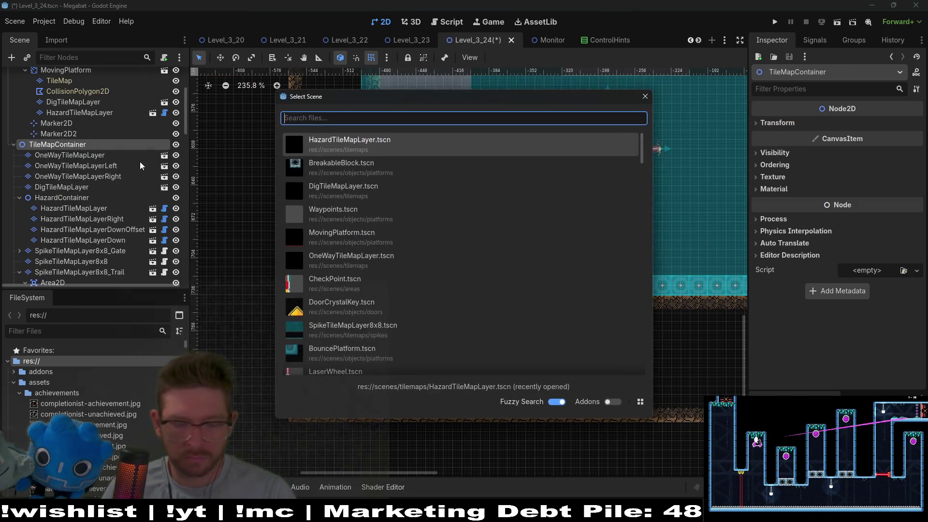
text(windtun)
key(Return)
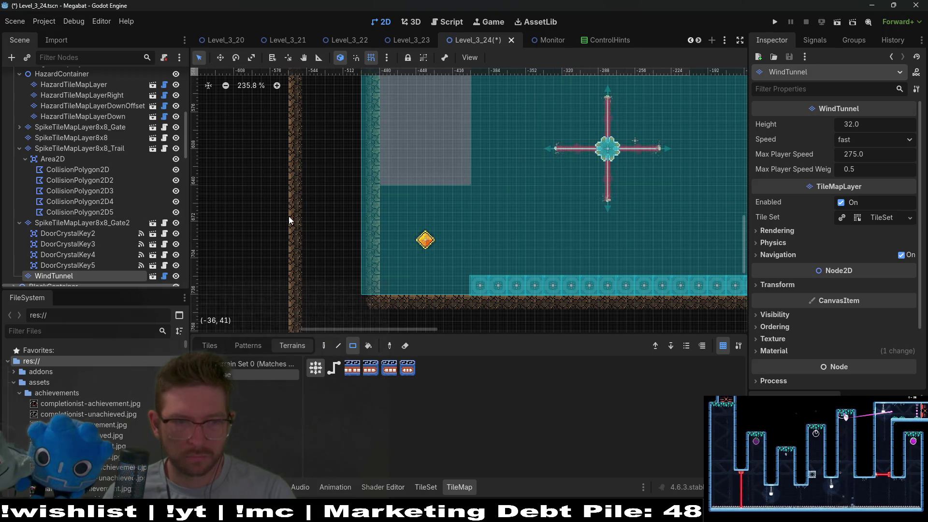
scroll(373, 212, down, 5)
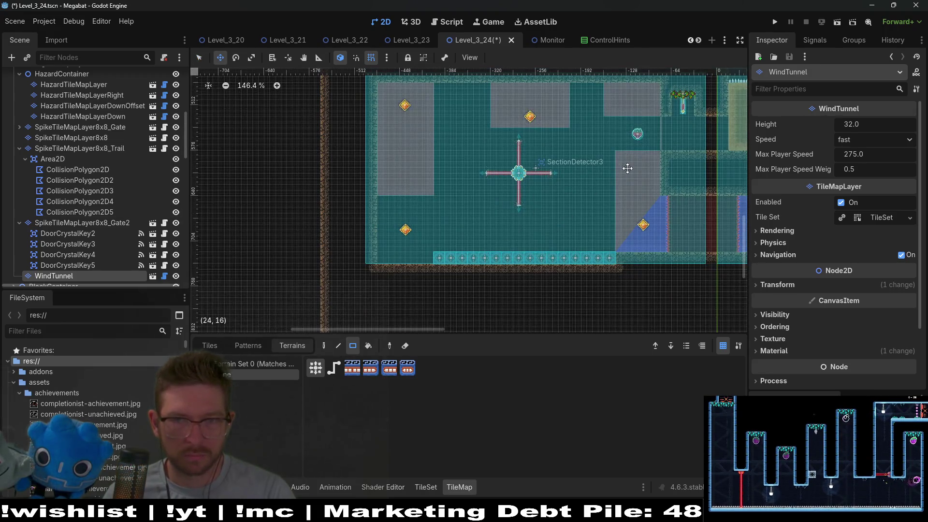
scroll(627, 168, down, 2)
drag(628, 168, 631, 269)
scroll(373, 273, up, 4)
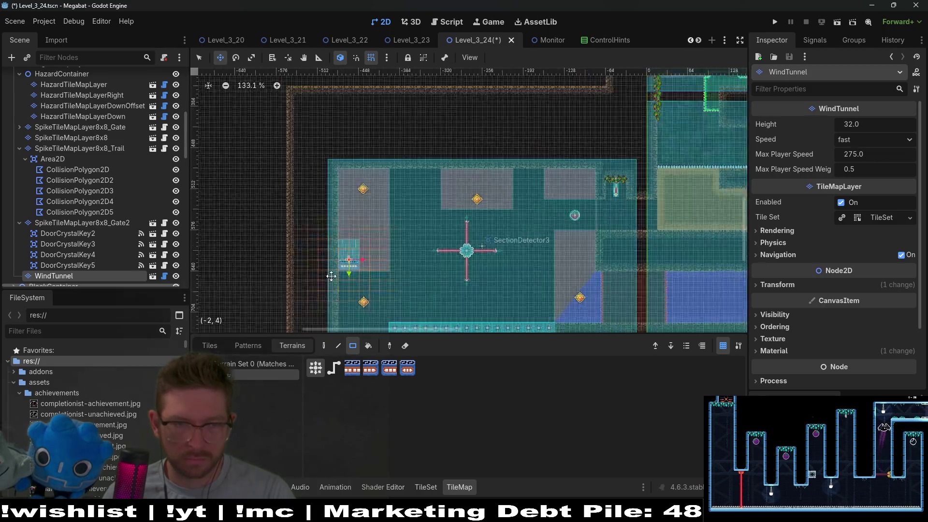
mouse_move(454, 136)
mouse_down()
mouse_move(468, 251)
mouse_move(477, 234)
mouse_up()
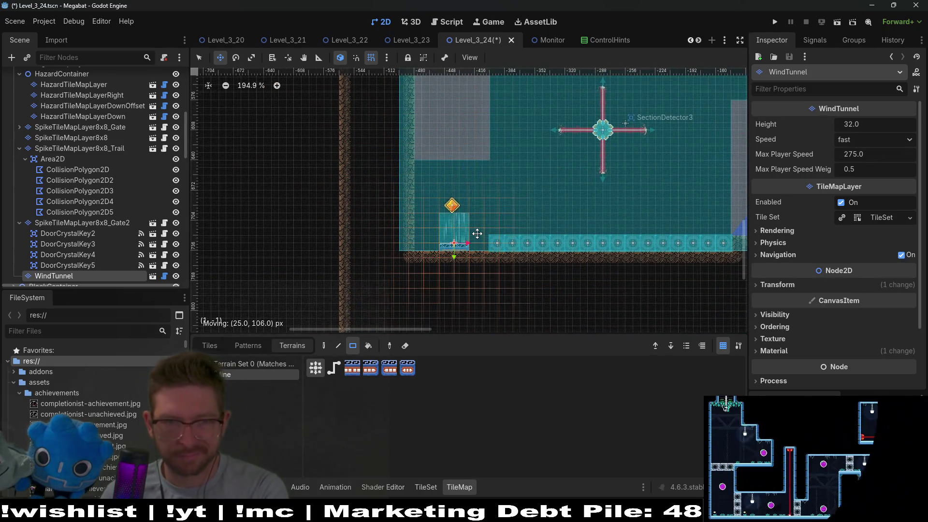
scroll(477, 234, up, 5)
Step: Nudge the WindTunnel slightly up and left, then about 8 px back right
key(Up)
key(Up)
key(Up)
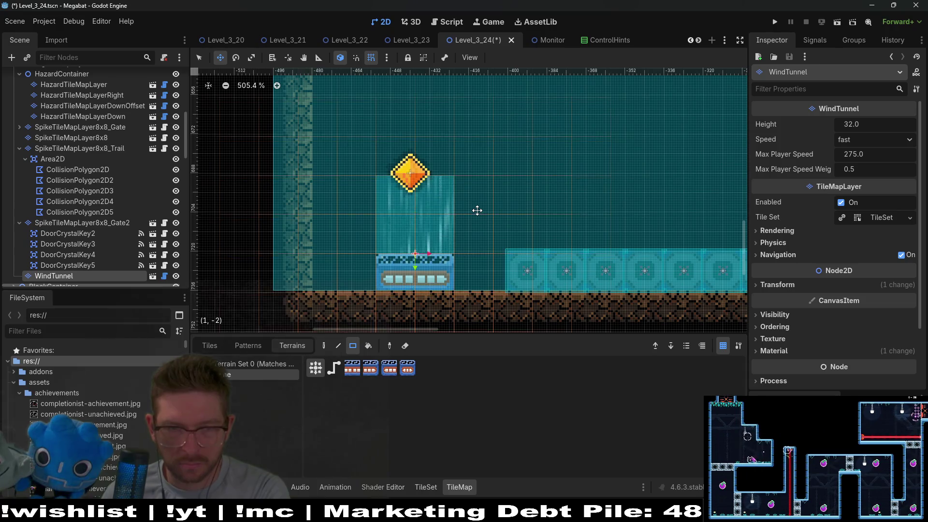
key(Left)
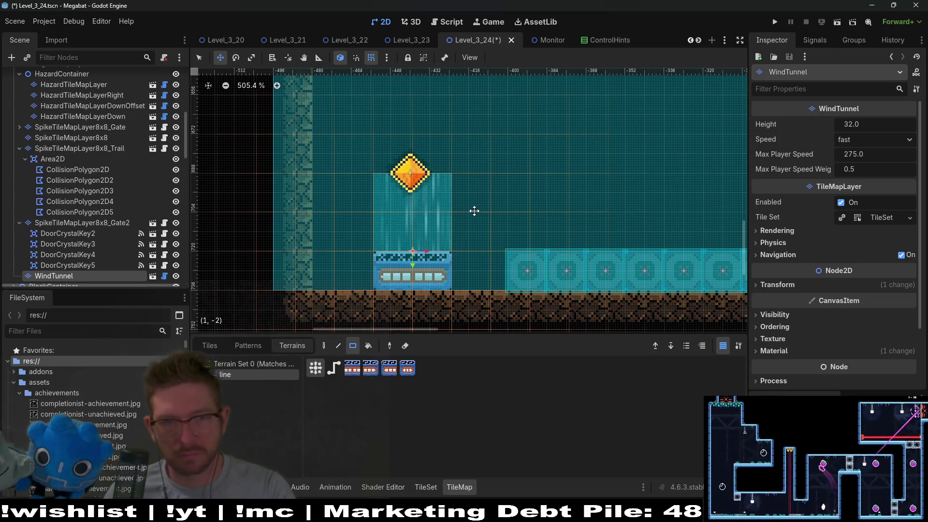
key(Left)
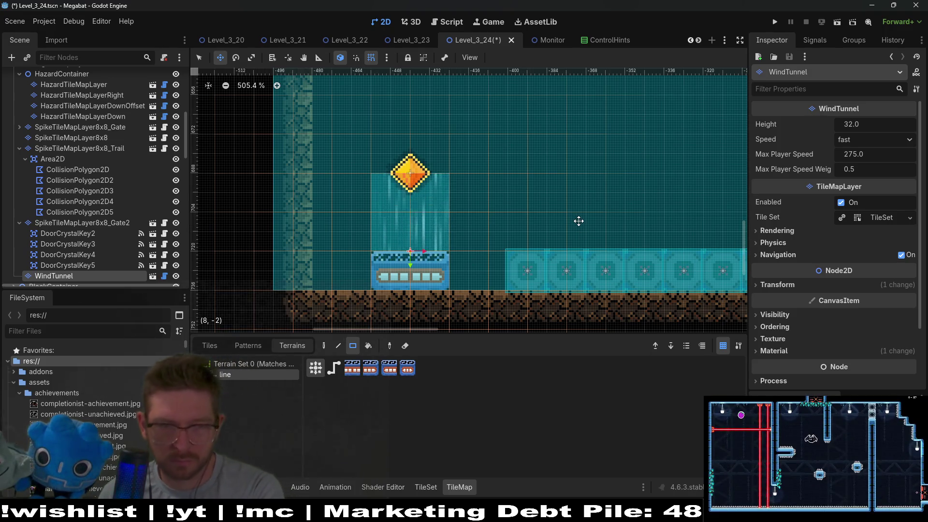
key(Right)
key(Right)
key(Right)
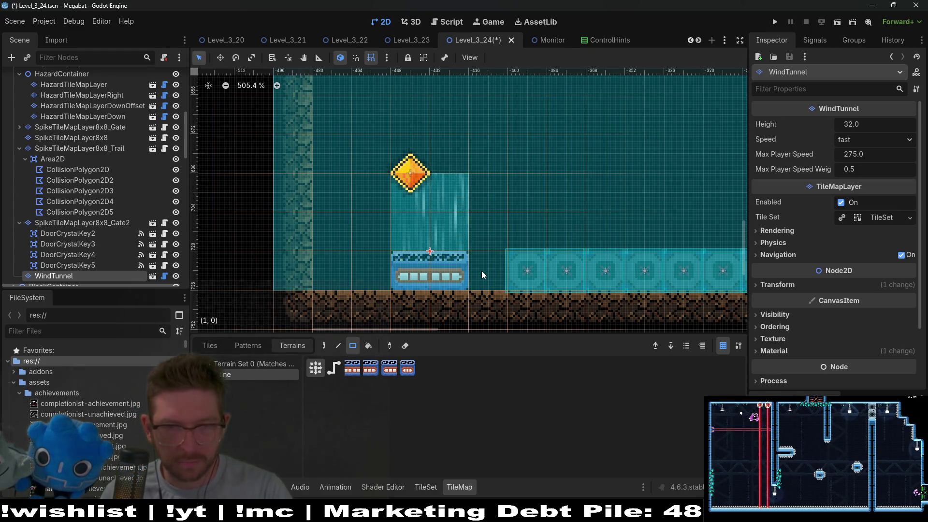
Step: Paint wider wind tunnel tiles across the floor with the terrain rectangle tool
drag(482, 270, 323, 275)
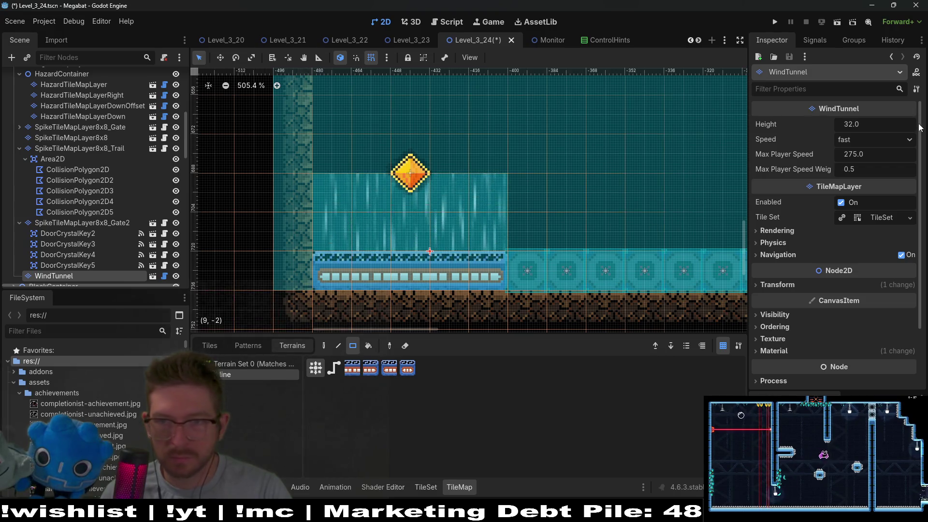
scroll(487, 129, down, 2)
scroll(580, 154, up, 2)
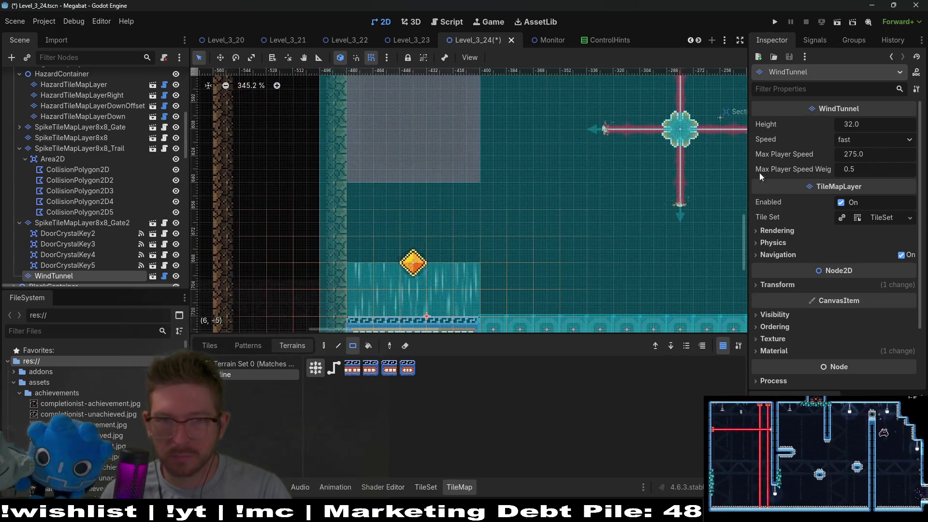
Step: Raise the WindTunnel Height from 32 to 78 by appending +46, leaving Max Player Speed at 275
click(869, 155)
key(Return)
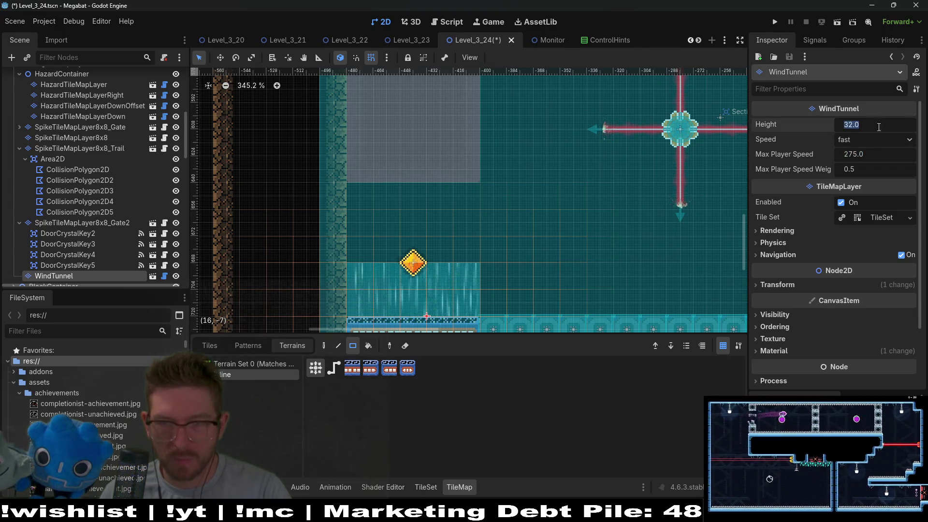
click(902, 127)
text(+)
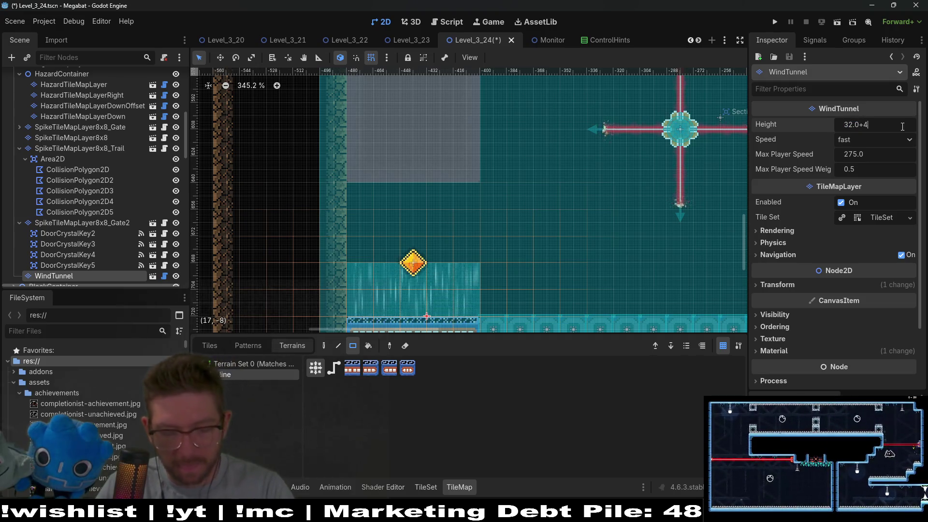
text(46)
key(Return)
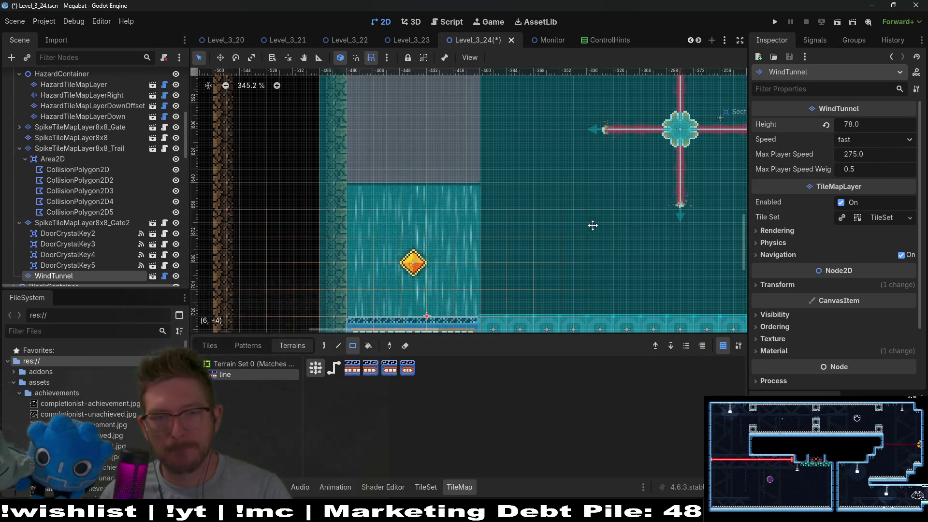
Step: Replace the WindTunnel Height with exactly 80
scroll(468, 190, down, 3)
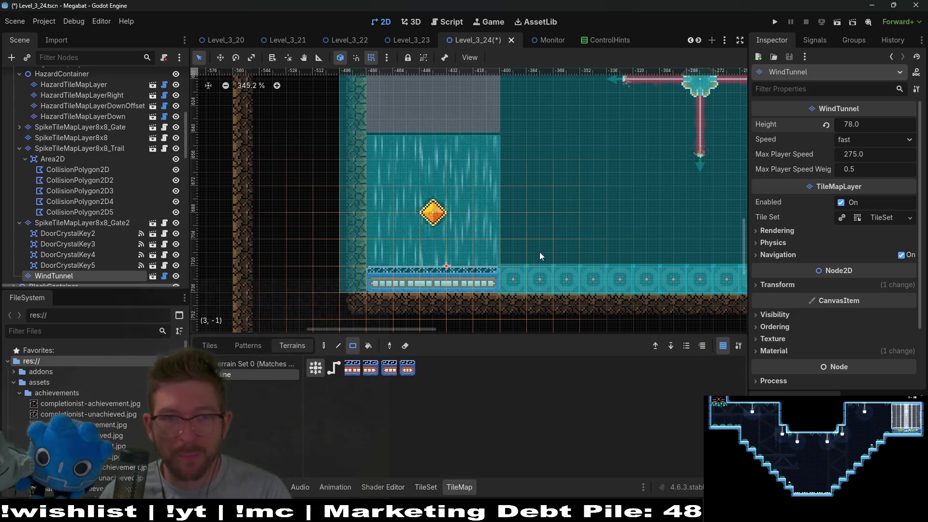
scroll(484, 257, down, 3)
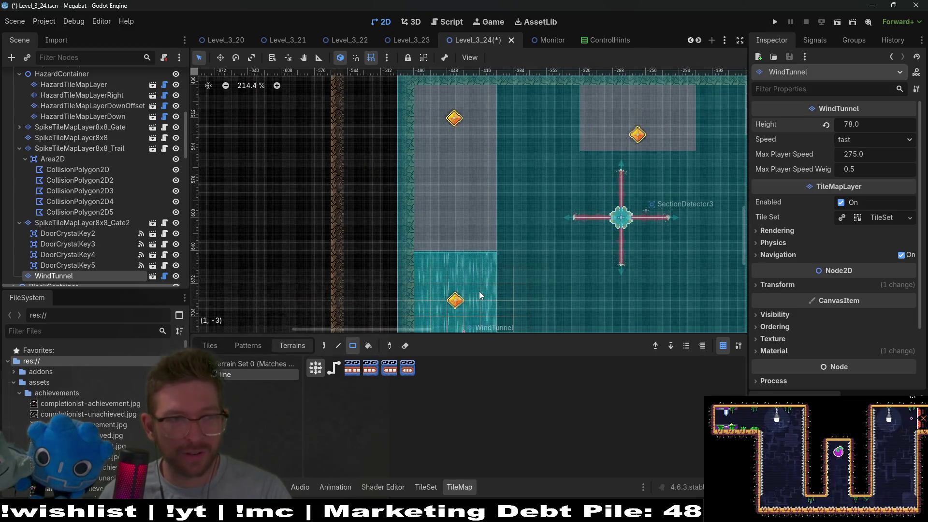
scroll(484, 271, up, 2)
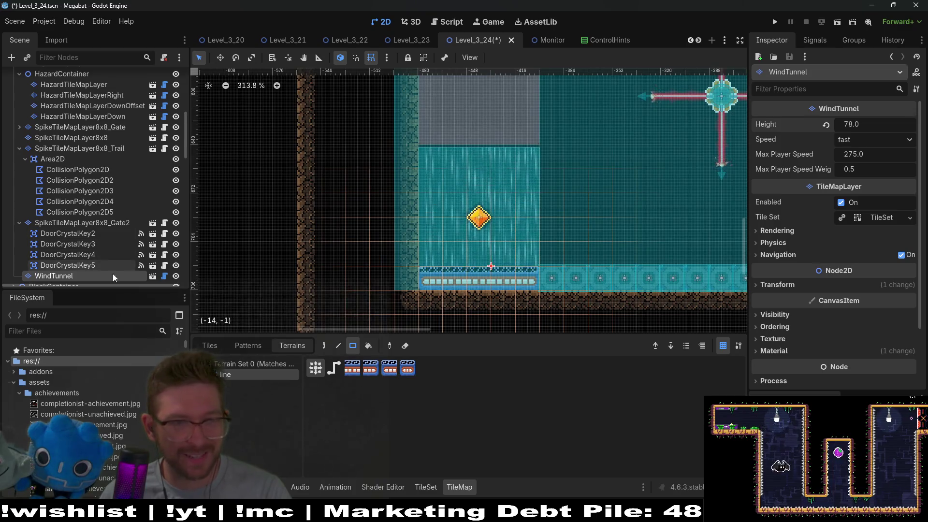
scroll(559, 252, up, 4)
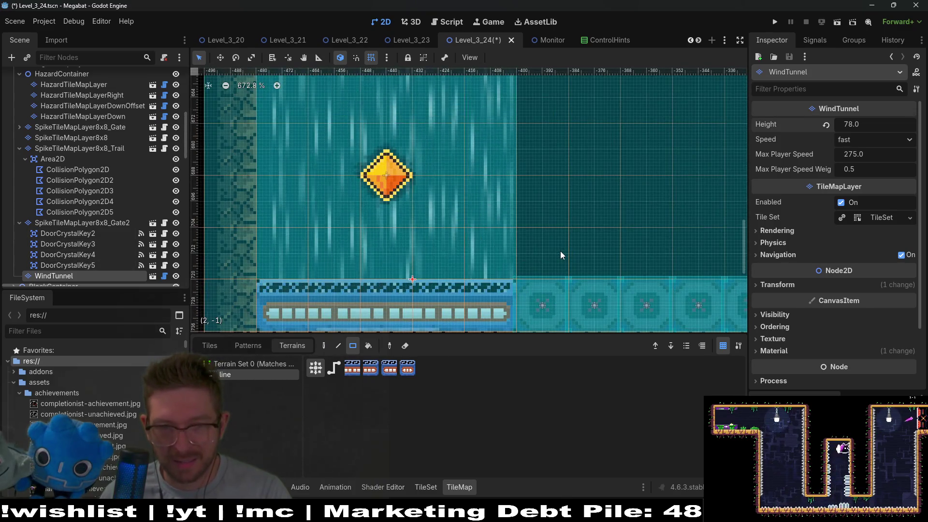
scroll(498, 318, up, 3)
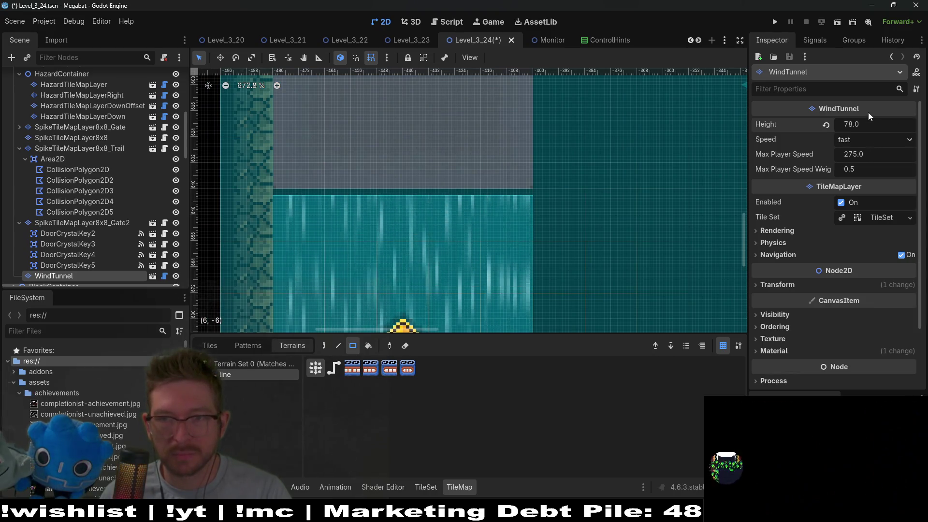
click(874, 124)
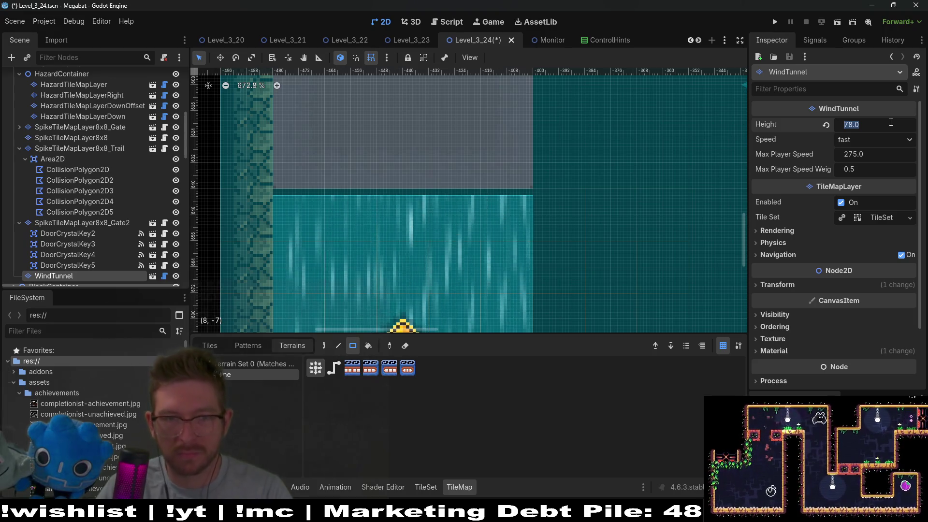
click(891, 122)
key(ctrl+a)
text(80)
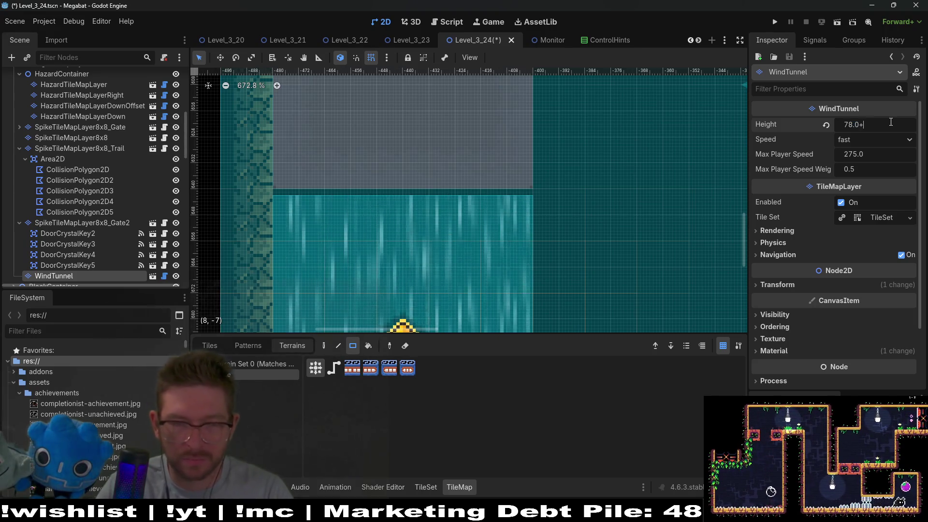
key(Return)
scroll(593, 252, down, 4)
scroll(604, 208, down, 3)
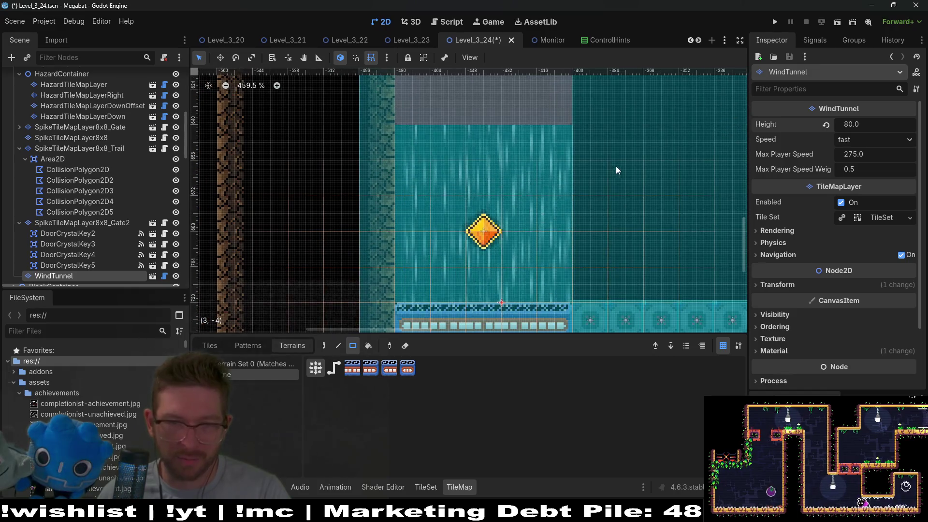
scroll(591, 174, down, 2)
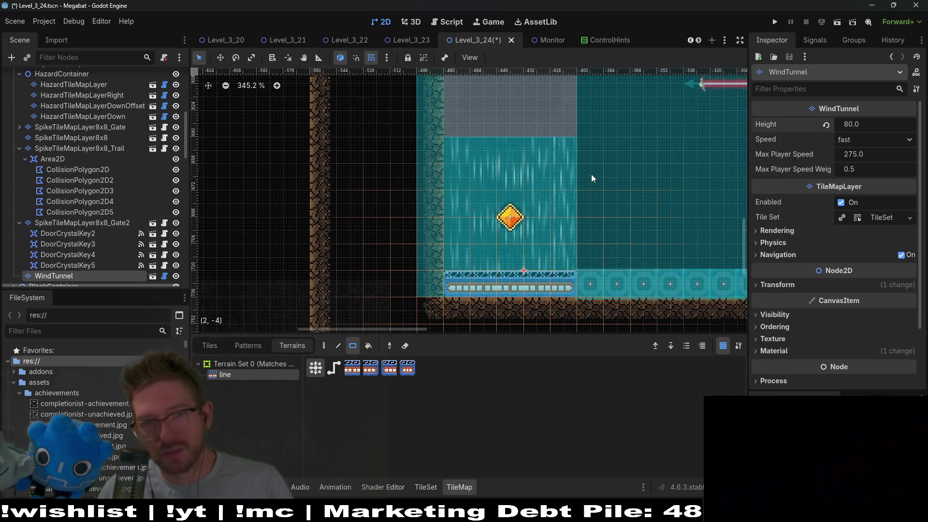
Step: Look around the level and inspect the SpikeTileMapLayer8x8_Gate layer
scroll(103, 239, down, 3)
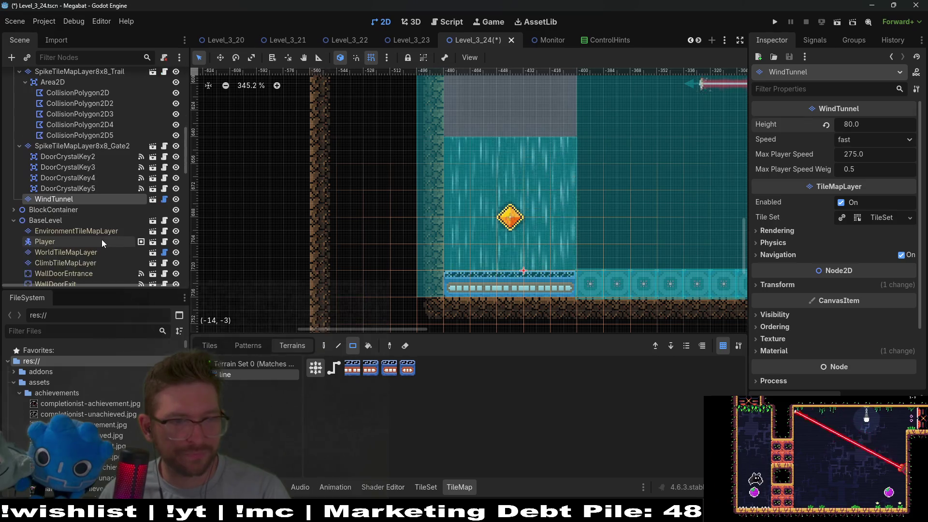
scroll(111, 203, up, 5)
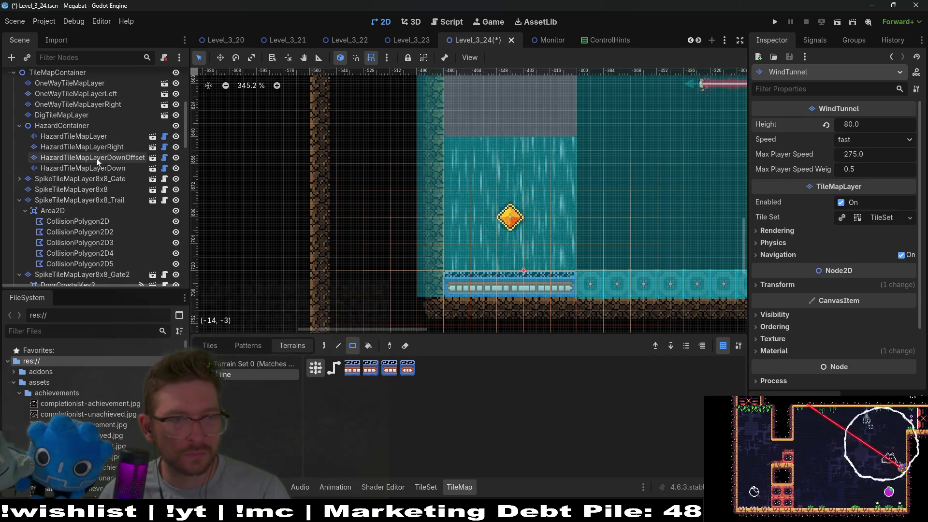
scroll(65, 176, up, 5)
scroll(90, 171, up, 2)
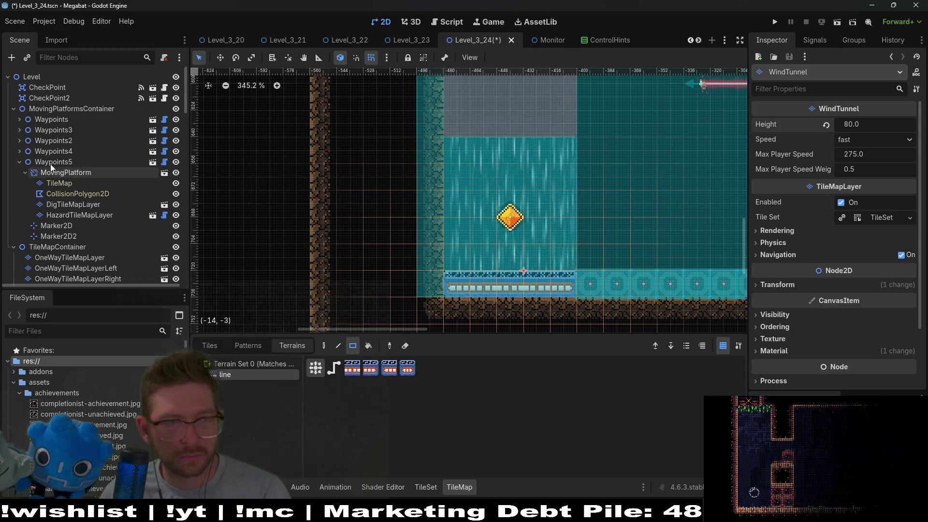
scroll(573, 178, down, 3)
scroll(473, 218, right, 5)
scroll(598, 213, right, 1)
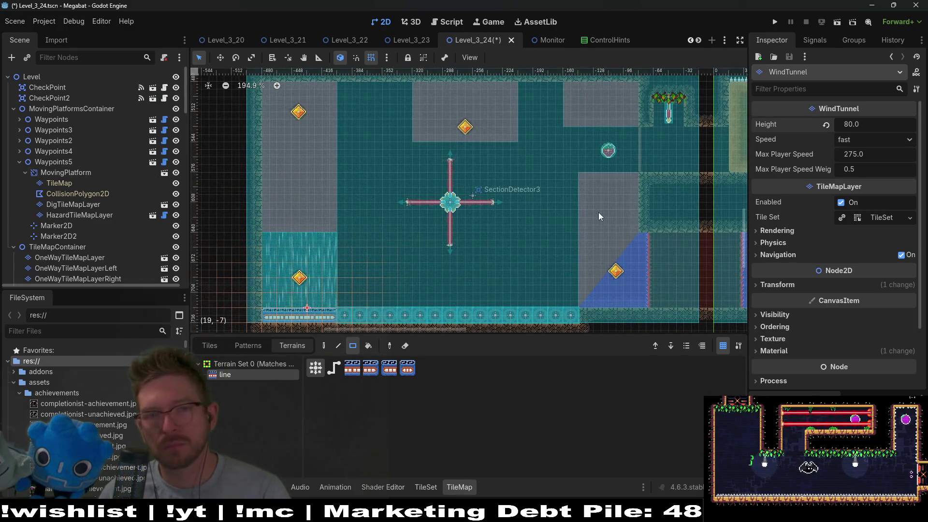
scroll(528, 203, down, 3)
scroll(540, 192, left, 3)
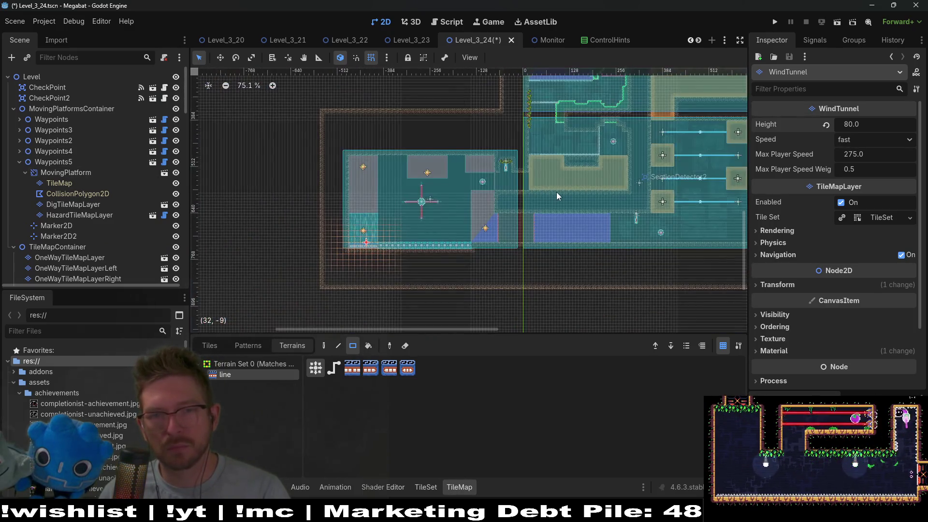
scroll(346, 210, up, 2)
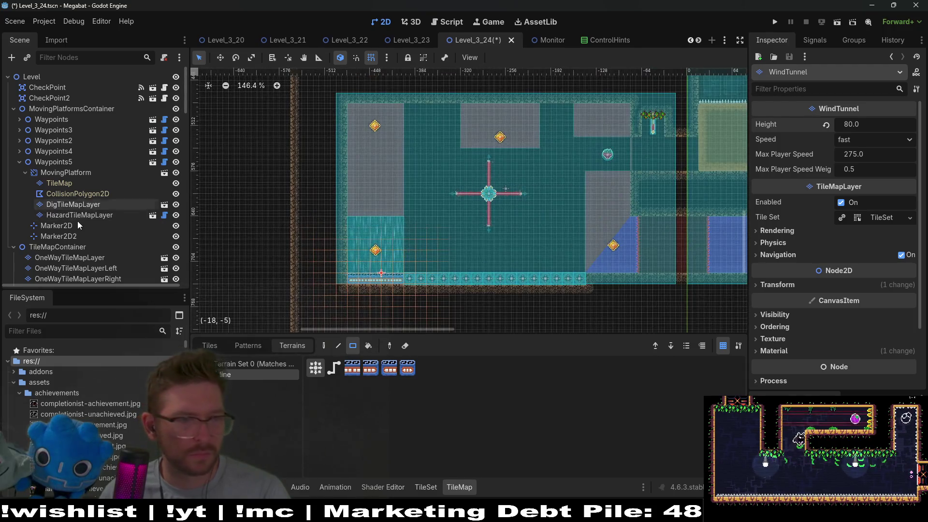
scroll(77, 221, down, 5)
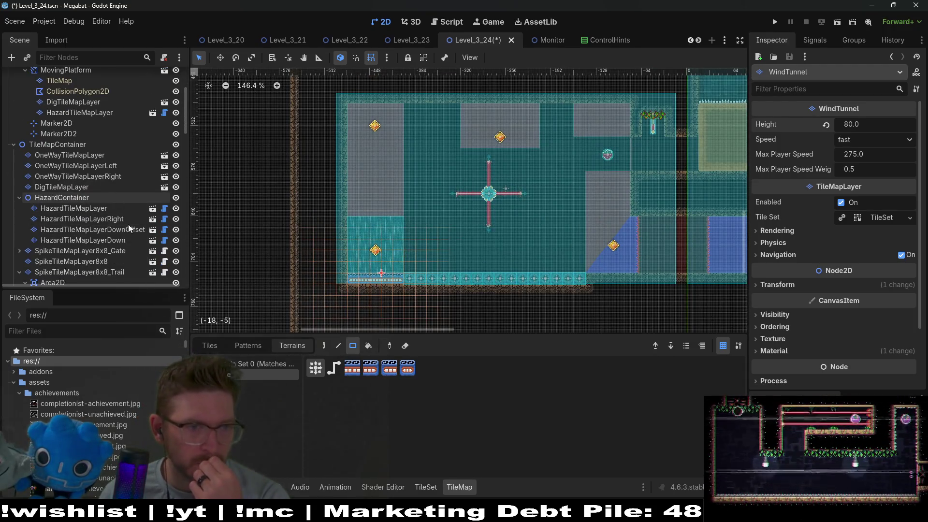
click(112, 253)
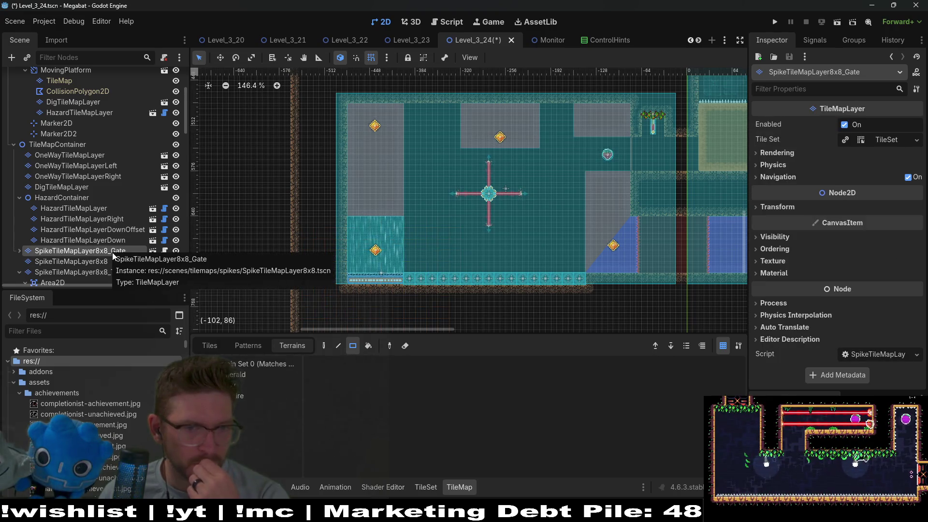
Step: Inspect the SpikeTileMapLayer8x8_Gate2 layer
scroll(564, 228, right, 6)
scroll(585, 195, up, 1)
scroll(457, 225, down, 3)
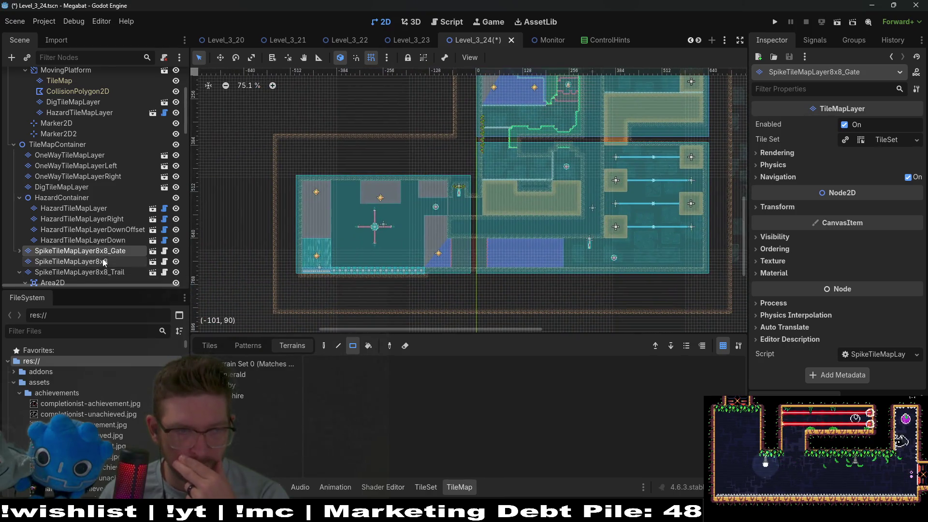
scroll(103, 259, down, 5)
click(129, 243)
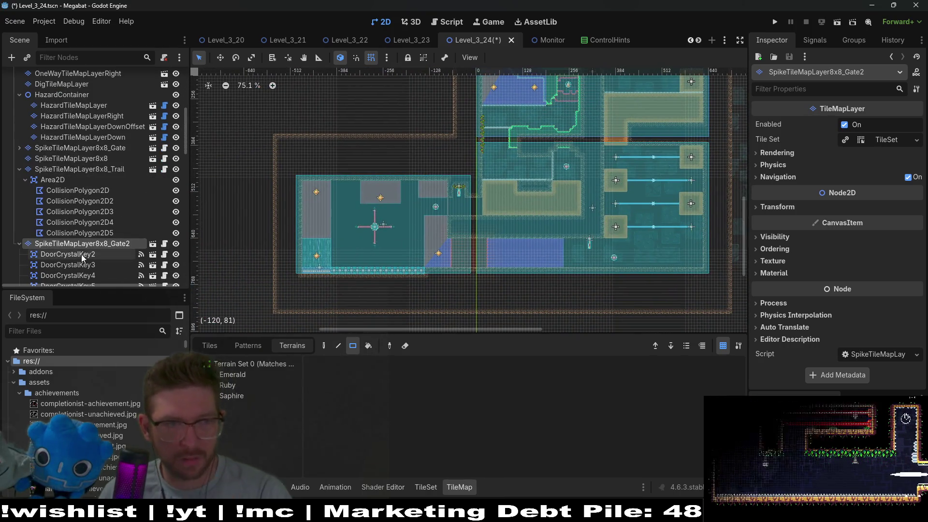
Step: Show a DoorCrystalKey node's Area2D properties in the Inspector
scroll(274, 243, up, 1)
scroll(319, 239, up, 3)
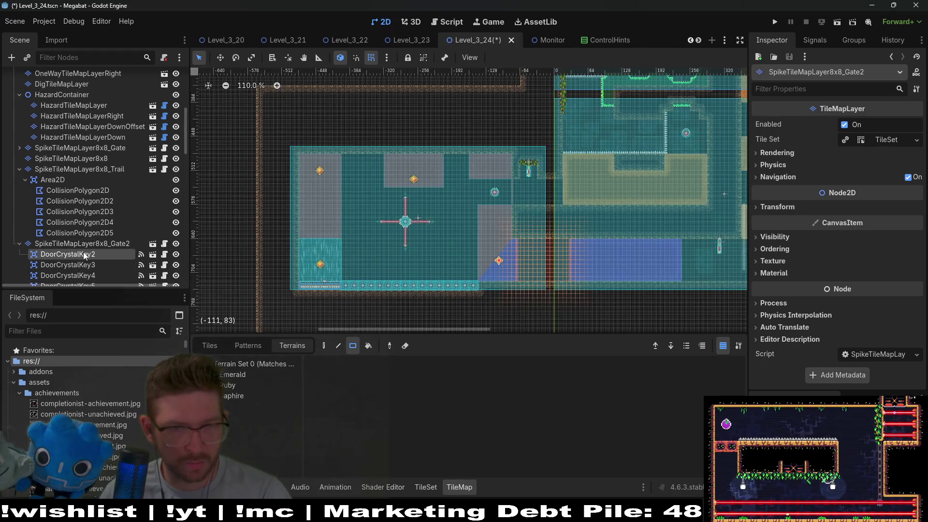
click(84, 256)
scroll(306, 240, up, 7)
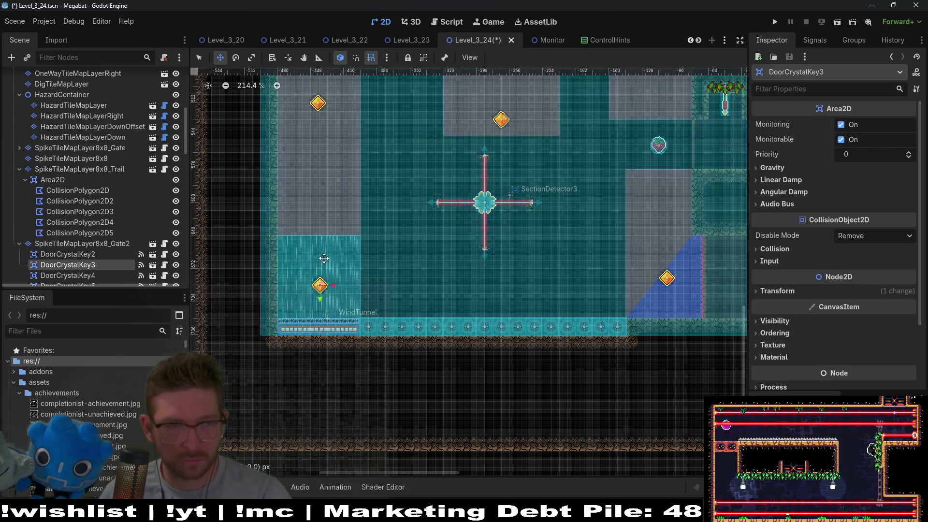
scroll(359, 227, up, 2)
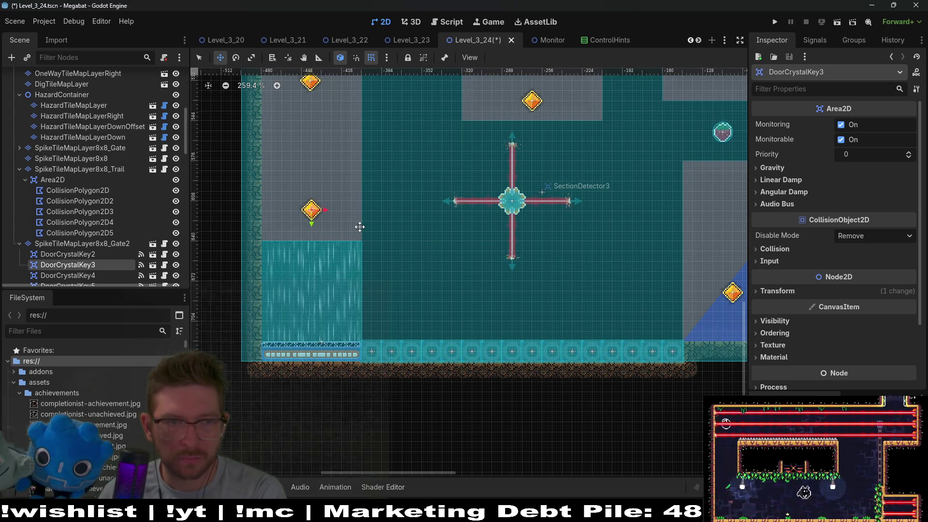
Step: Delete the DoorCrystalKey5 node from Level_3_24 and confirm the deletion
click(86, 265)
scroll(87, 274, down, 2)
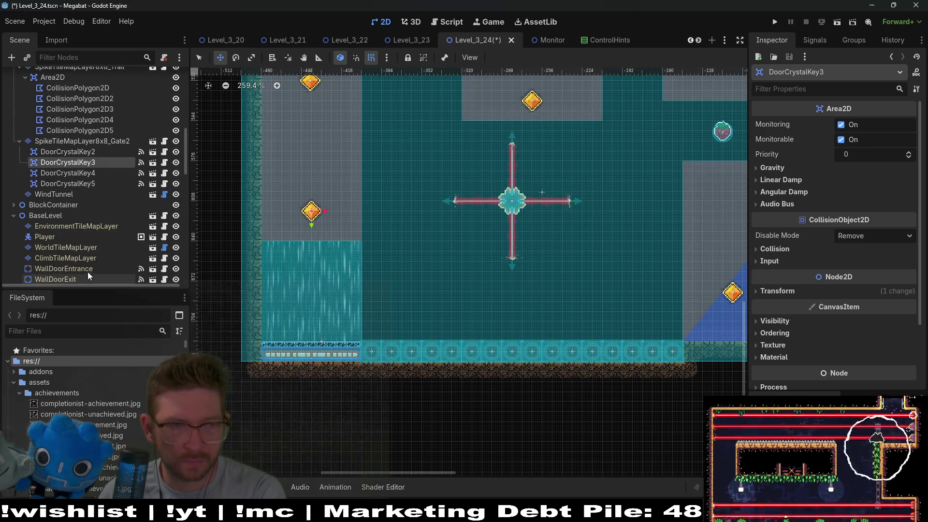
click(94, 235)
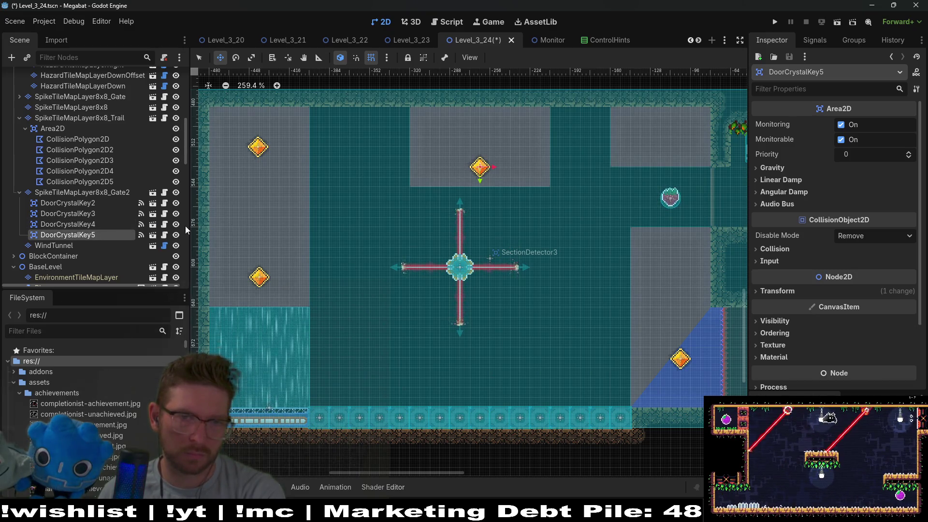
key(Delete)
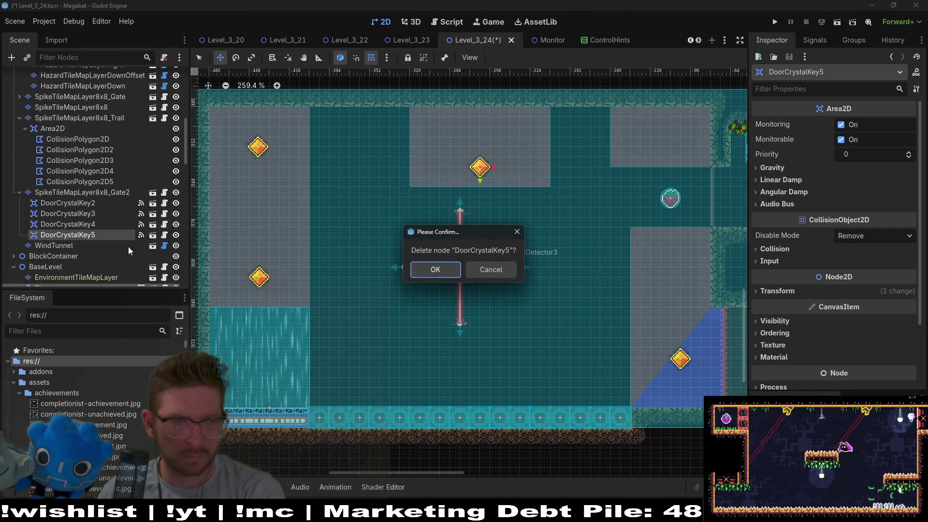
key(Return)
click(99, 225)
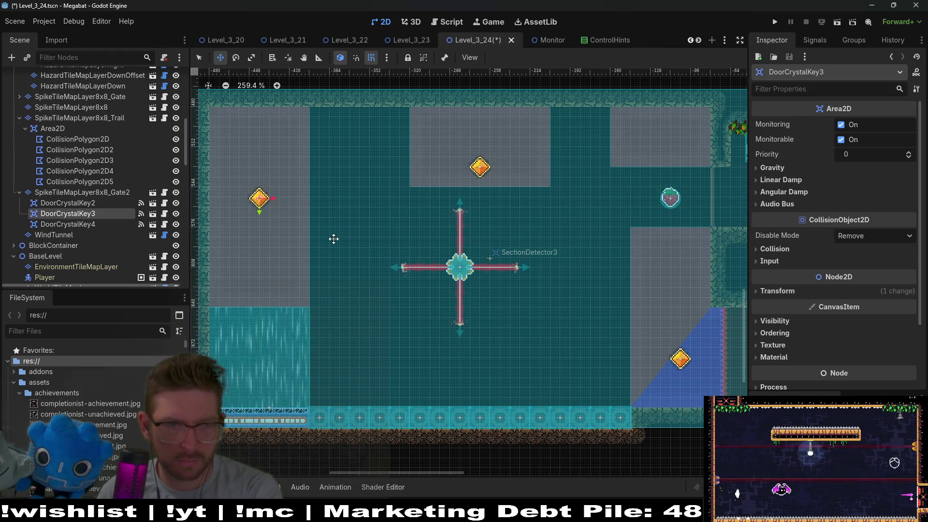
Step: Save the Level_3_24 scene and run it for testing
scroll(334, 239, down, 6)
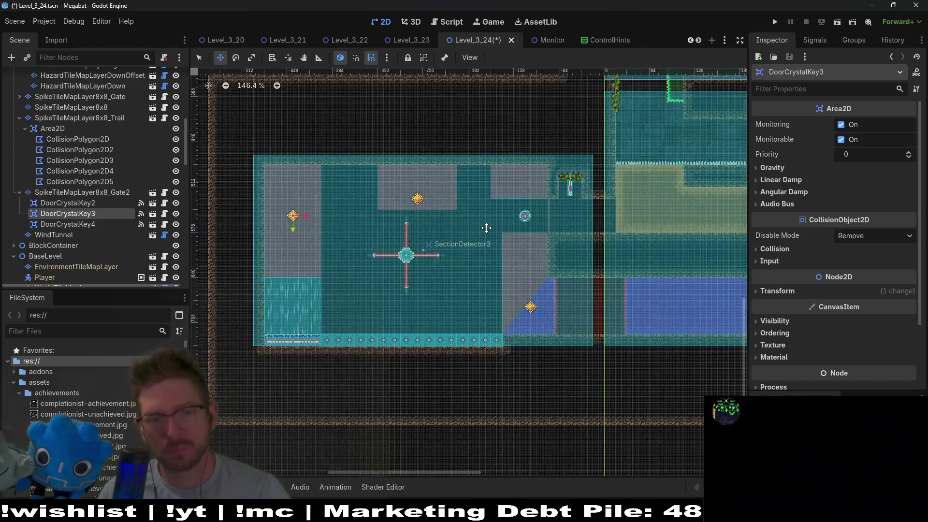
key(ctrl+s)
click(832, 25)
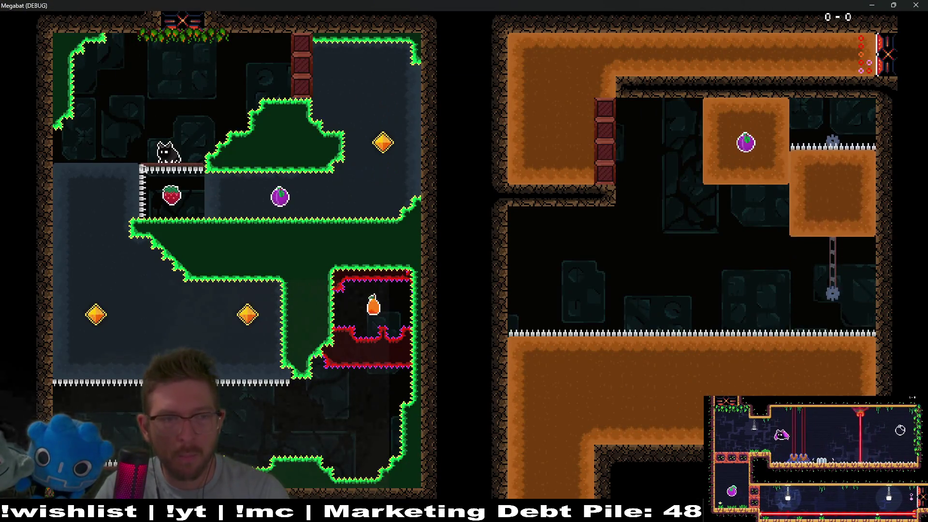
Step: Fly the bat right into the plum and around the room's upper and lower corridors
key(Right)
key(space)
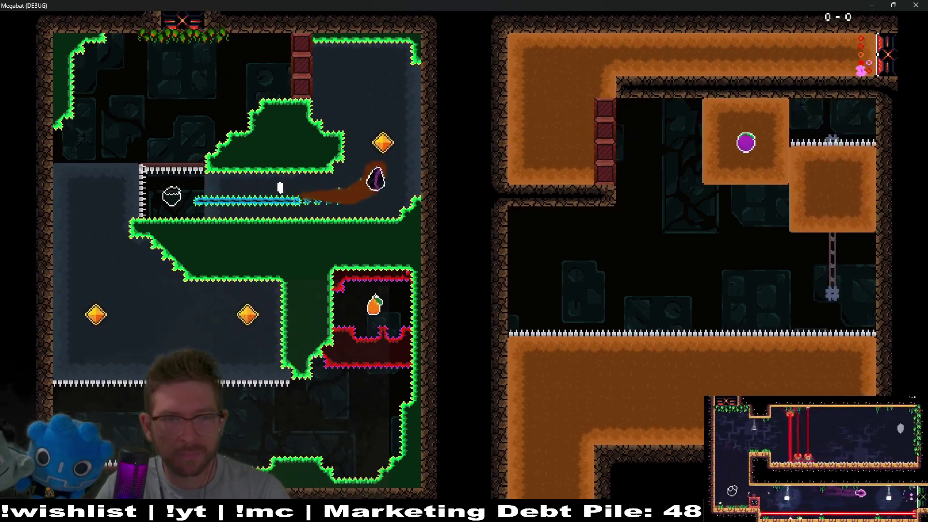
key(Left)
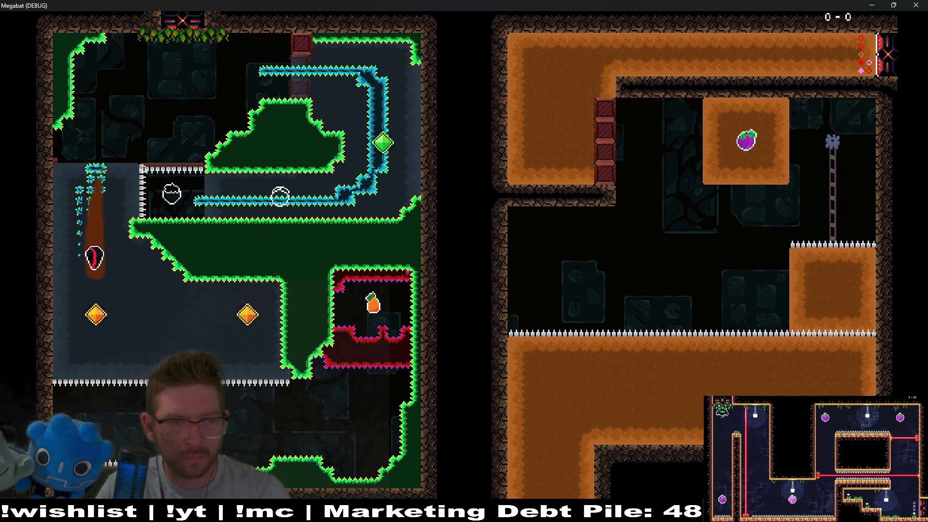
key(Right)
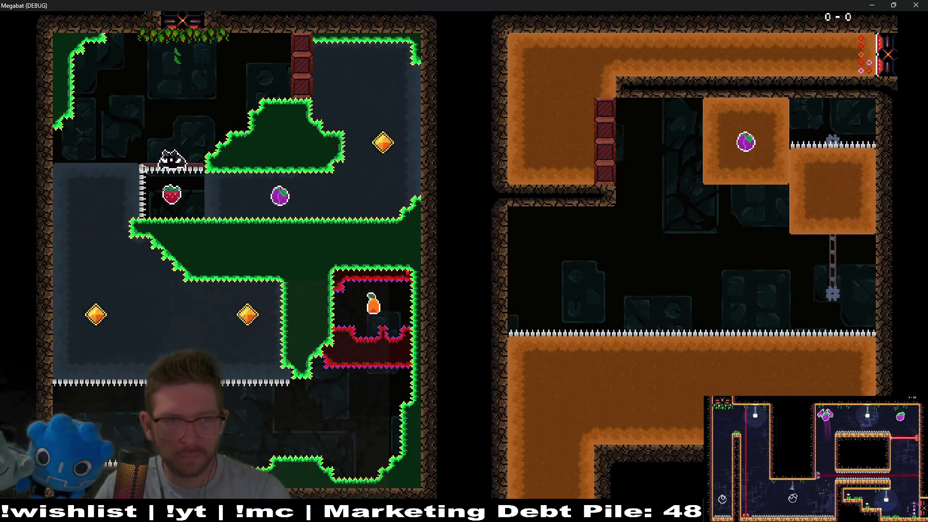
key(Up)
key(Left)
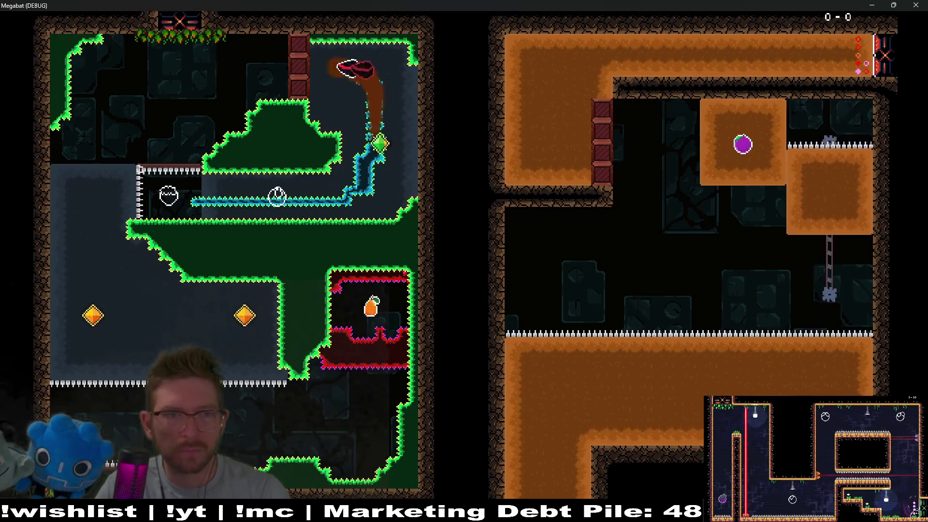
key(Down)
key(Right)
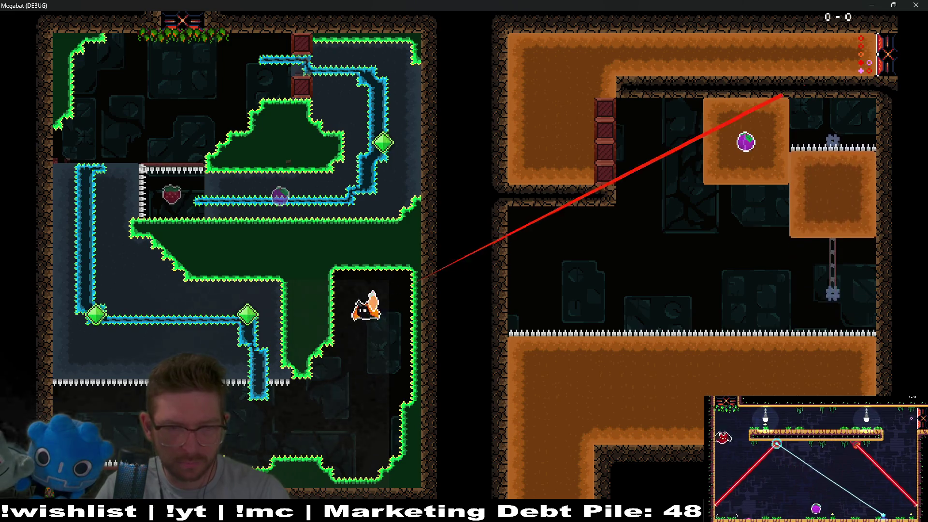
key(Left)
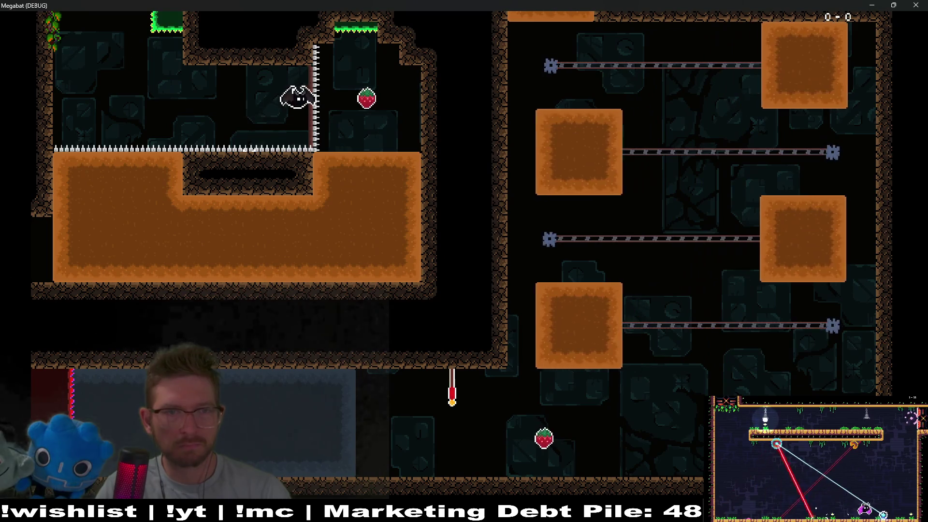
key(Down)
key(Left)
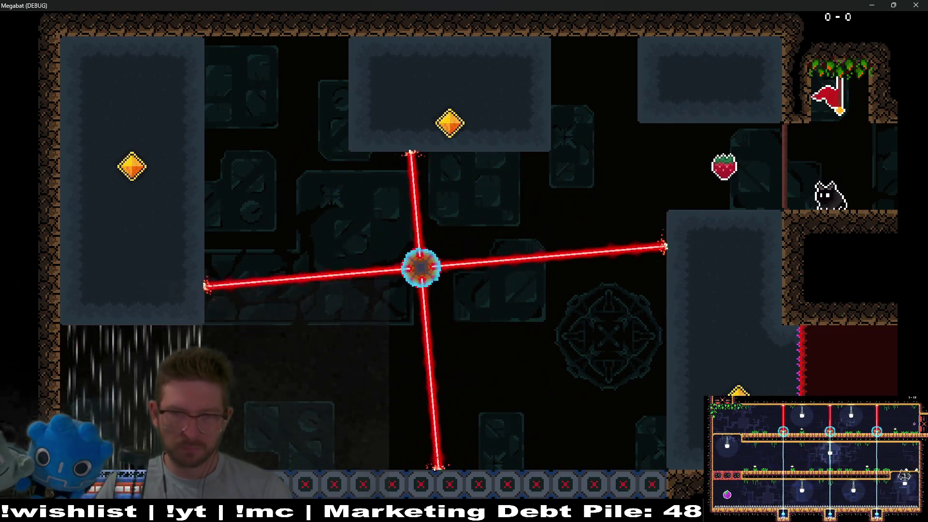
Step: Collect the strawberry and left gem, then stop the game with F8 and recenter the level view
key(Left)
key(Down)
key(Left)
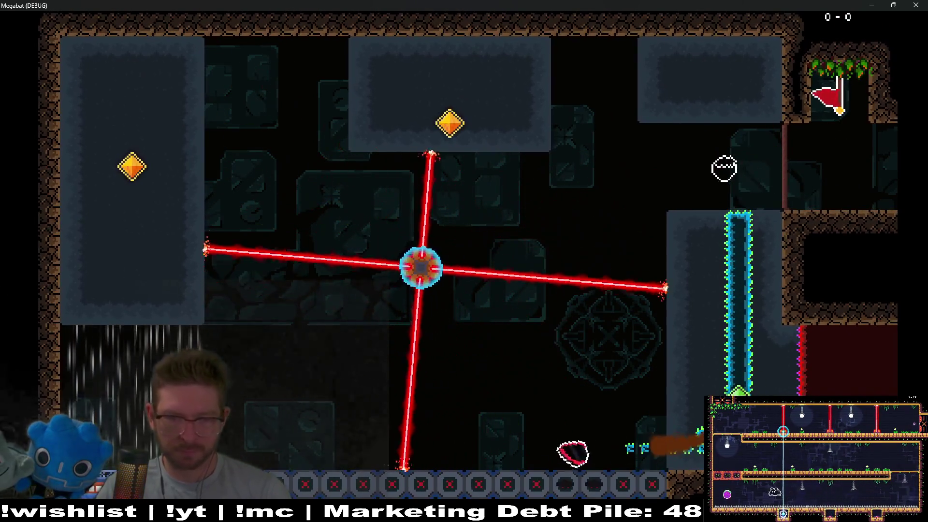
key(Left)
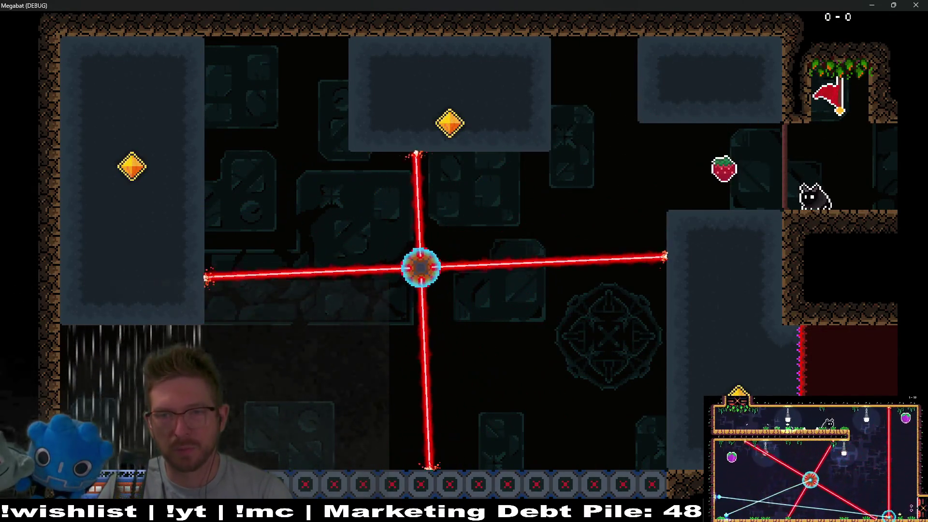
key(Left)
key(Down)
key(Left)
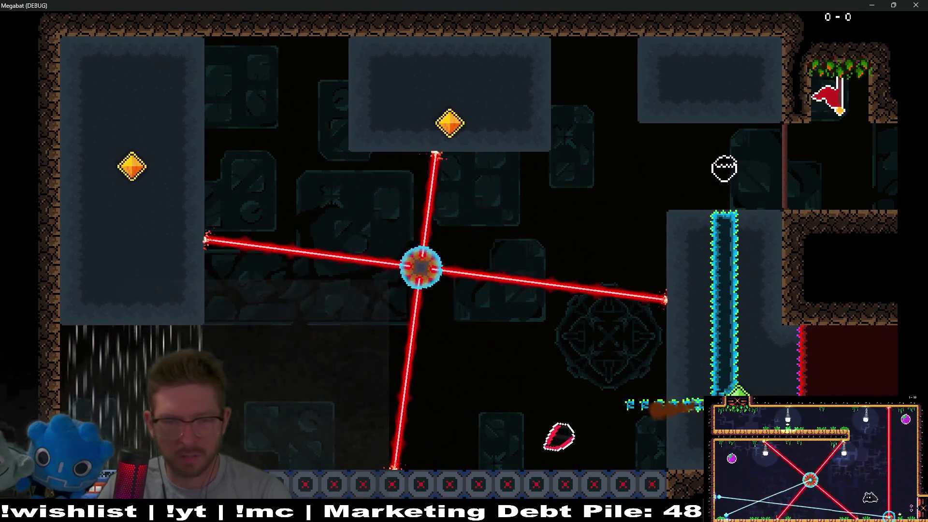
key(Up)
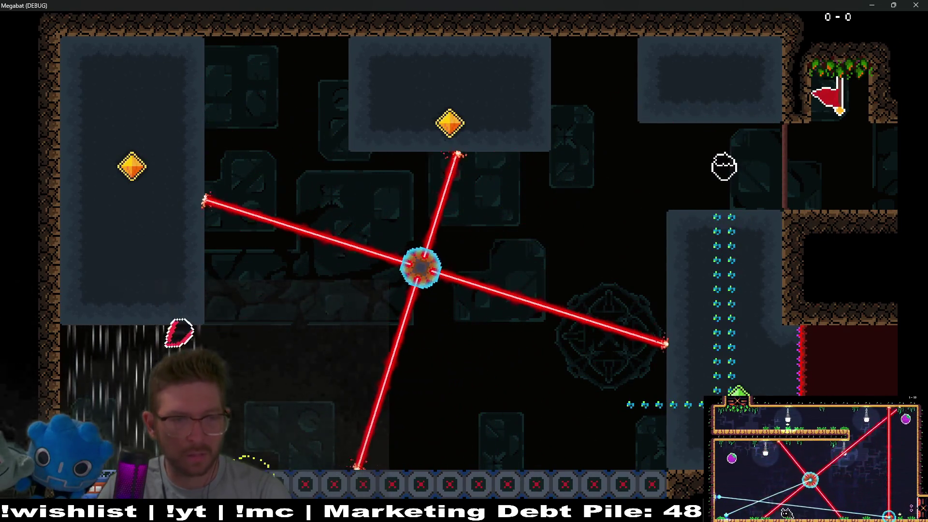
key(Right)
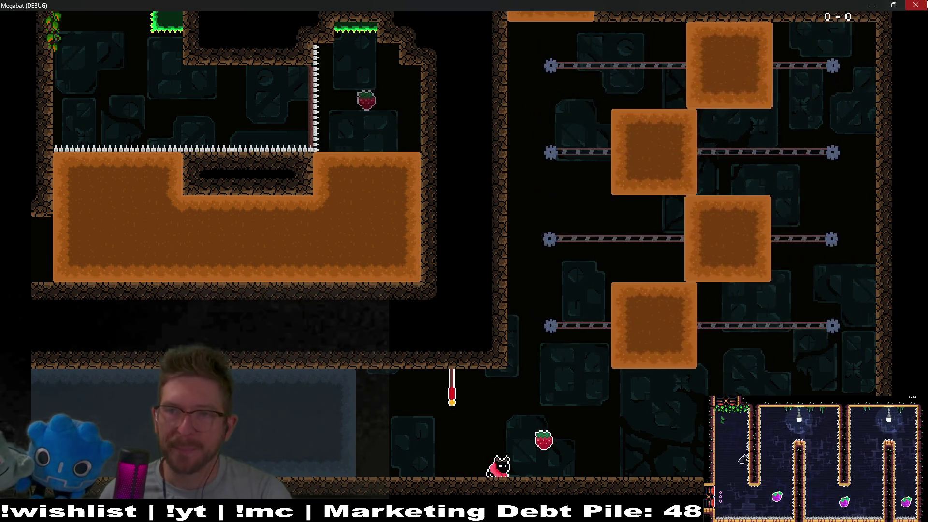
key(F8)
drag(324, 276, 428, 261)
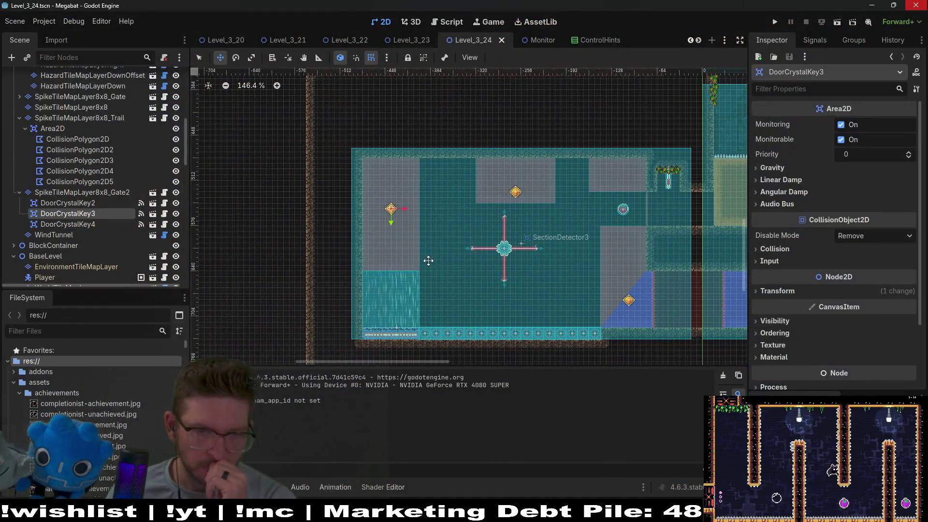
Step: Open Player.gd from the Player node's script icon in the Scene dock
scroll(436, 267, up, 3)
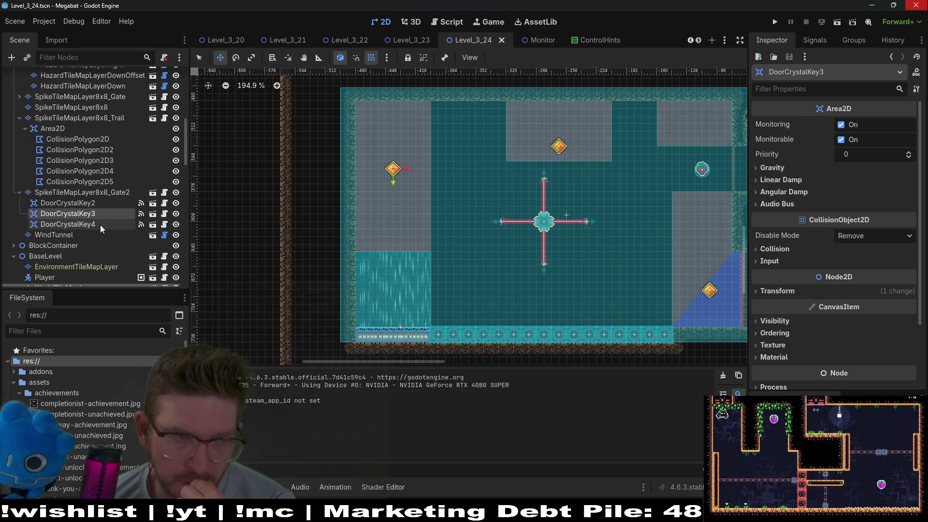
scroll(106, 225, down, 6)
scroll(113, 225, down, 10)
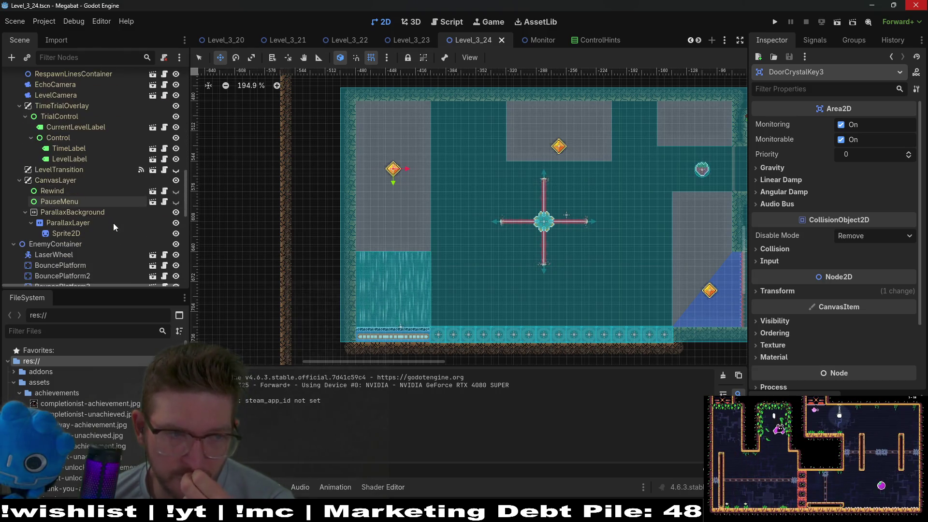
scroll(112, 227, down, 1)
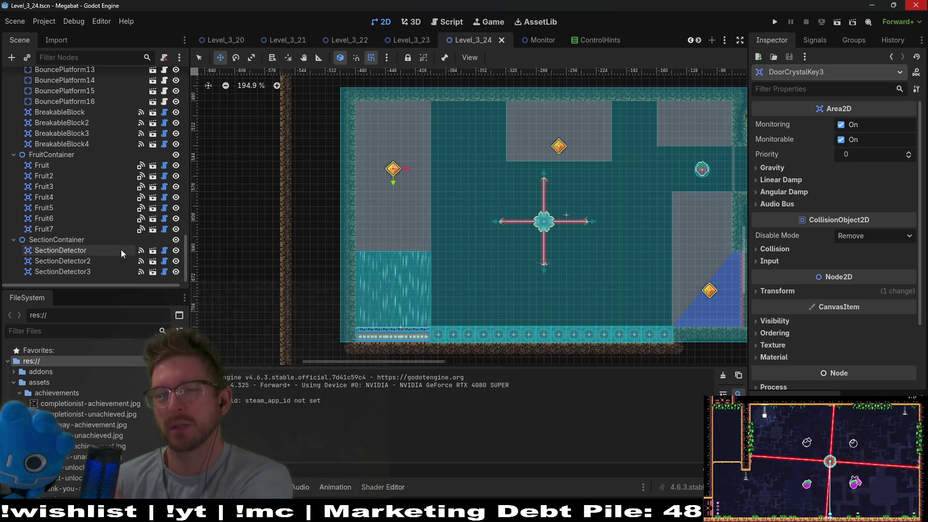
scroll(74, 207, up, 10)
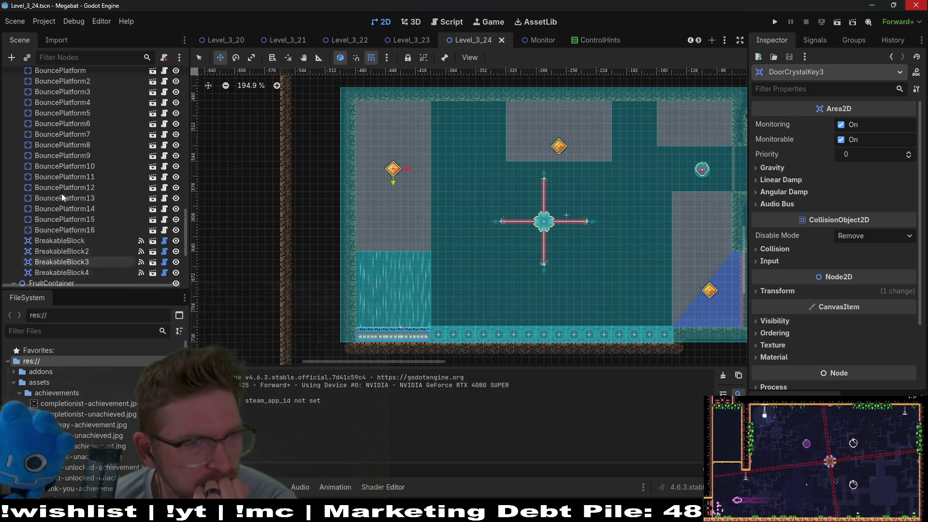
scroll(62, 190, up, 5)
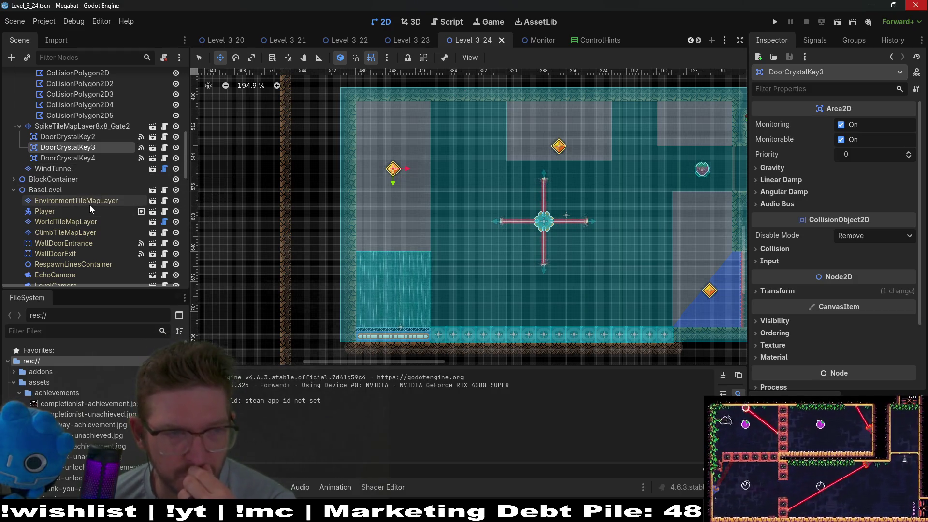
click(164, 212)
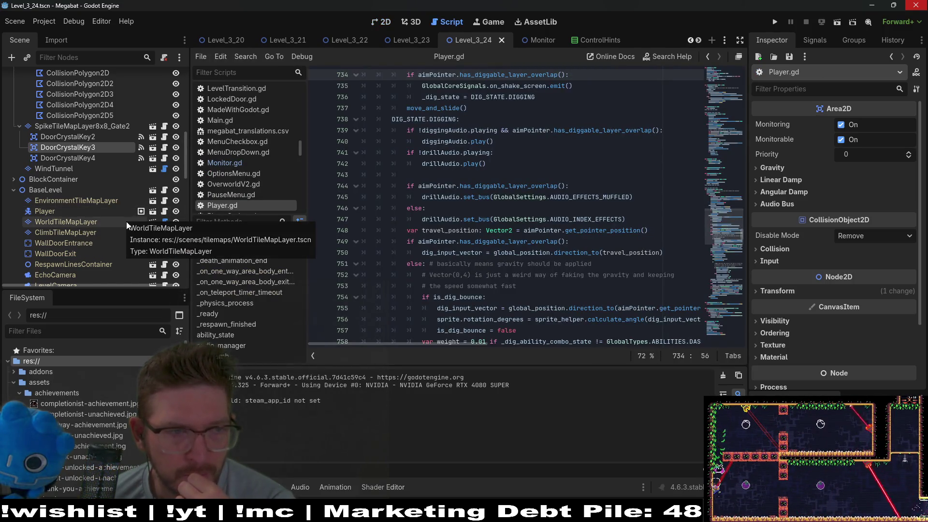
Step: Open WindTunnel.gd and examine the update_speed and adjust_height calls in _ready
scroll(126, 221, up, 3)
click(164, 220)
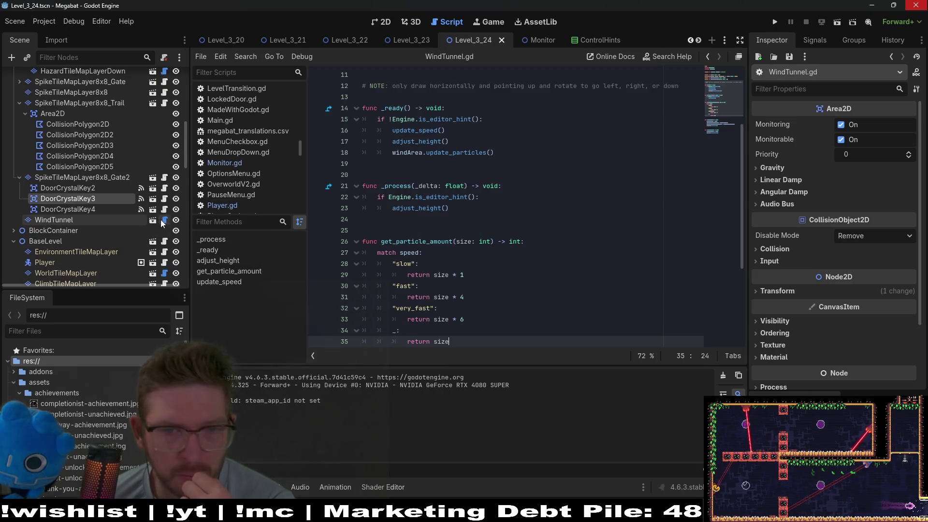
scroll(507, 202, up, 2)
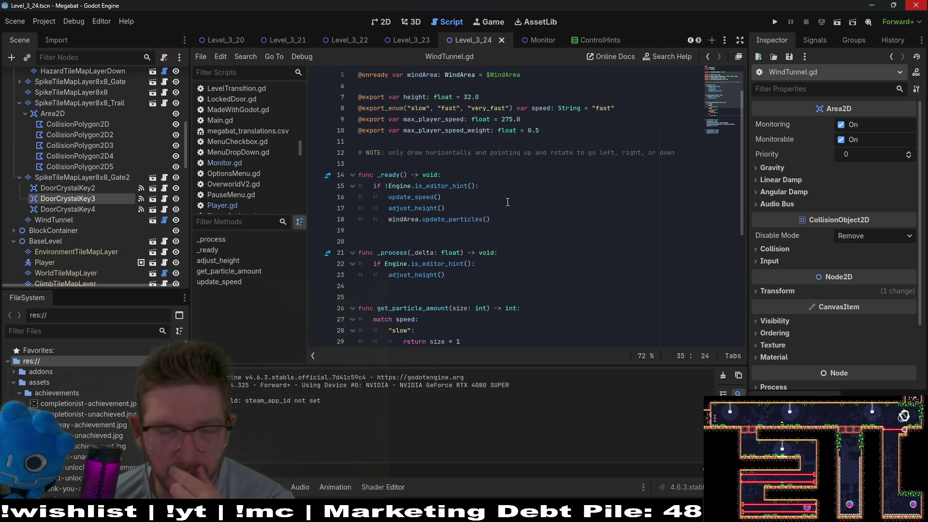
scroll(408, 111, down, 3)
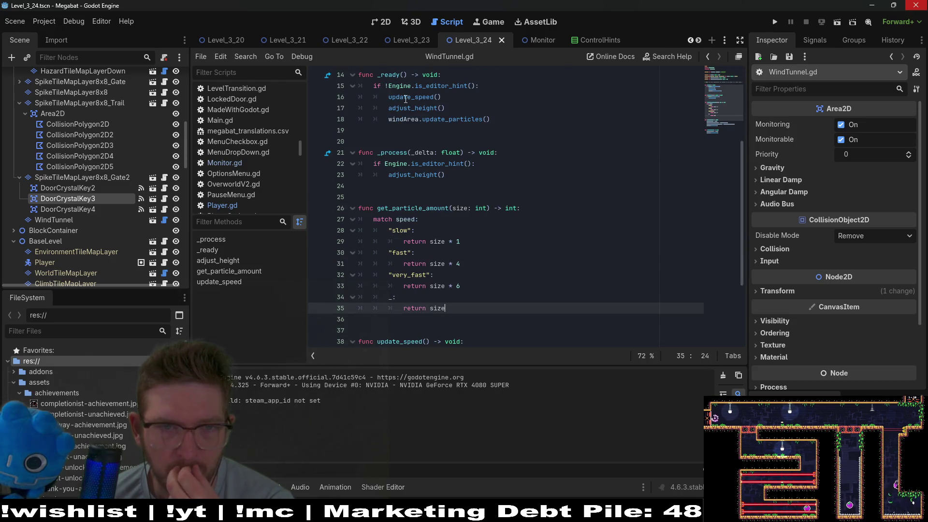
double_click(405, 97)
double_click(411, 108)
scroll(520, 170, down, 3)
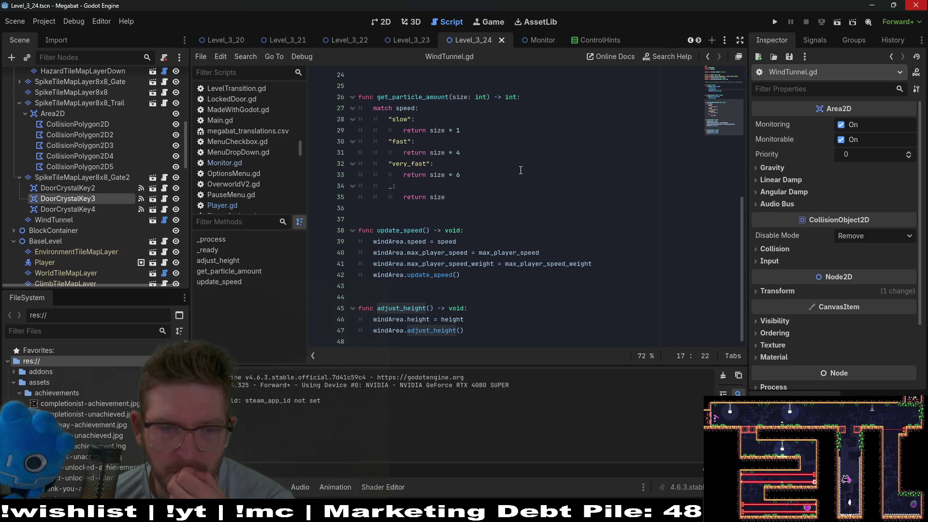
scroll(521, 164, up, 4)
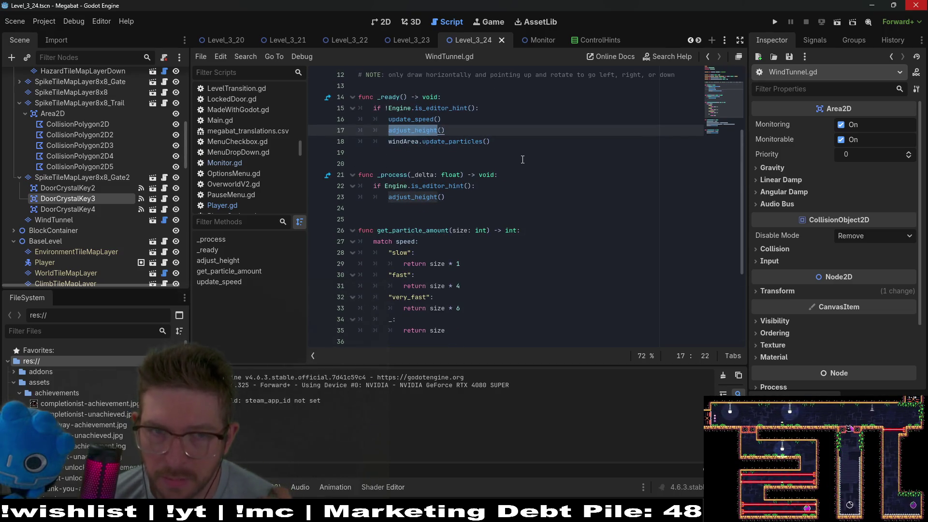
Step: Check update_speed and get_particle_amount, then open WindTunnel.tscn in its own tab
double_click(411, 120)
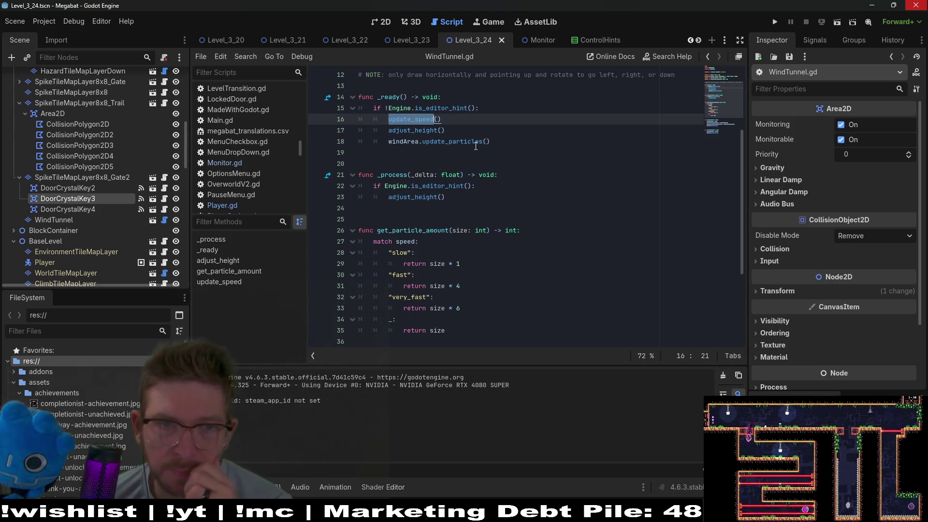
scroll(476, 145, up, 4)
scroll(476, 145, down, 5)
click(411, 196)
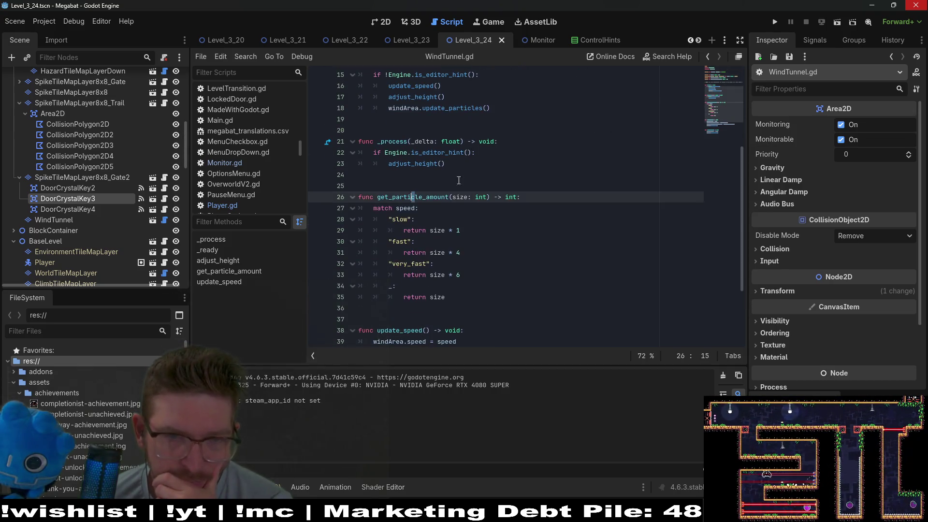
scroll(459, 180, down, 3)
scroll(459, 180, up, 5)
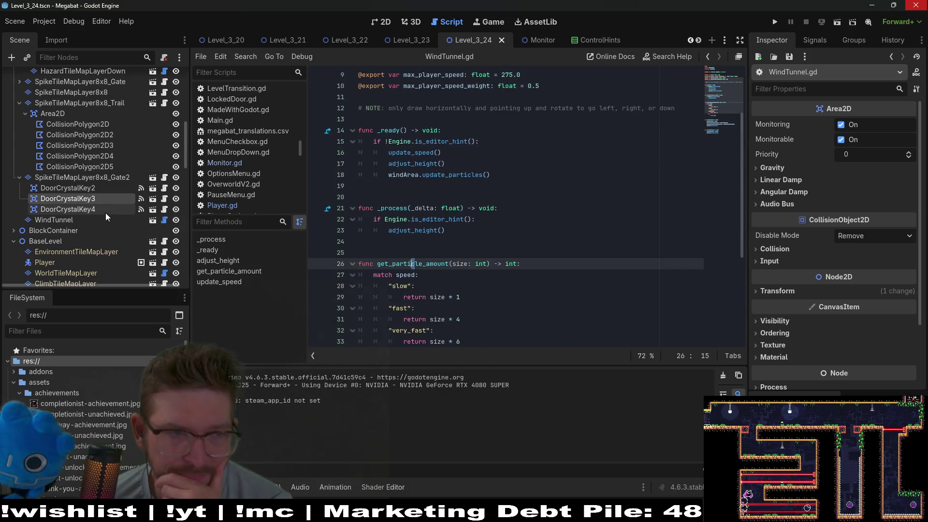
click(153, 221)
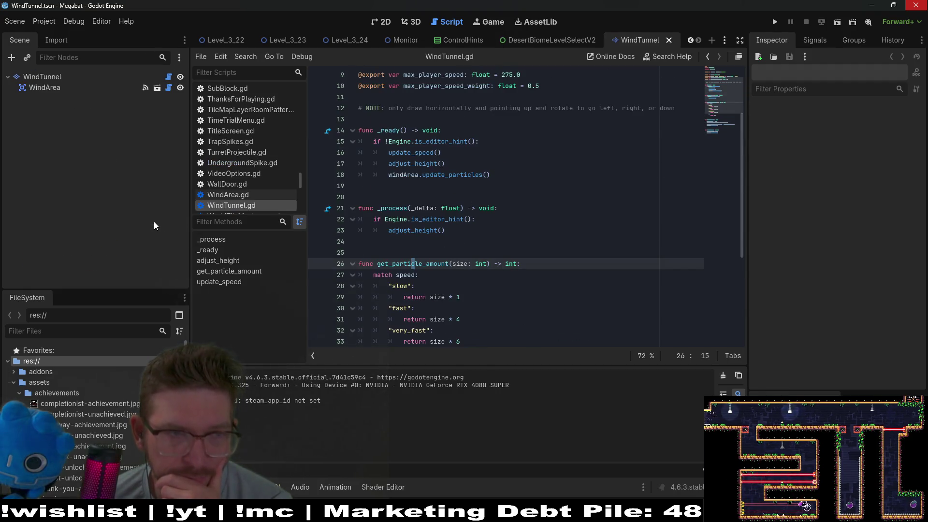
Step: Open WindArea.gd from the WindArea node and scroll through its wind-physics code
click(169, 87)
scroll(502, 214, up, 4)
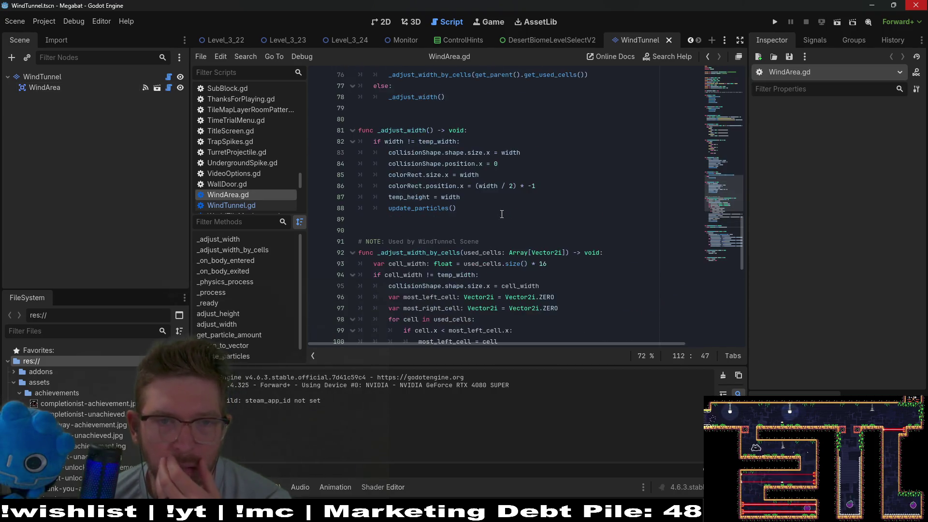
scroll(502, 214, up, 3)
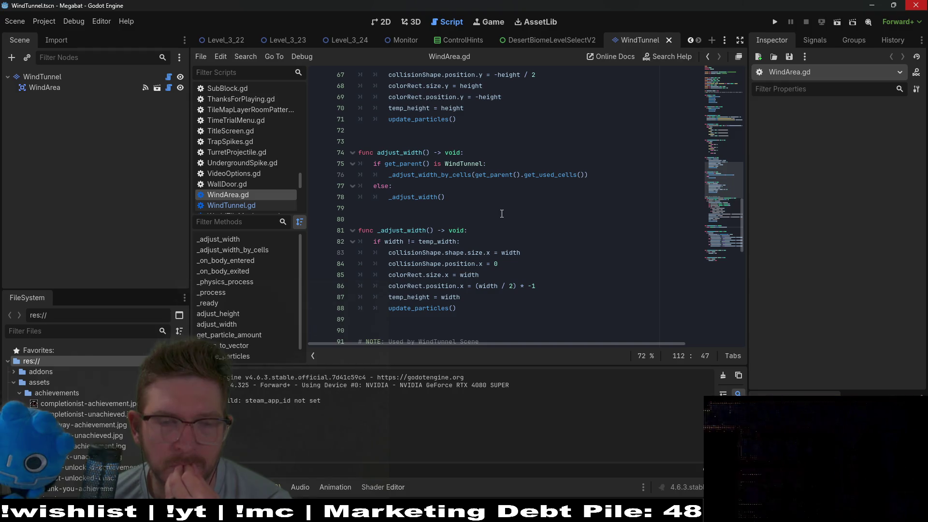
scroll(503, 214, up, 8)
scroll(503, 214, up, 11)
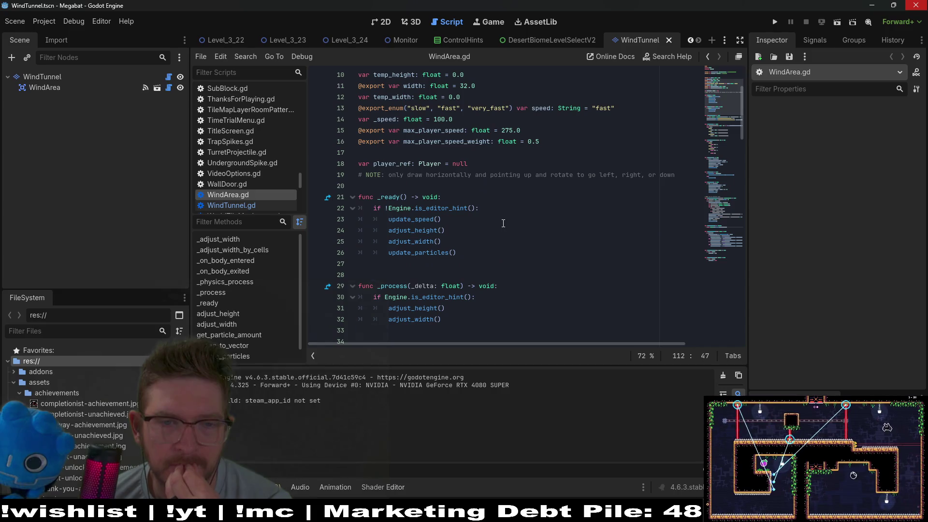
scroll(503, 223, down, 3)
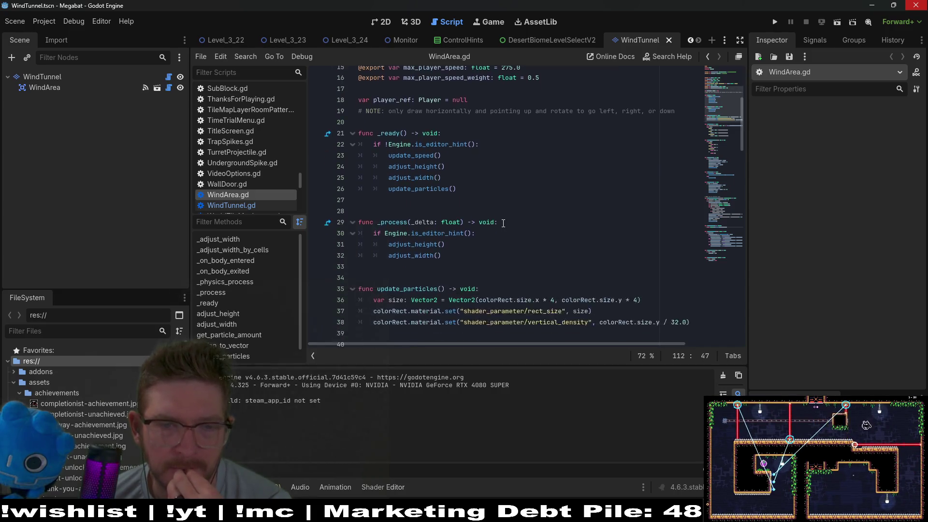
scroll(503, 223, down, 11)
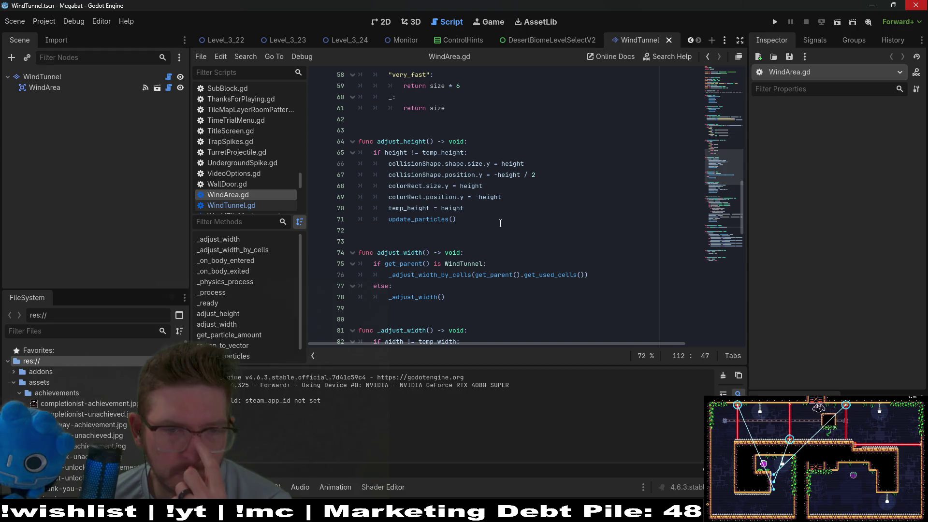
scroll(500, 223, down, 11)
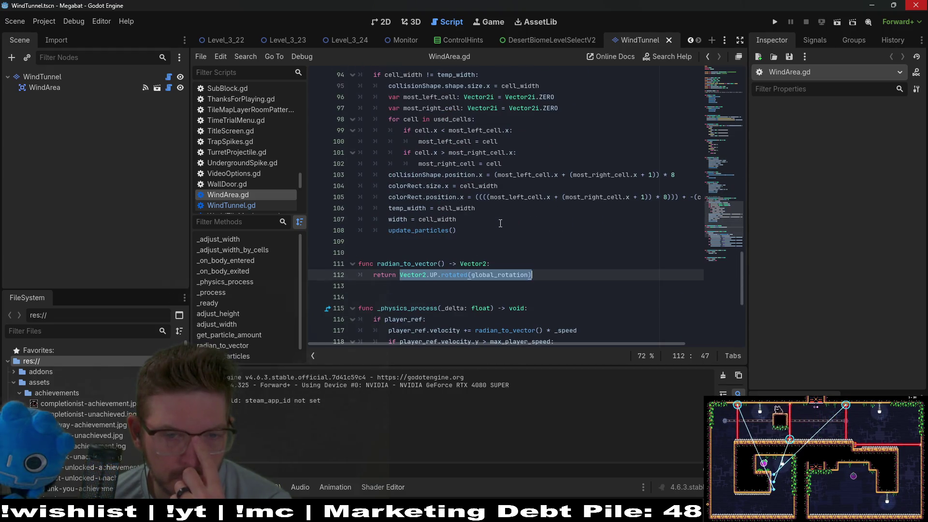
scroll(500, 224, down, 5)
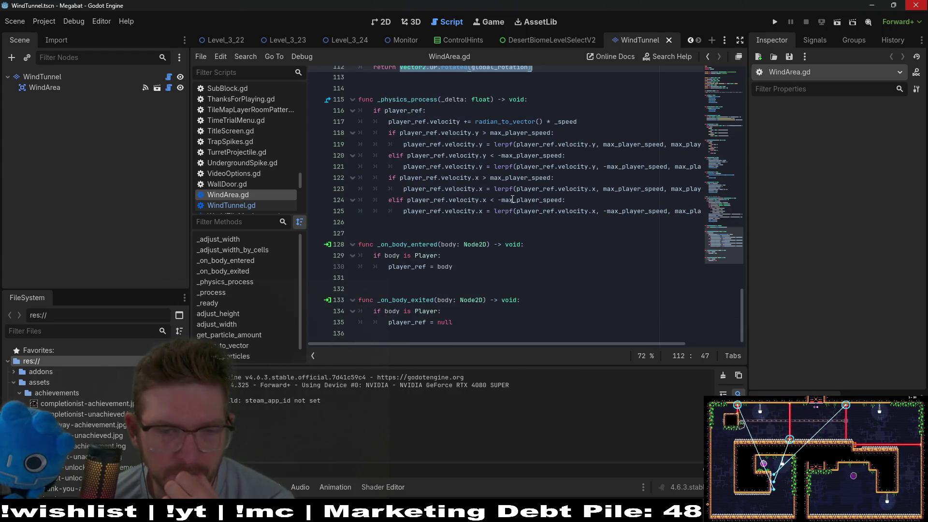
Step: Select player_ref in the _on_body_entered handler and place the caret in the script
double_click(397, 268)
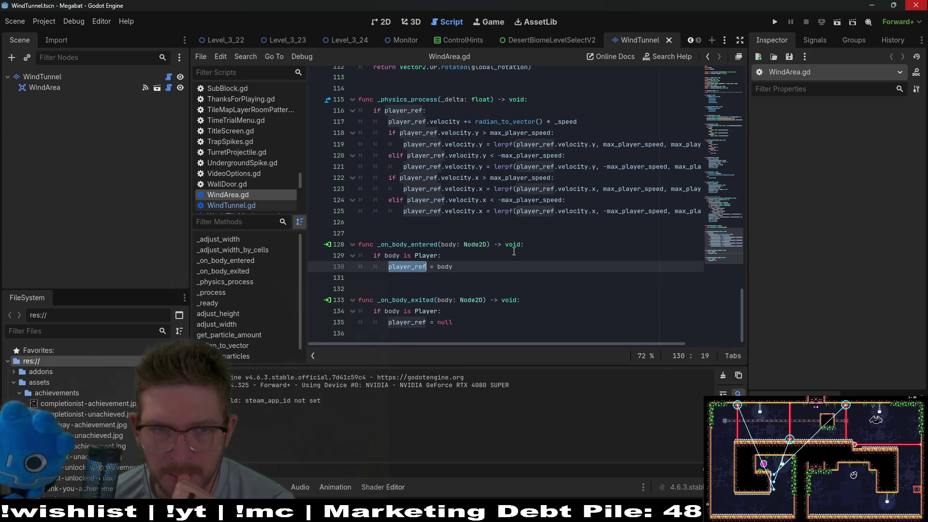
mouse_move(516, 167)
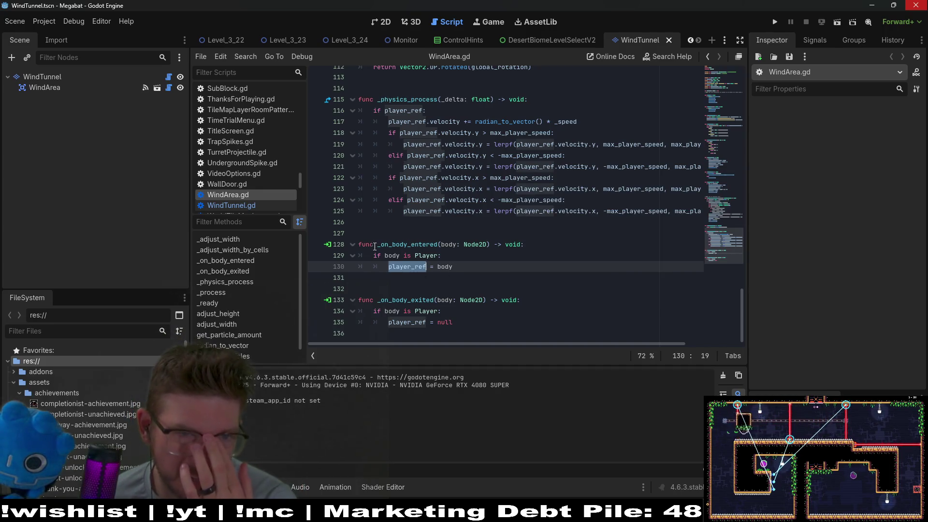
click(539, 178)
Step: Quick-open Player.tscn by searching 'player', then start a text search in Player.gd
key(shift+alt+o)
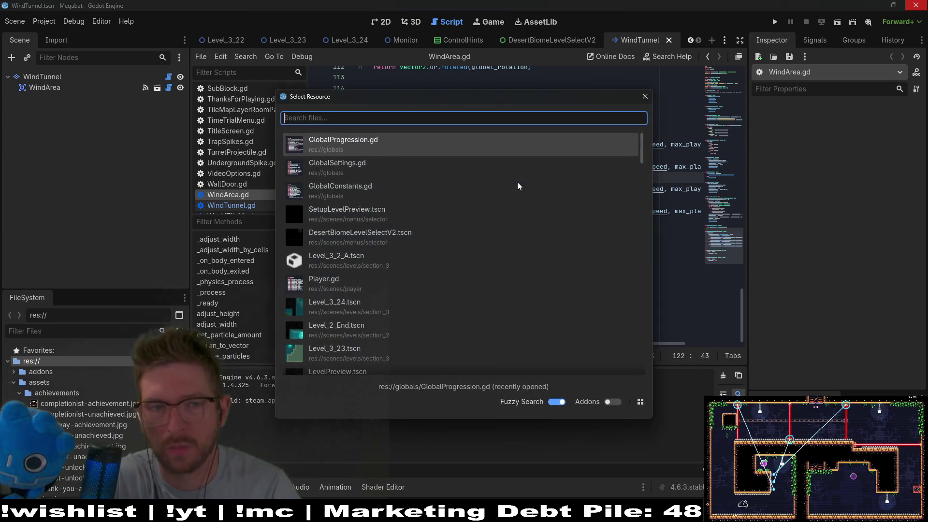
text(player)
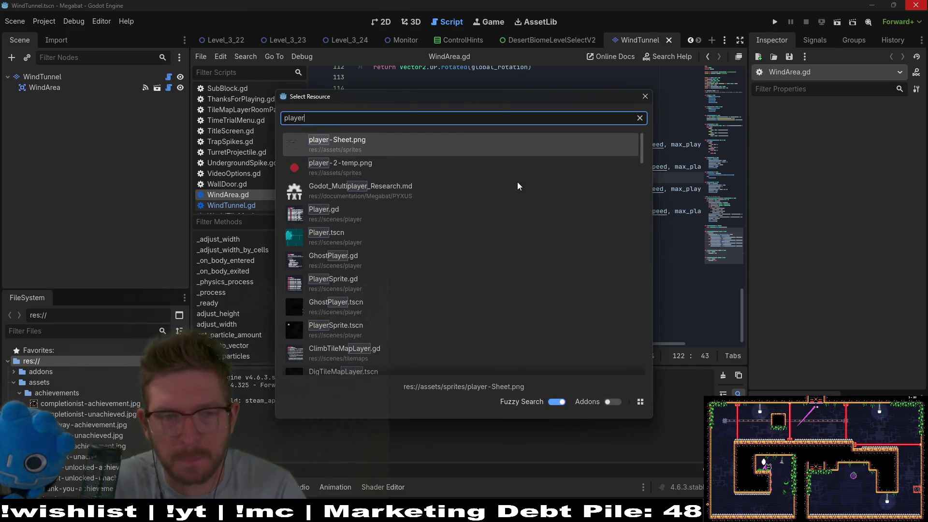
key(Down)
key(Down)
key(Down)
key(Return)
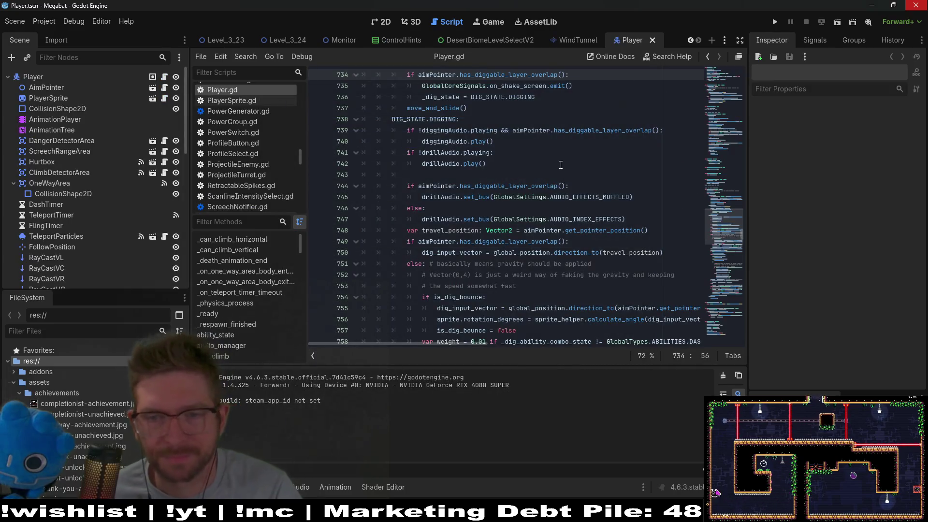
scroll(556, 186, down, 7)
click(596, 189)
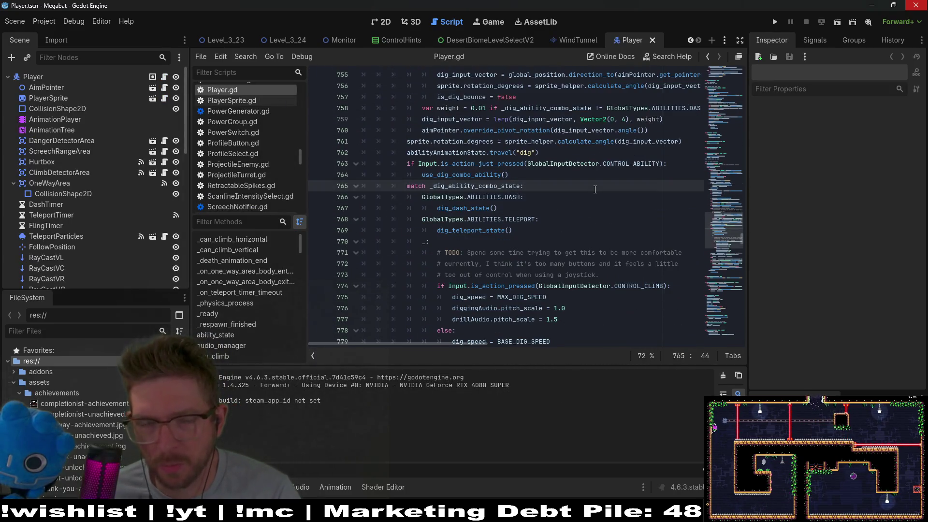
key(ctrl+f)
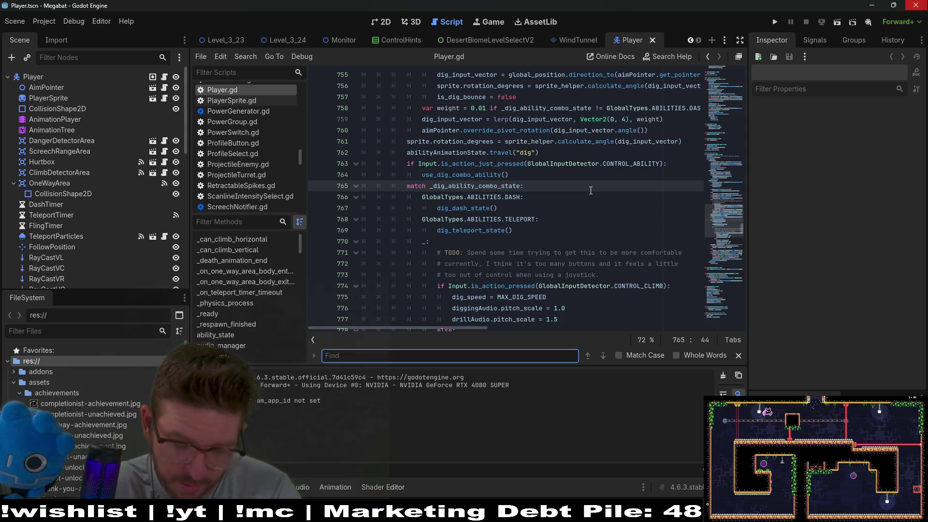
Step: Search Player.gd for dig_state and look over the dig speed lines 771–781
text(dig)
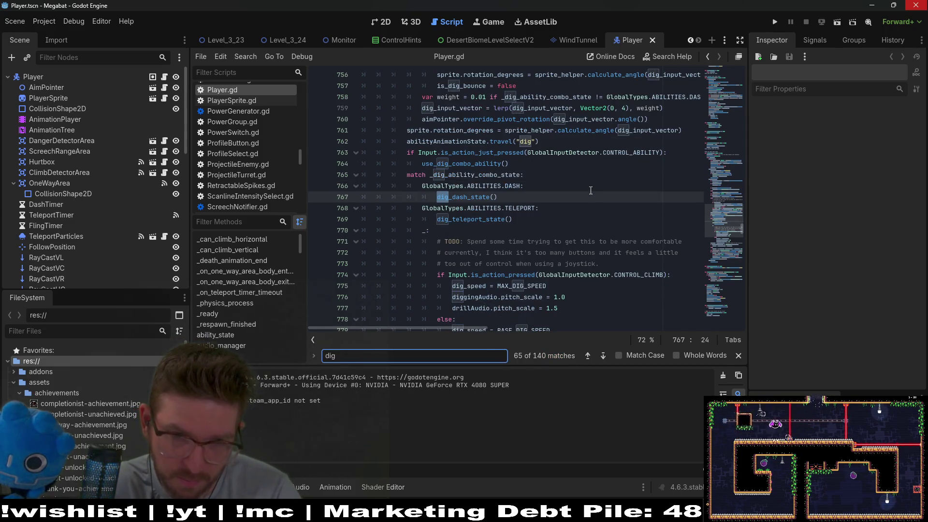
text(_state)
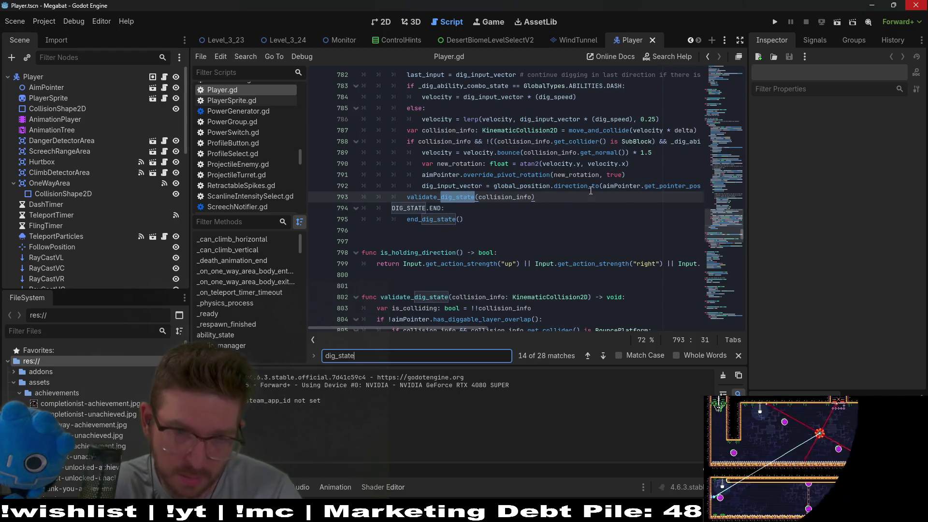
scroll(570, 210, up, 3)
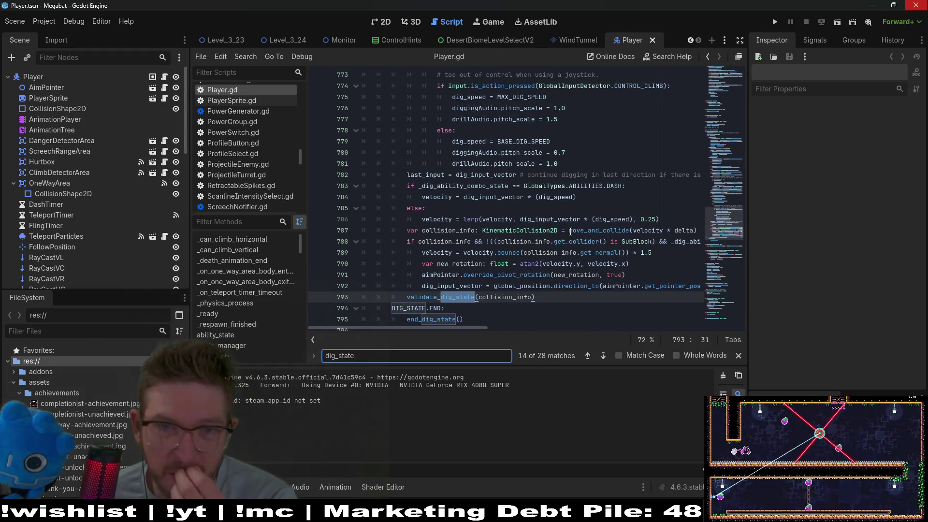
scroll(570, 213, up, 3)
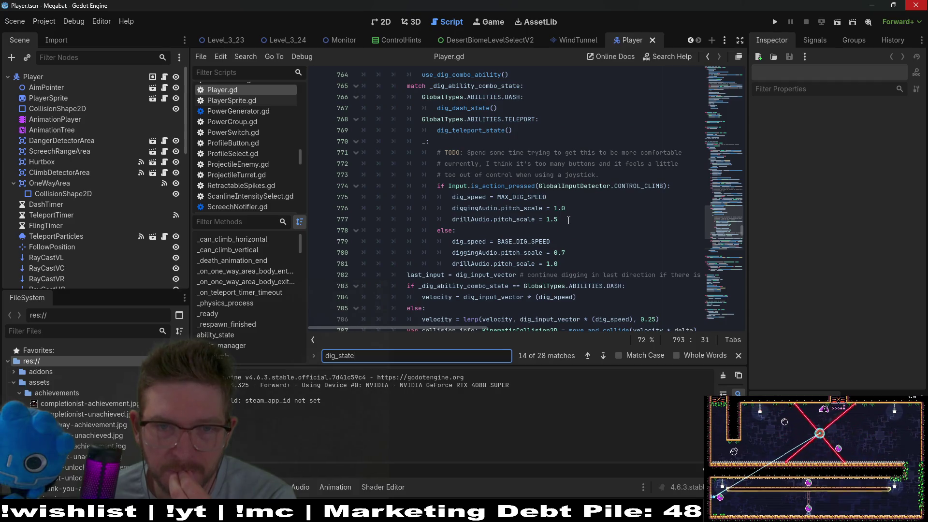
scroll(568, 220, up, 2)
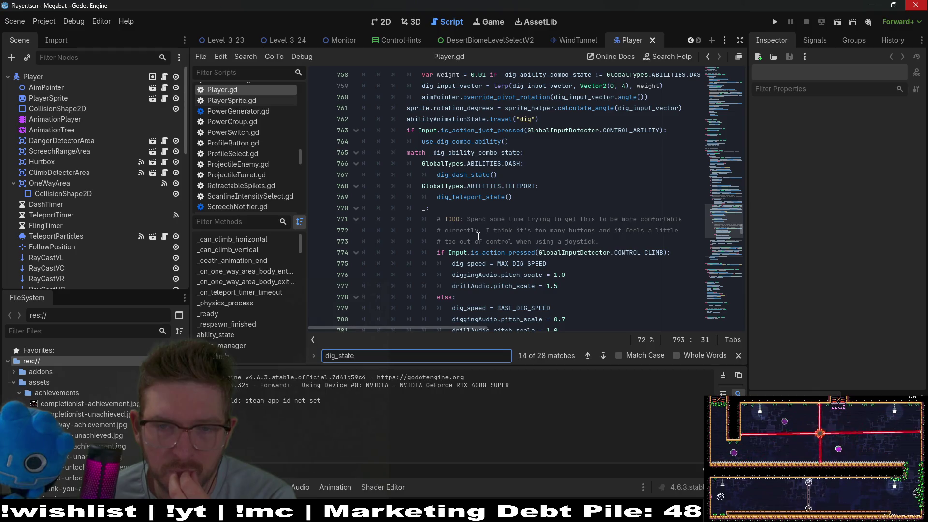
scroll(478, 237, down, 1)
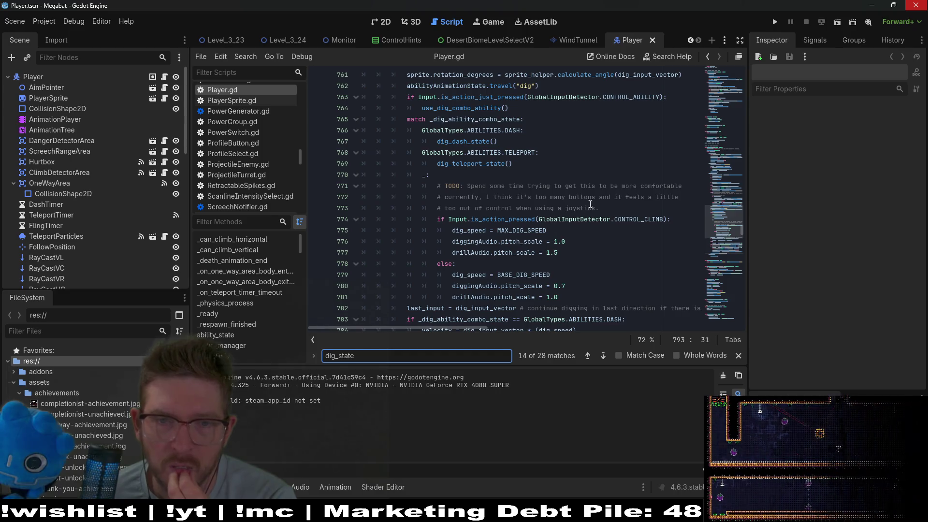
drag(558, 297, 404, 188)
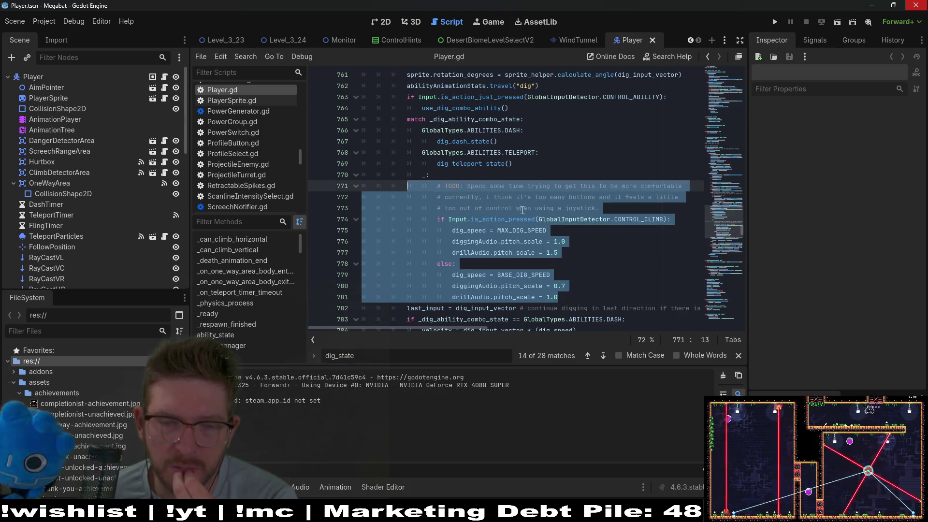
click(581, 292)
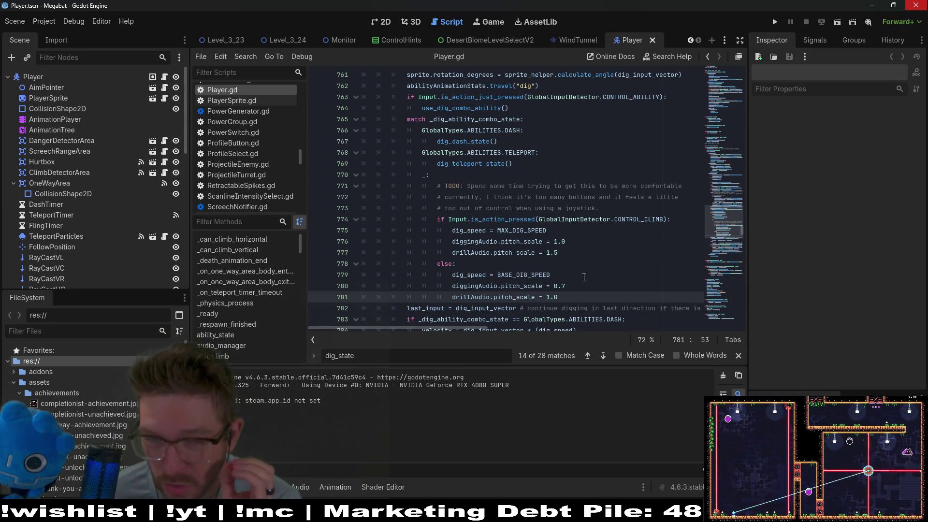
mouse_move(563, 297)
mouse_down()
mouse_move(517, 297)
mouse_move(484, 274)
mouse_up()
click(556, 253)
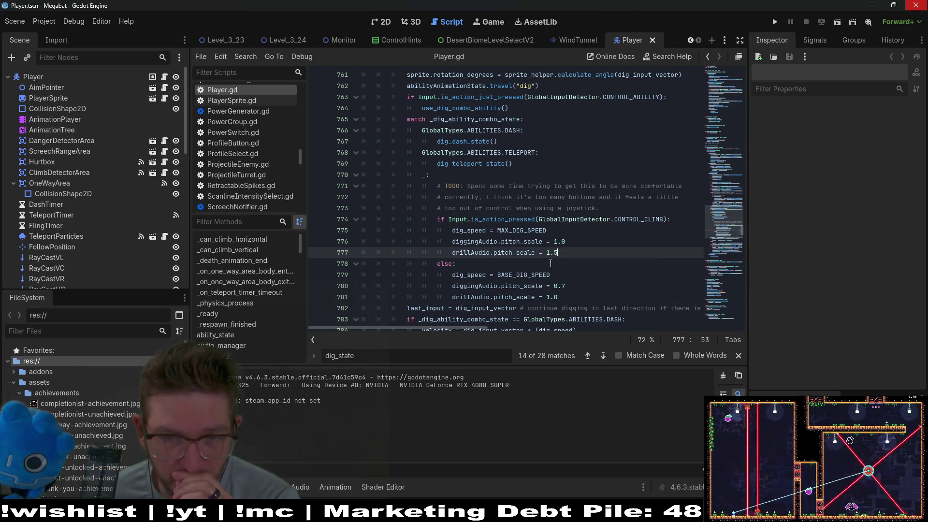
drag(550, 264, 387, 232)
click(484, 263)
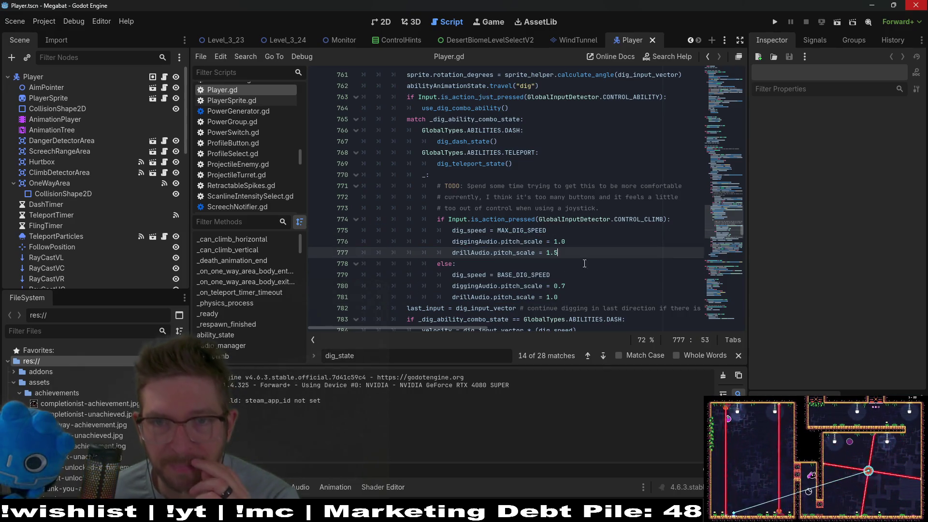
scroll(574, 261, up, 3)
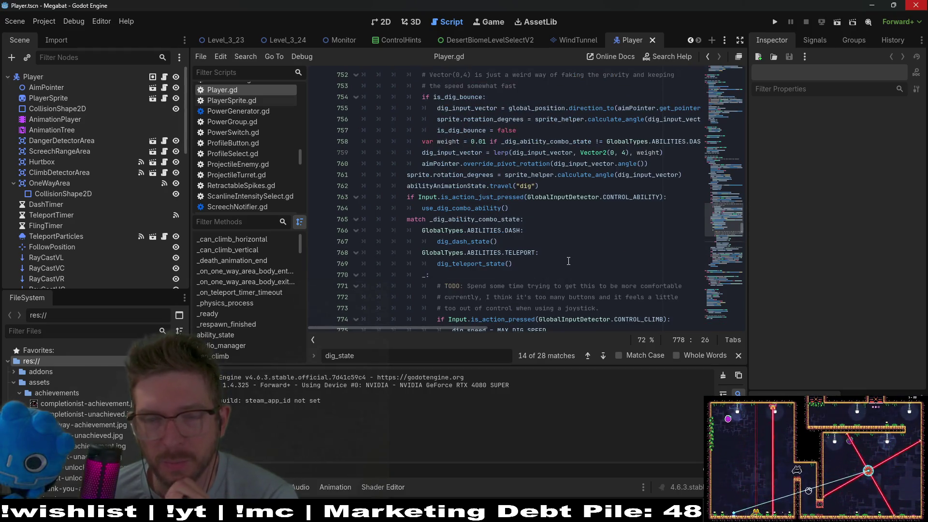
scroll(566, 261, up, 2)
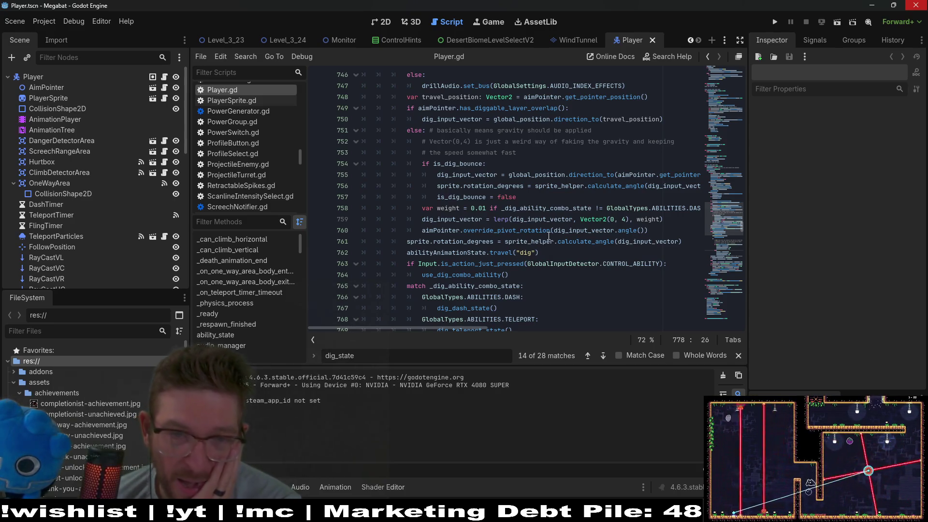
Step: Find the faked-gravity lerp toward Vector2(0, 4) and insert a blank line above it
click(543, 242)
scroll(539, 244, down, 5)
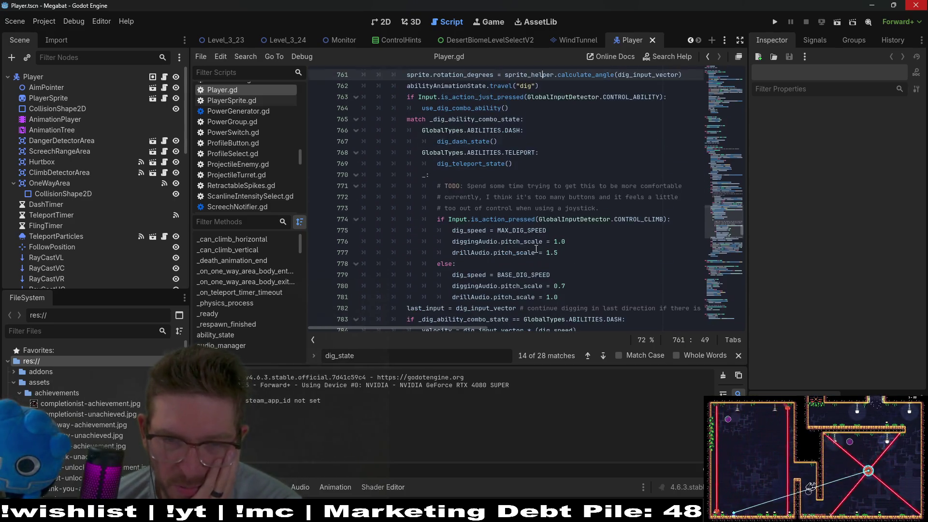
scroll(564, 261, up, 2)
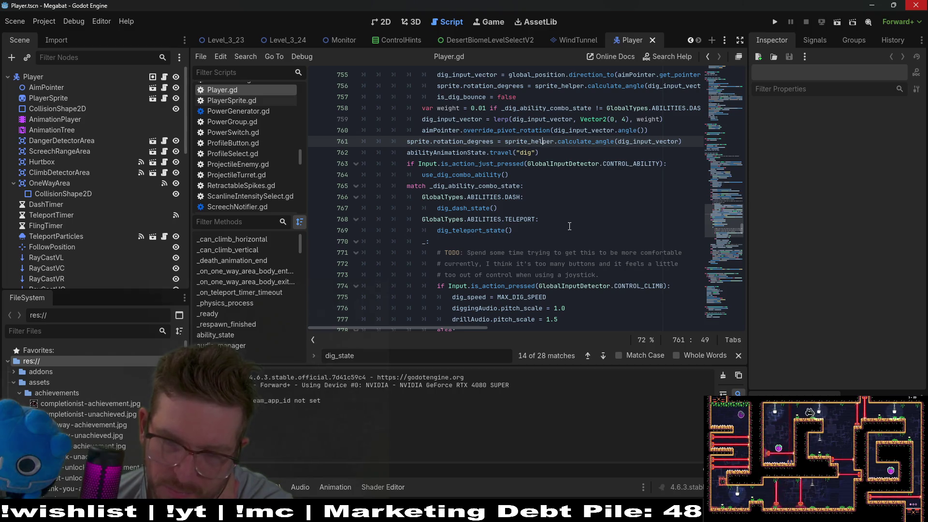
scroll(569, 227, up, 2)
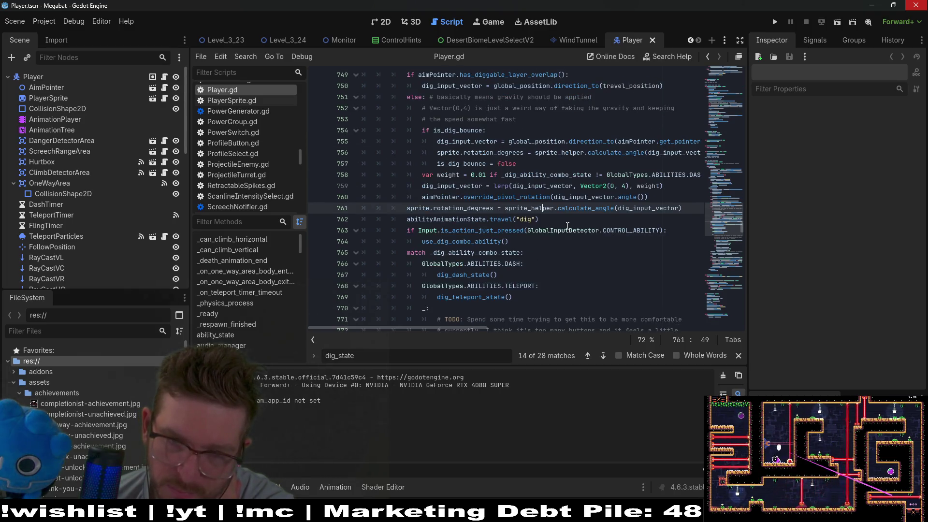
scroll(568, 226, up, 2)
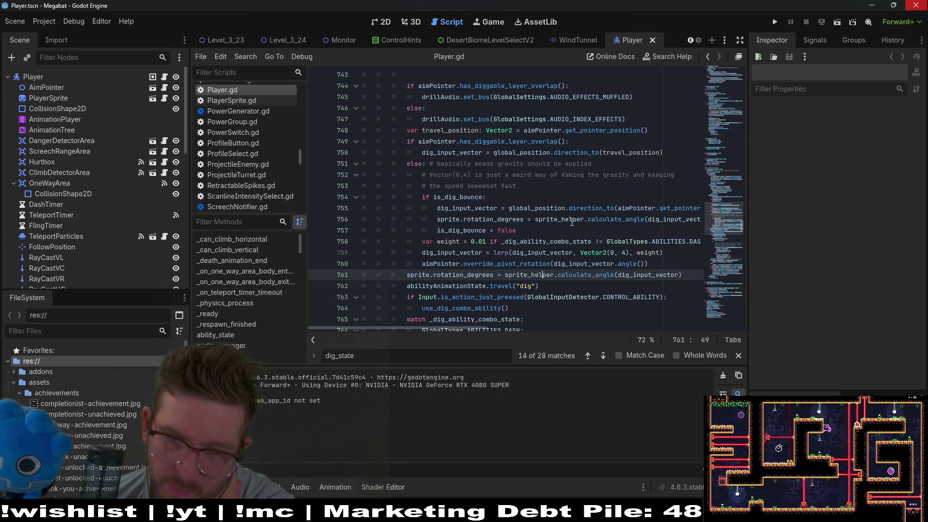
scroll(608, 190, up, 4)
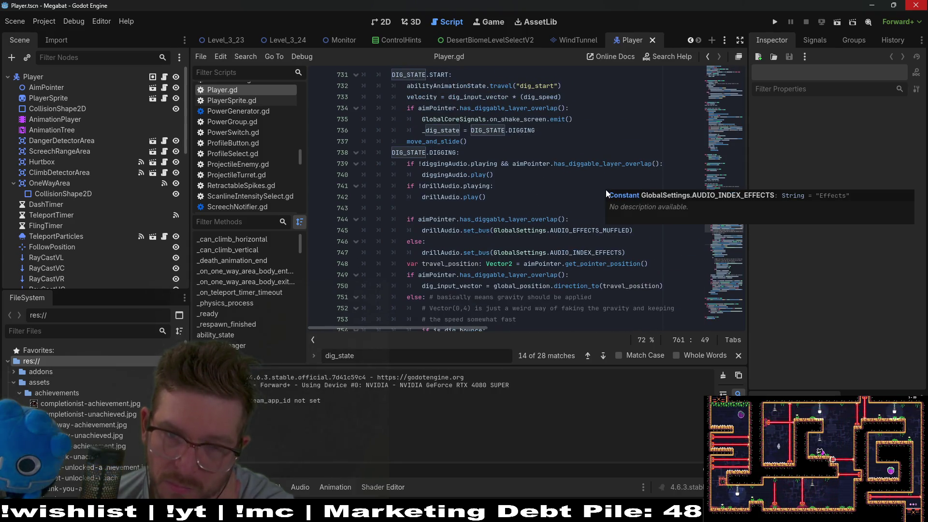
click(478, 174)
scroll(621, 215, up, 4)
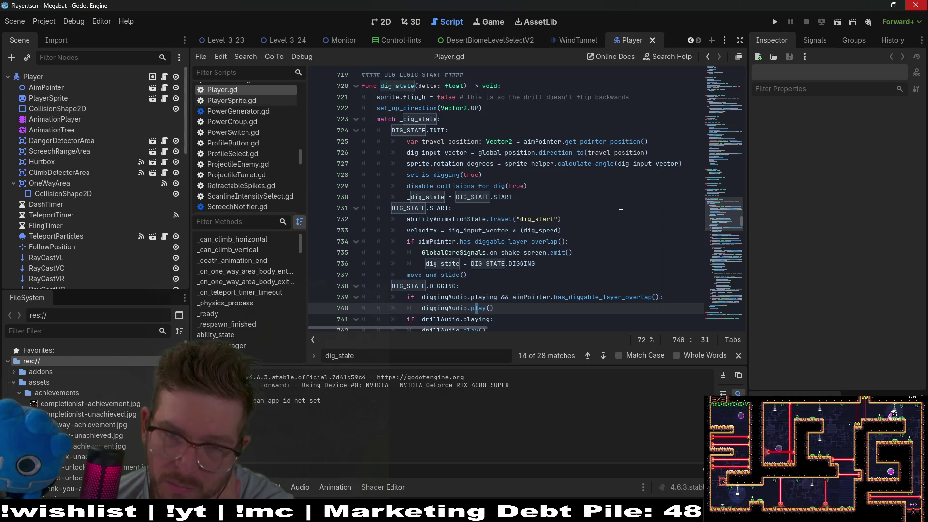
scroll(621, 213, down, 3)
scroll(620, 183, down, 3)
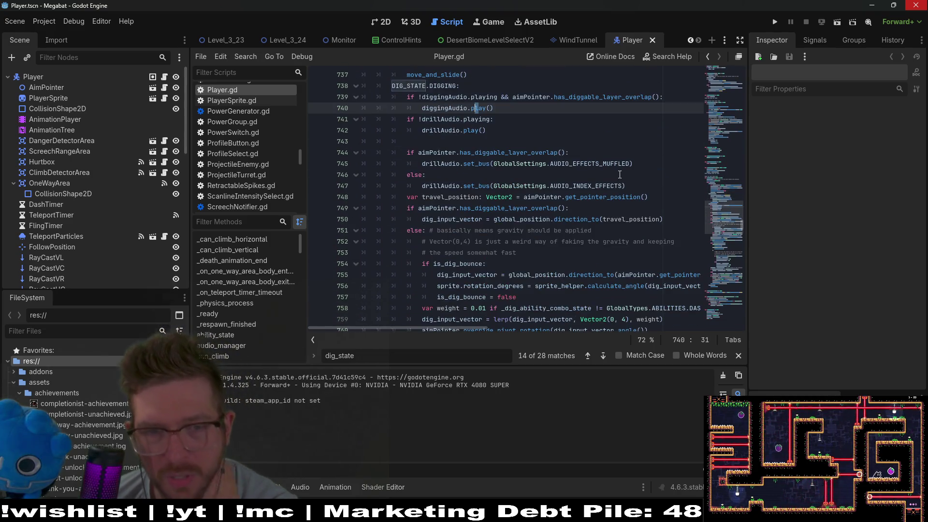
scroll(516, 226, down, 1)
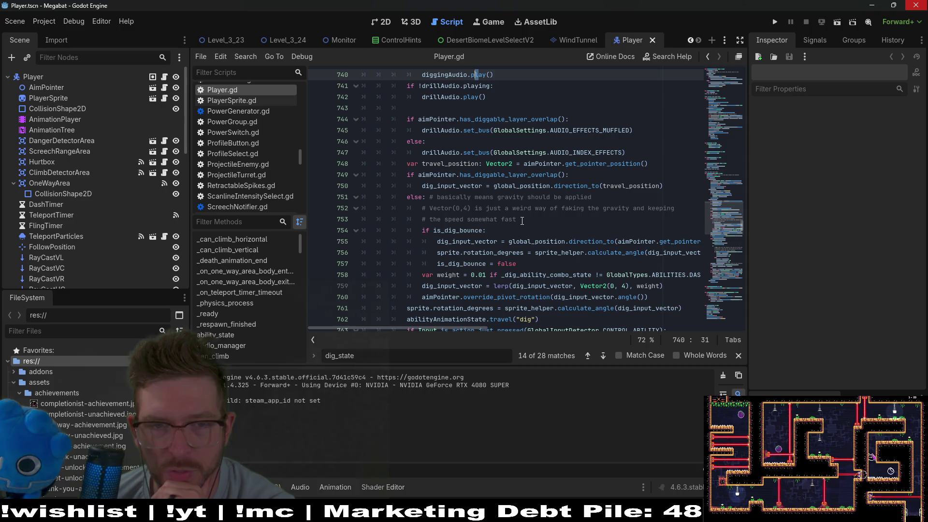
click(520, 219)
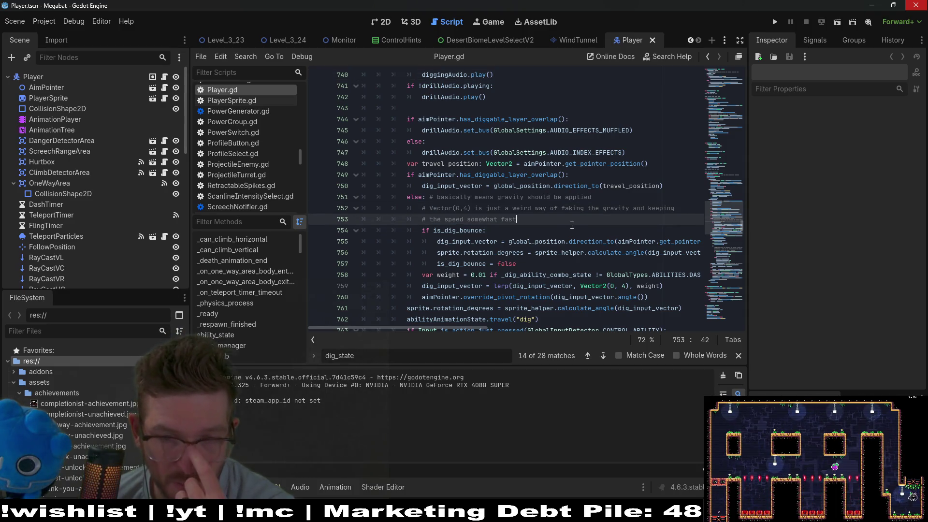
scroll(572, 225, down, 1)
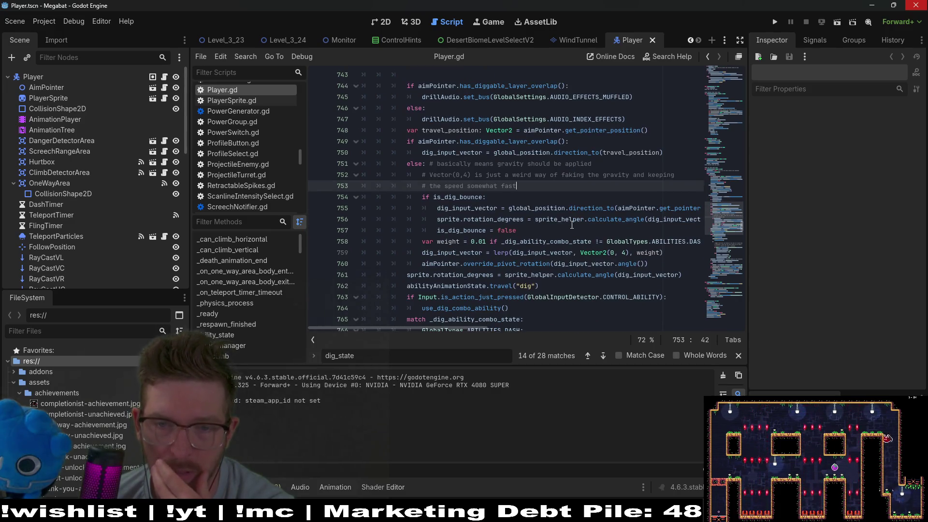
drag(629, 253, 580, 253)
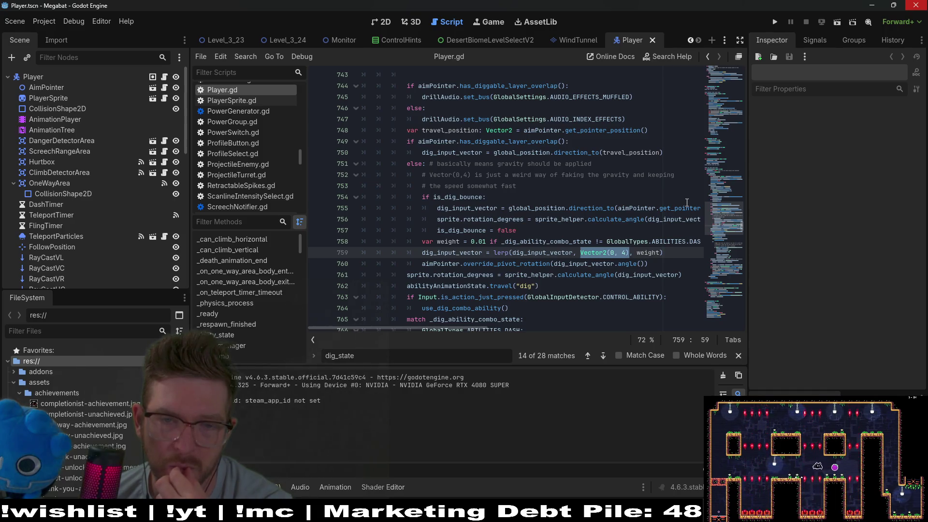
click(423, 251)
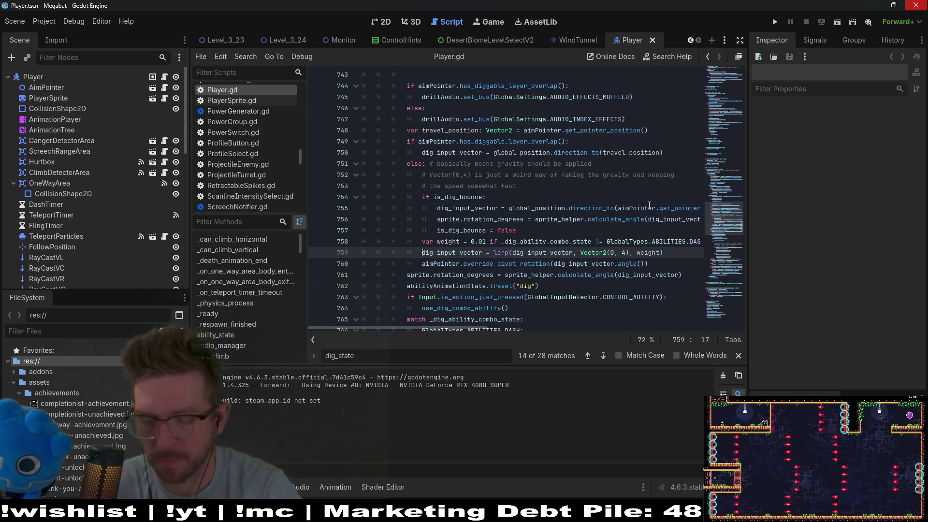
key(Return)
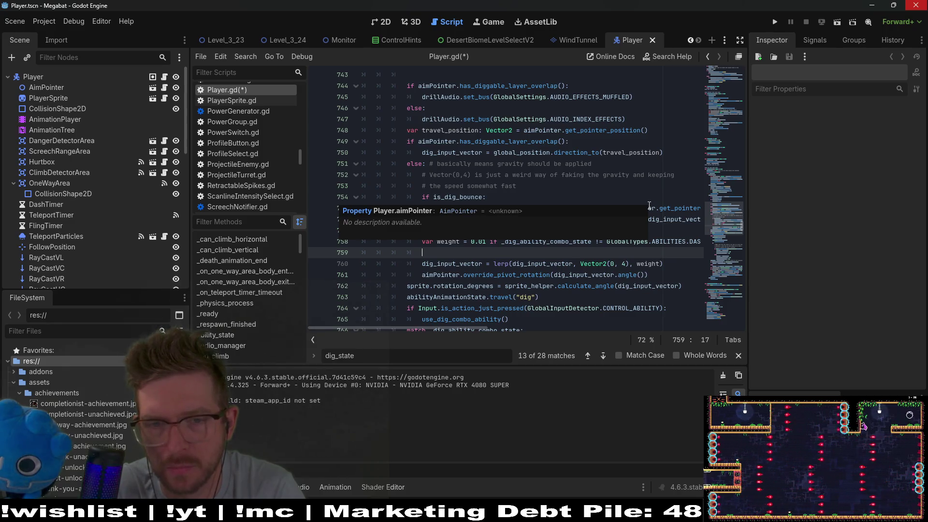
Step: Search the script for 'wind', then undo and redo to keep the blank line 759
key(Escape)
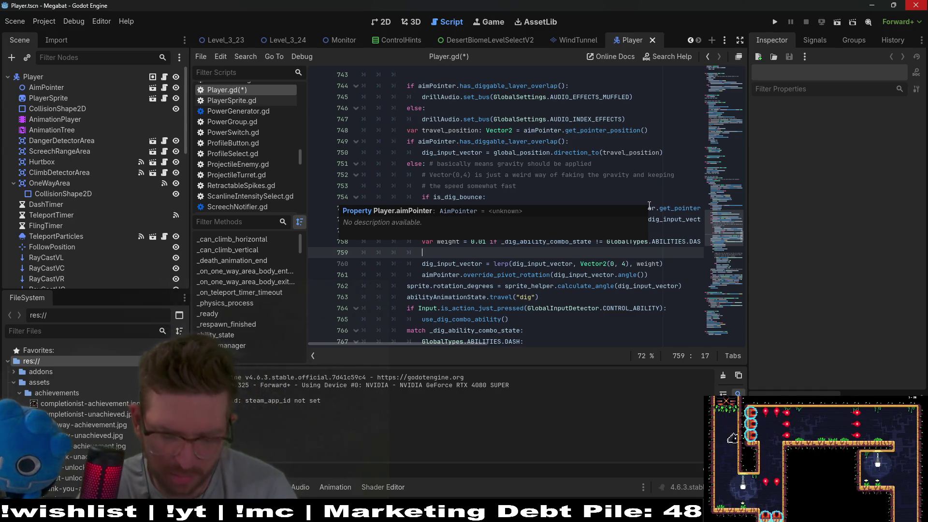
key(ctrl+f)
text(wind)
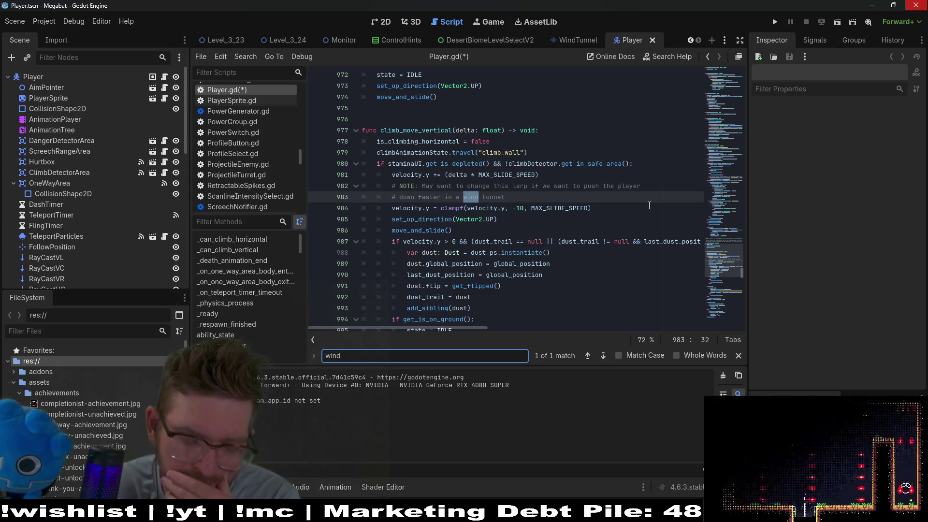
key(BackSpace)
key(BackSpace)
key(BackSpace)
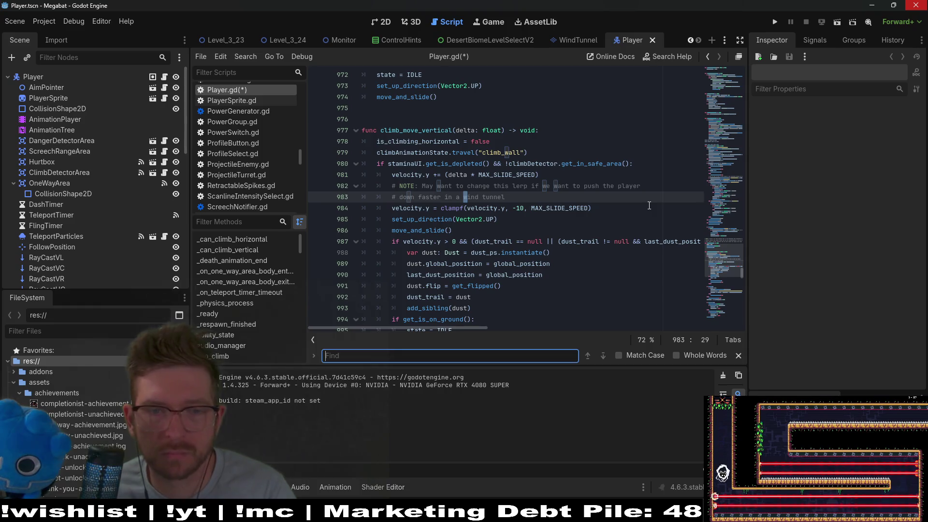
click(592, 190)
key(ctrl+z)
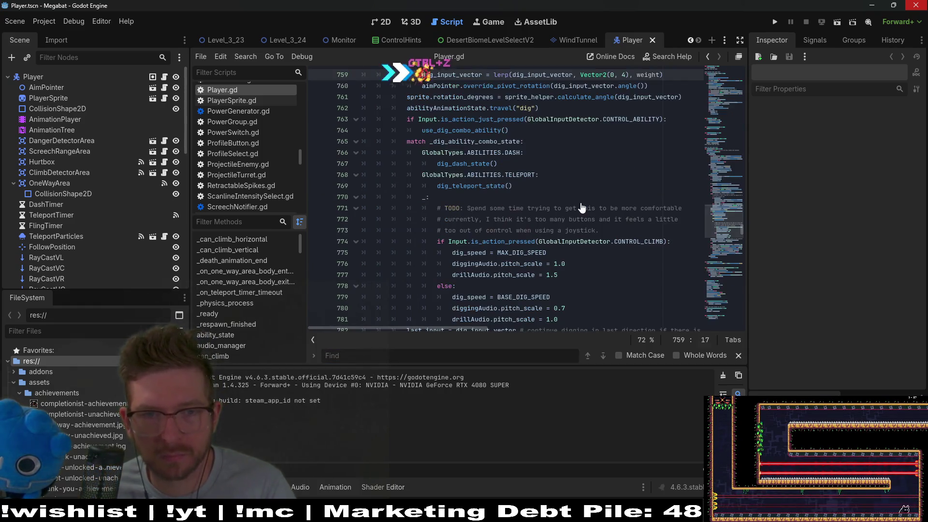
key(ctrl+shift+z)
key(ctrl+shift+z)
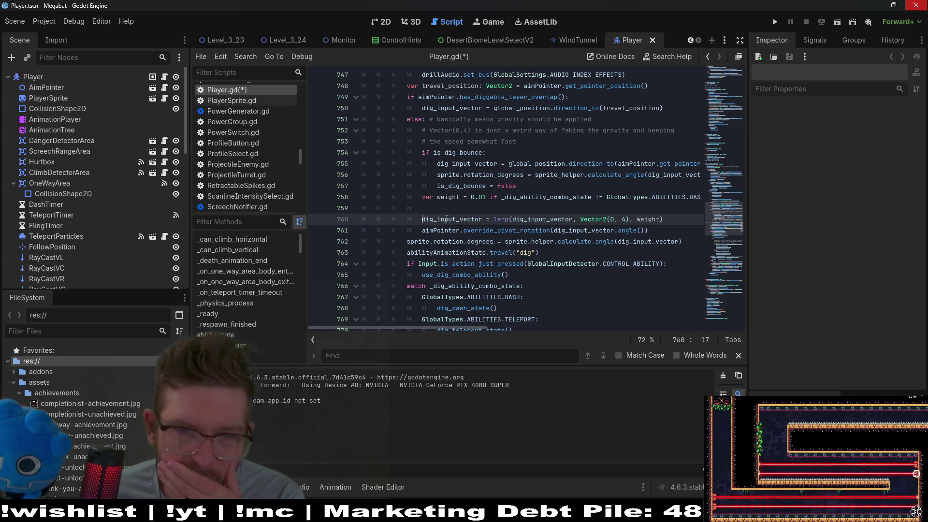
Step: Start a 'var fake_gravity: Vector2 =' declaration and cut Vector2(0, 4) out of the lerp
click(457, 209)
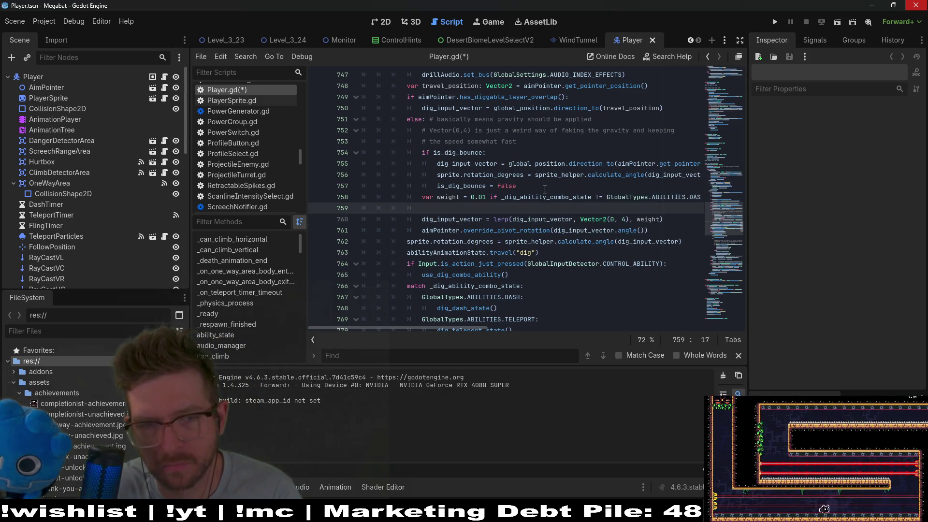
text(var fake_gra)
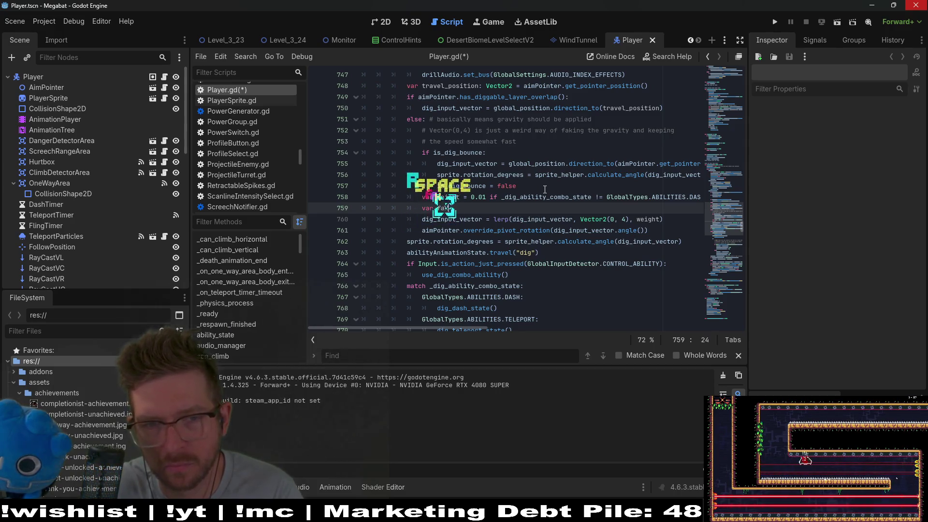
text(vity:)
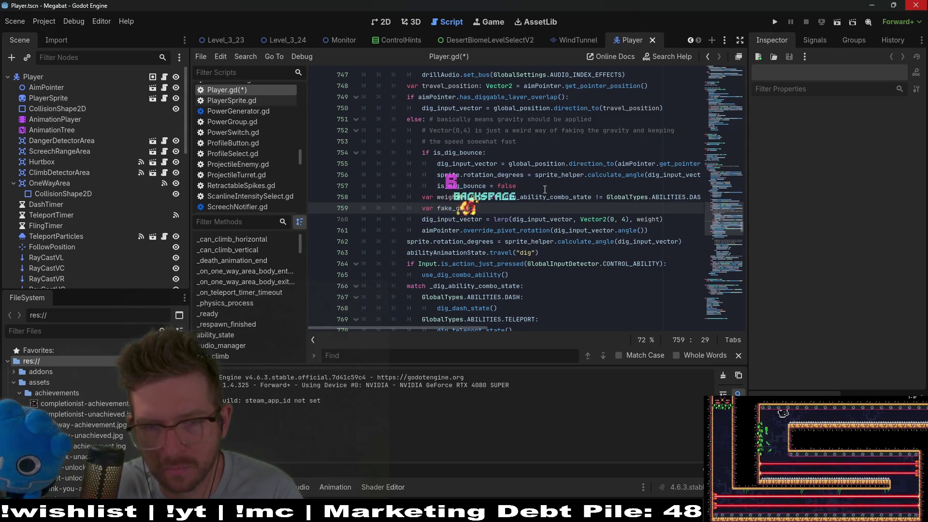
text( Vector2)
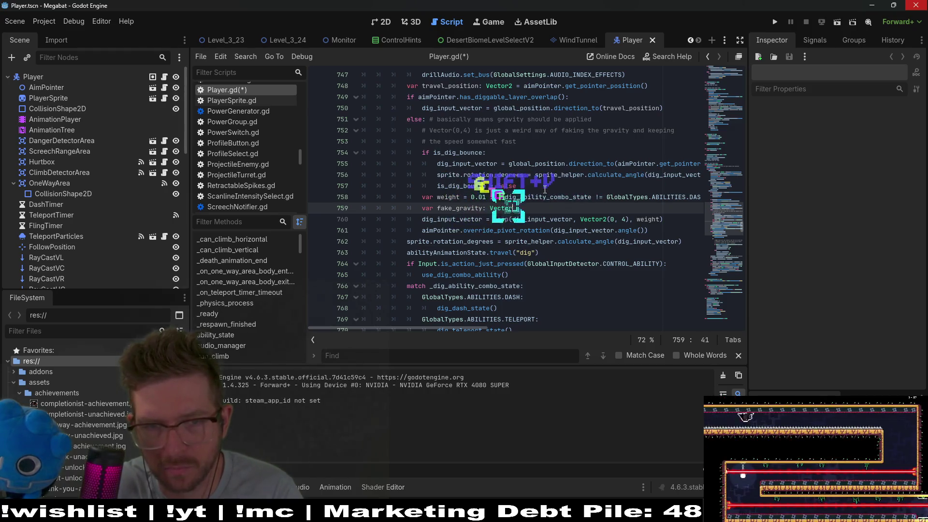
key(Return)
text(=)
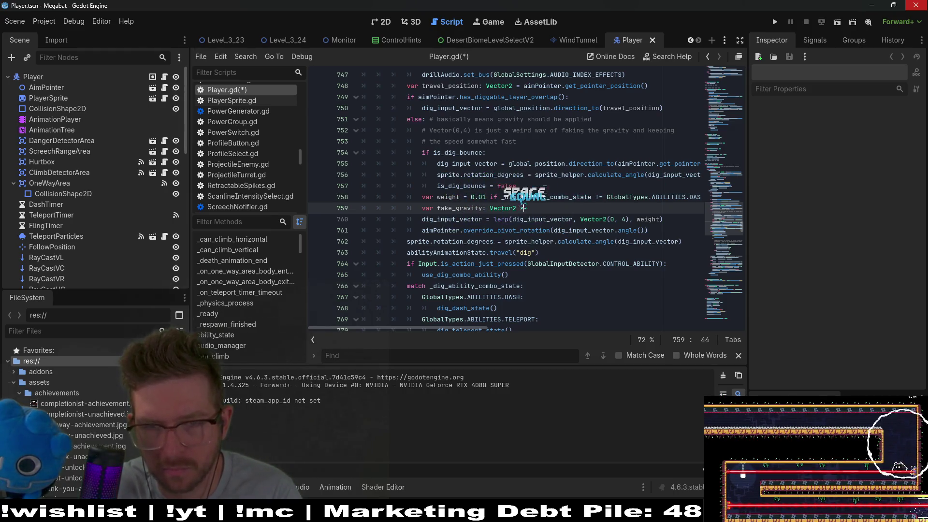
key(Down)
key(Escape)
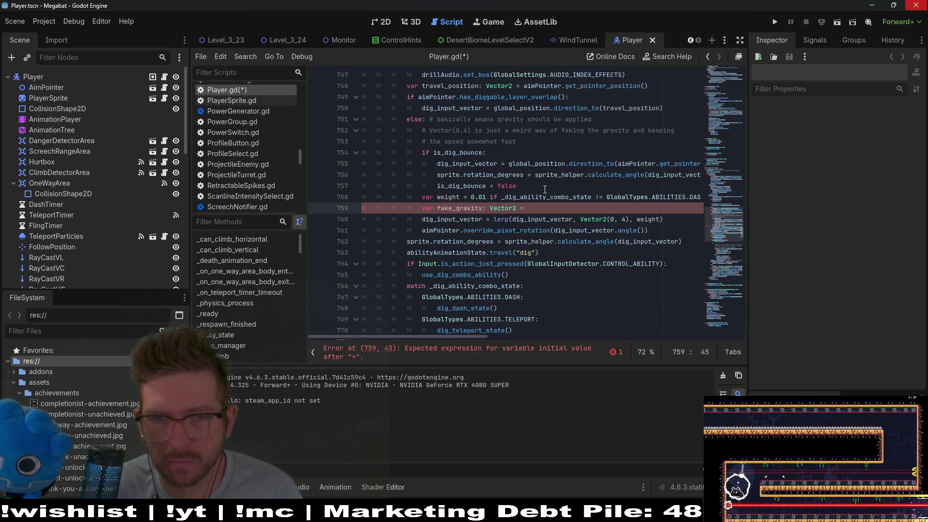
key(Down)
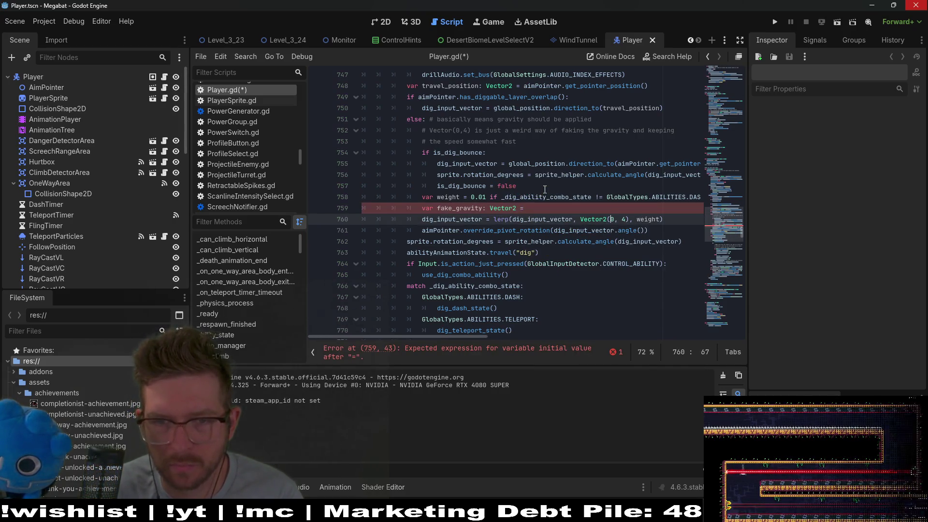
key(ctrl+shift+Left)
key(ctrl+shift+Left)
key(ctrl+shift+Left)
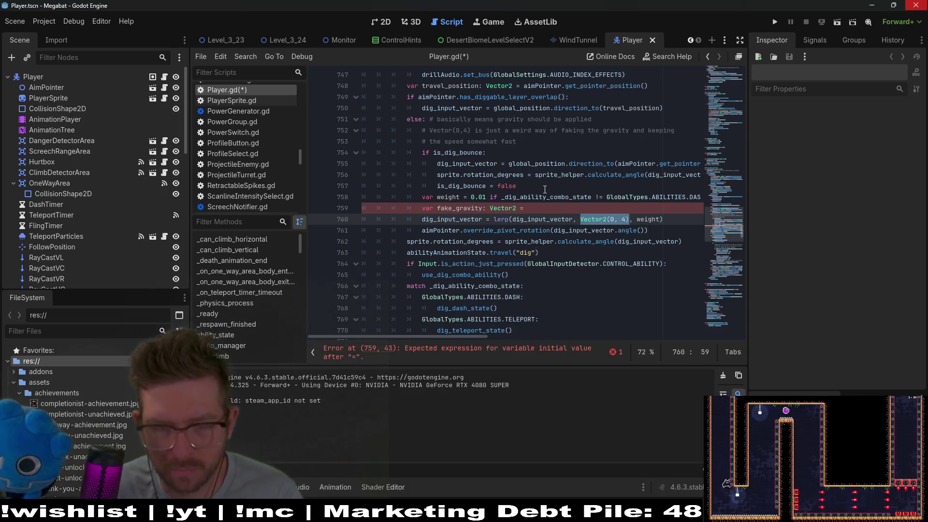
key(ctrl+x)
Step: Use fake_gravity in the lerp, initialize it to Vector2(0, 4), save, and switch to Microscape
text(fake_gra)
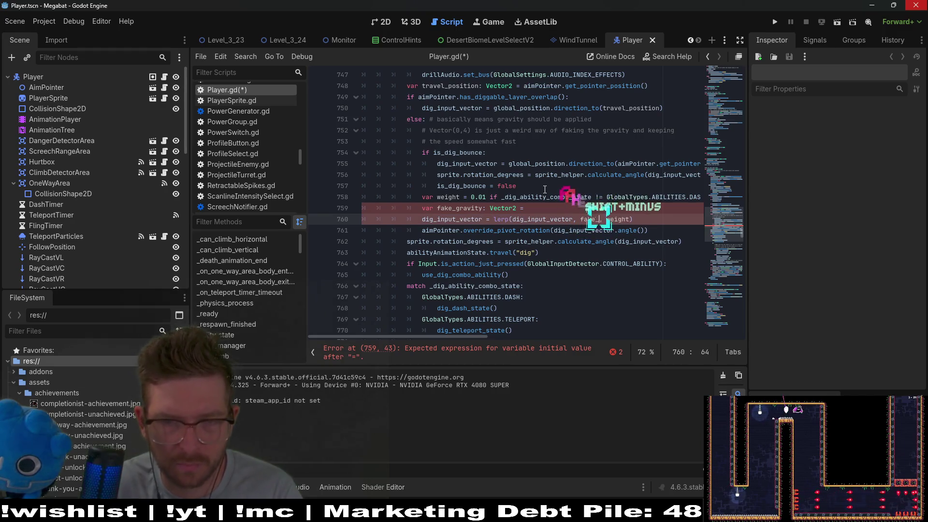
text(vity)
key(Up)
key(End)
key(ctrl+v)
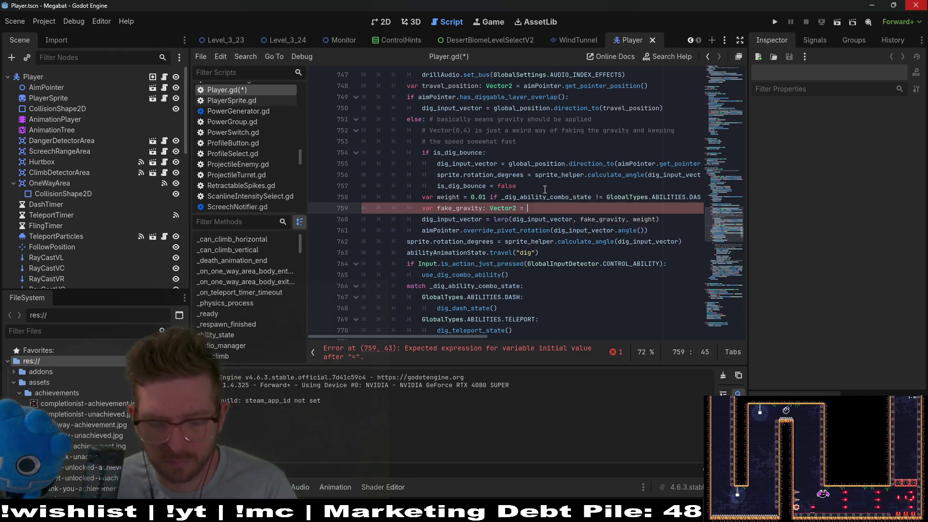
text(Vector2(0, 4))
key(ctrl+s)
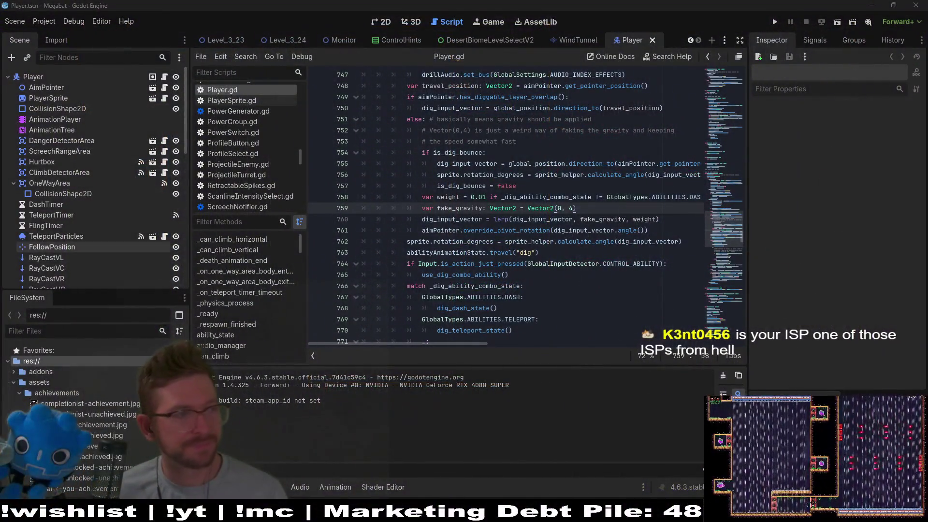
key(alt+Tab)
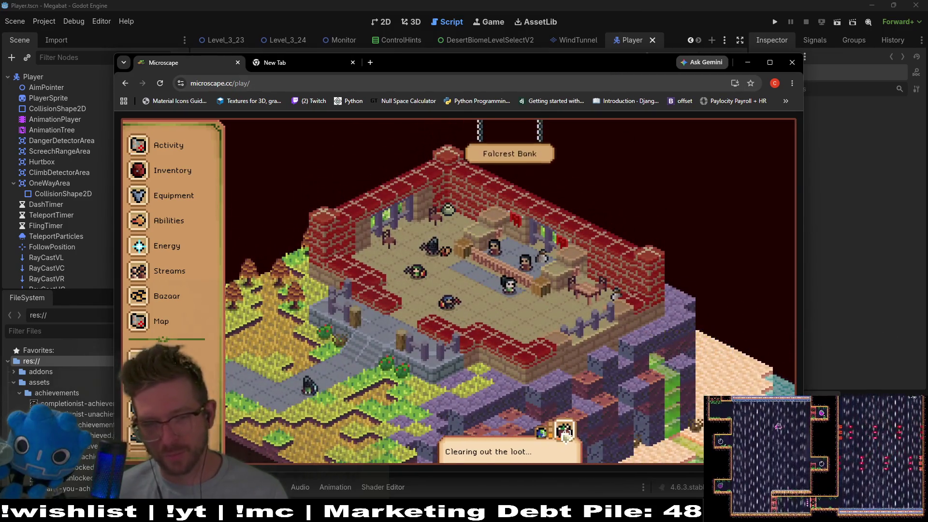
Step: Glance at Microscape's Activity panel, then minimize the game window to reveal Godot
click(565, 432)
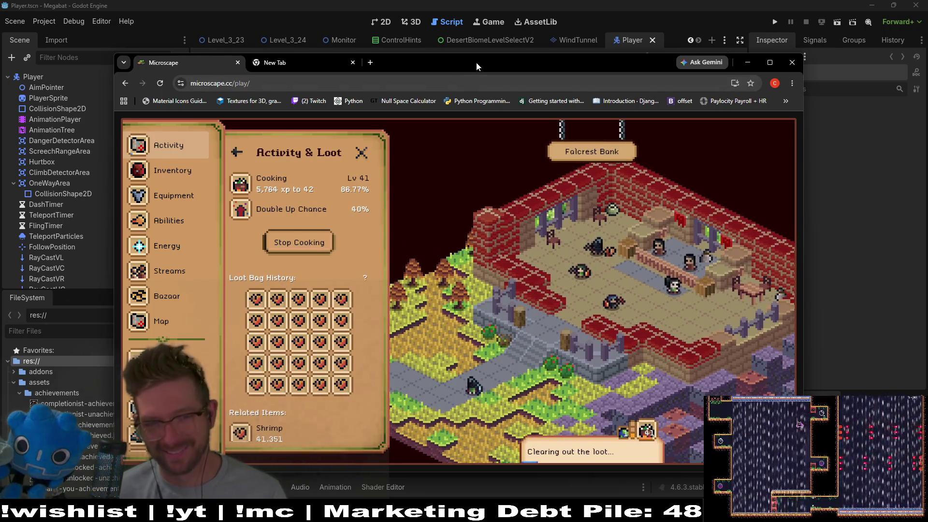
scroll(293, 289, down, 2)
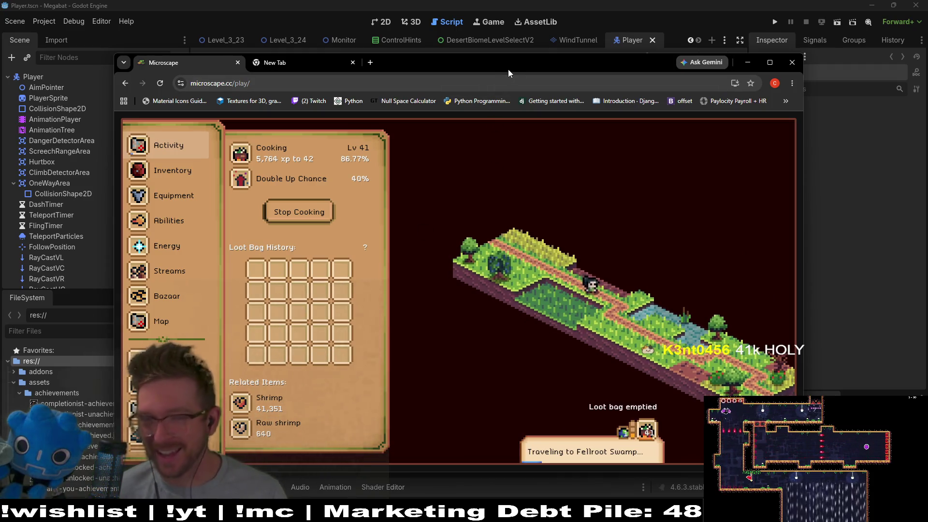
key(super+Down)
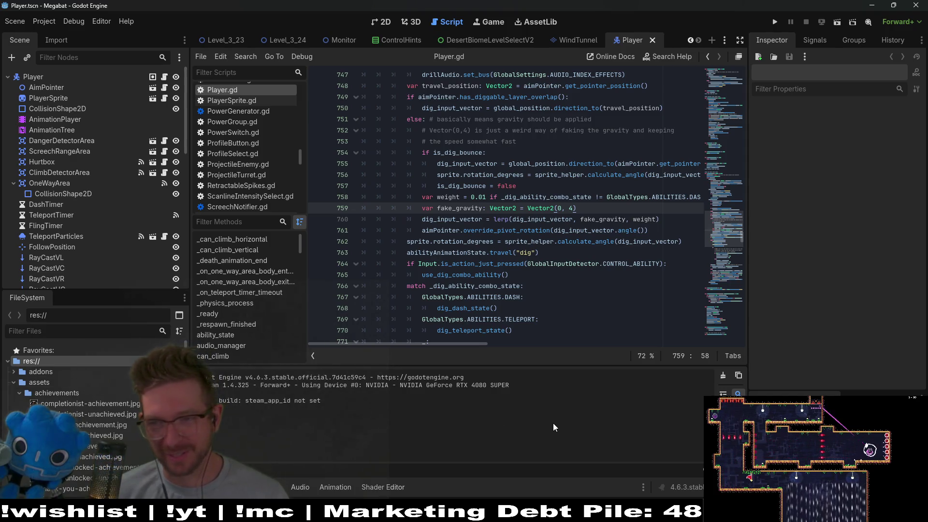
Step: Refocus the script editor and place the caret after the previous_velocity declaration on line 130
click(867, 447)
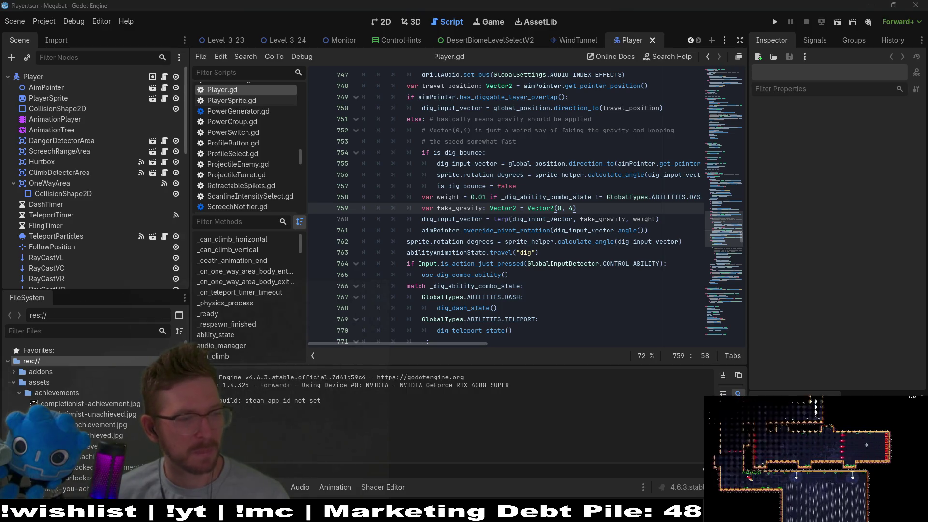
click(602, 410)
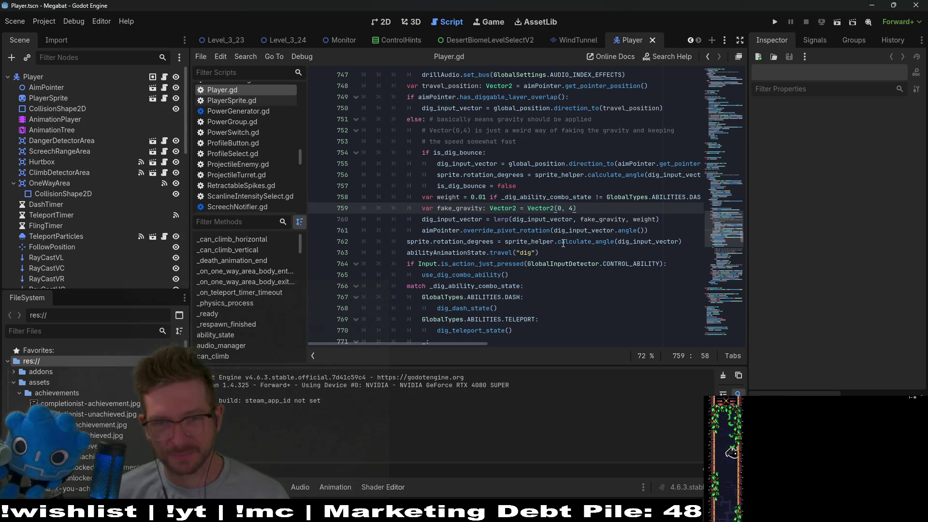
click(614, 201)
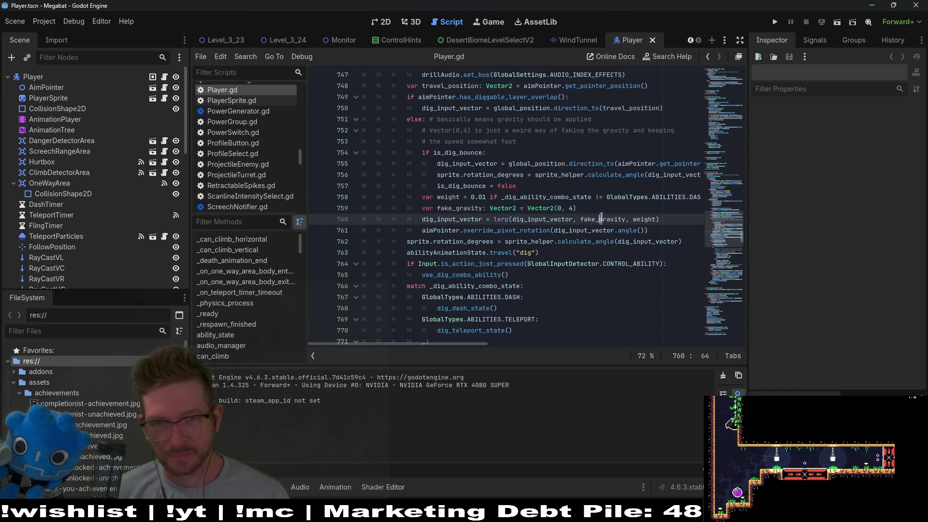
click(583, 210)
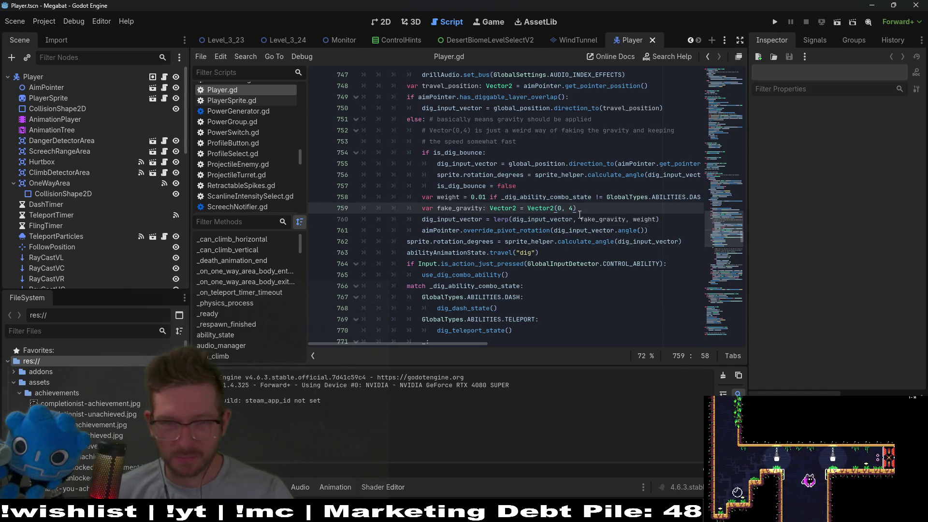
mouse_move(533, 206)
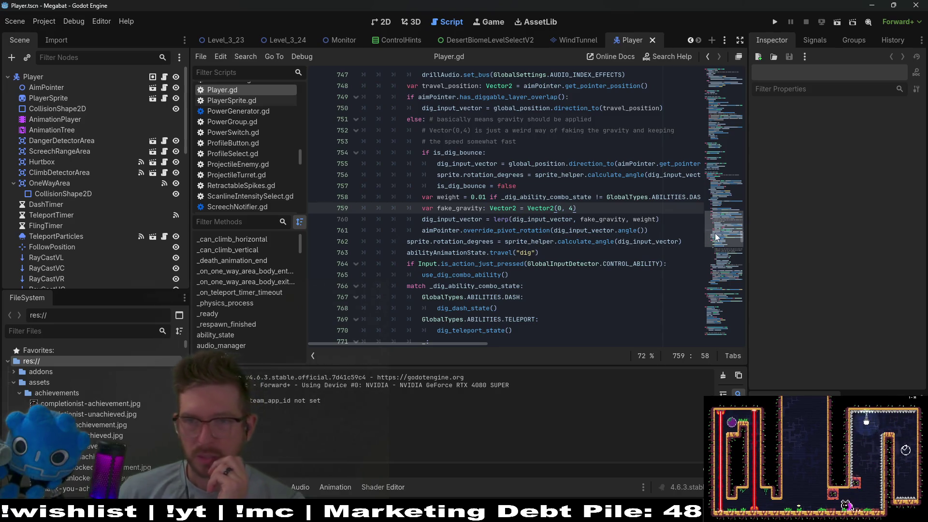
drag(720, 227, 716, 73)
scroll(527, 183, down, 6)
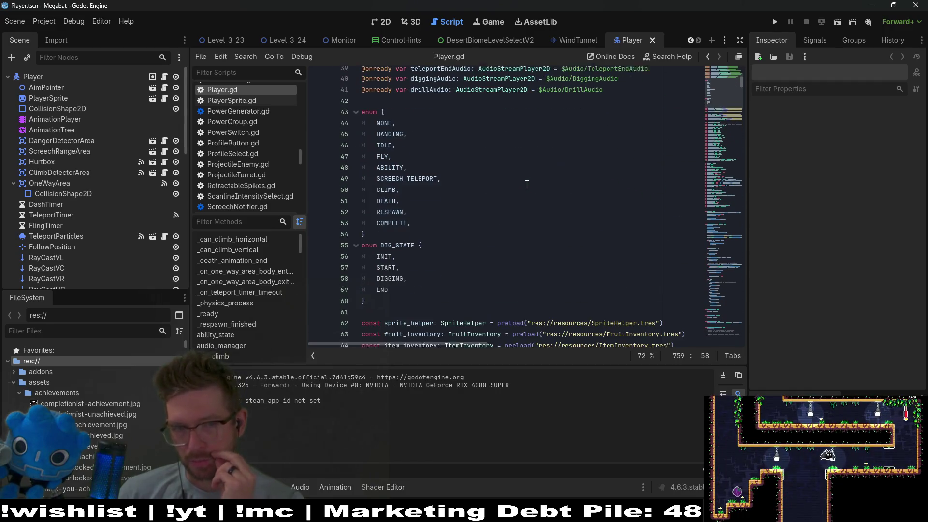
scroll(527, 184, down, 12)
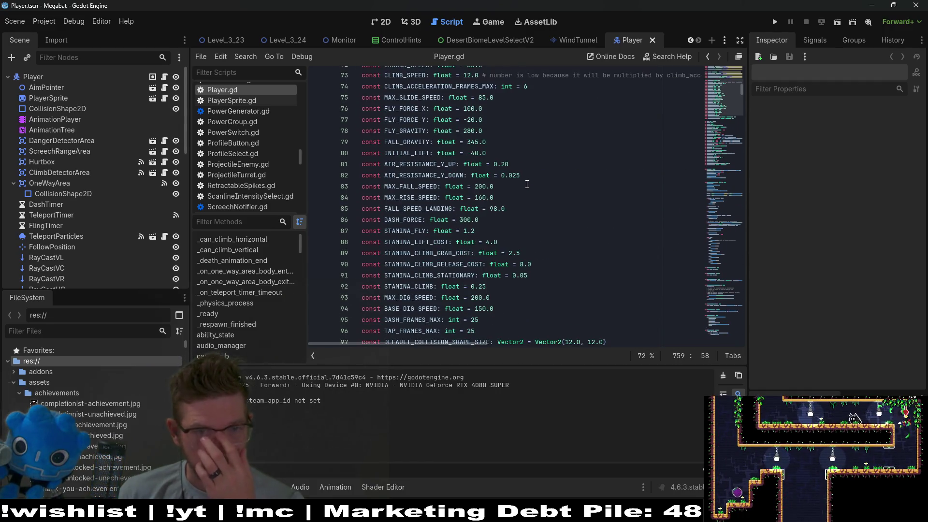
scroll(526, 184, down, 4)
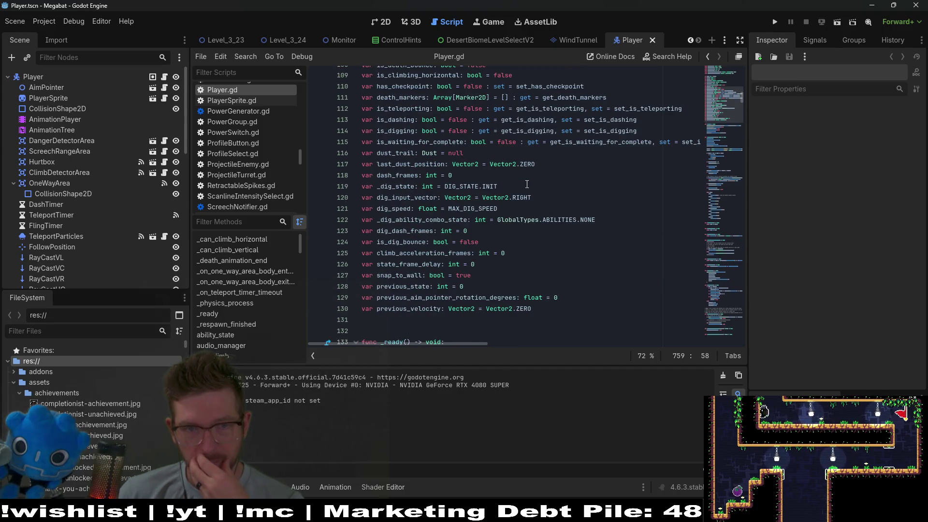
scroll(528, 223, down, 1)
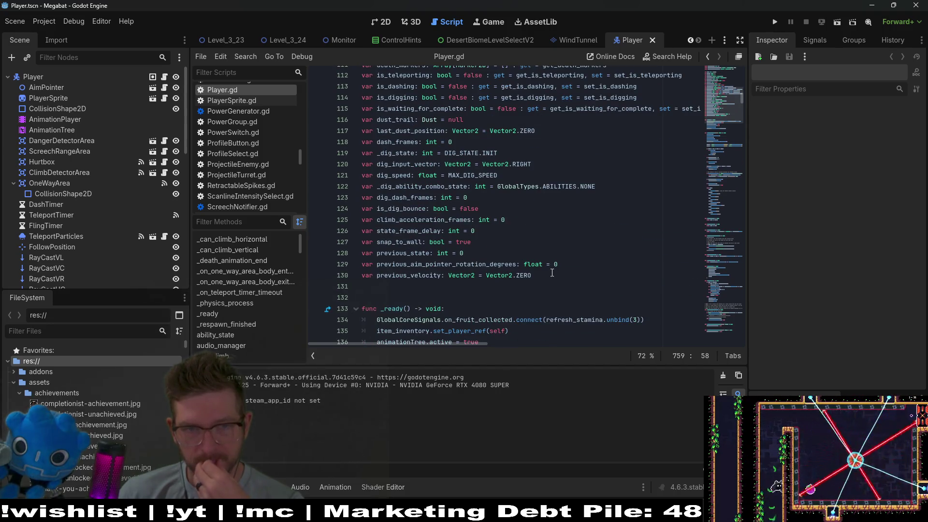
scroll(552, 273, up, 5)
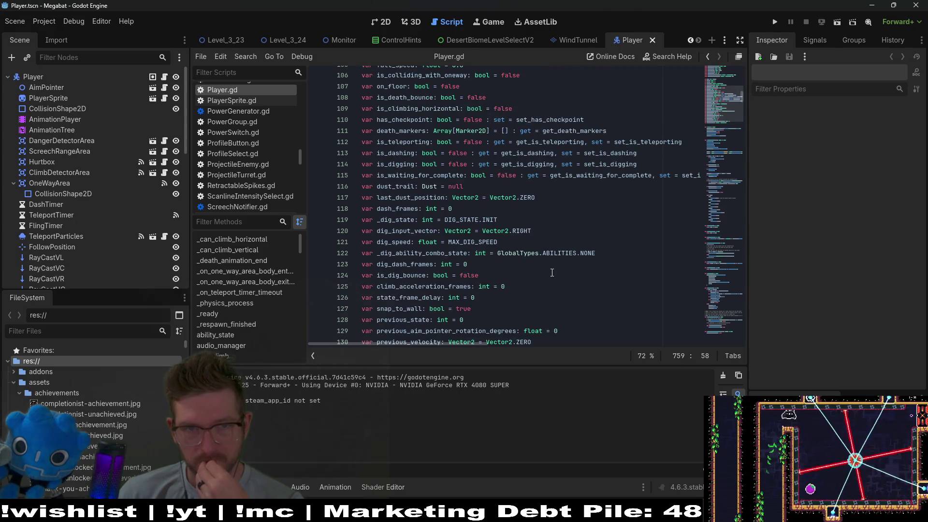
scroll(552, 273, down, 6)
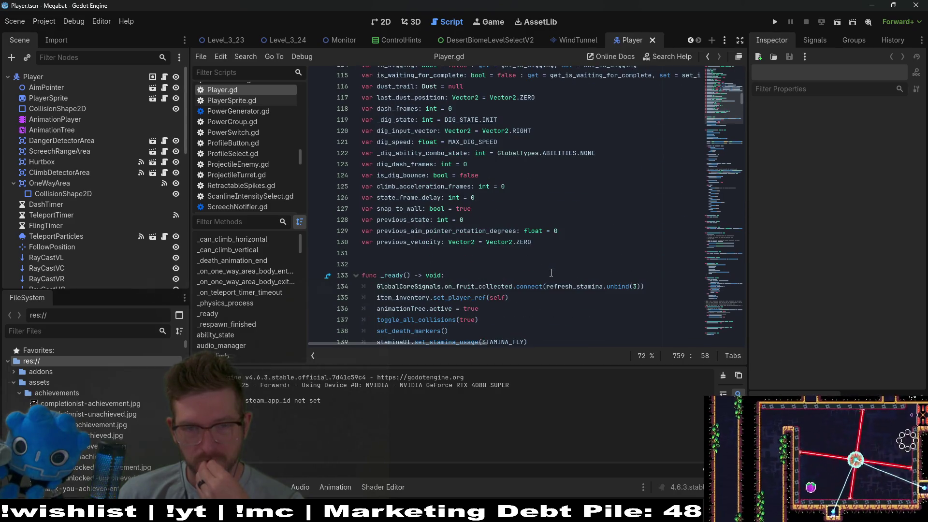
click(579, 243)
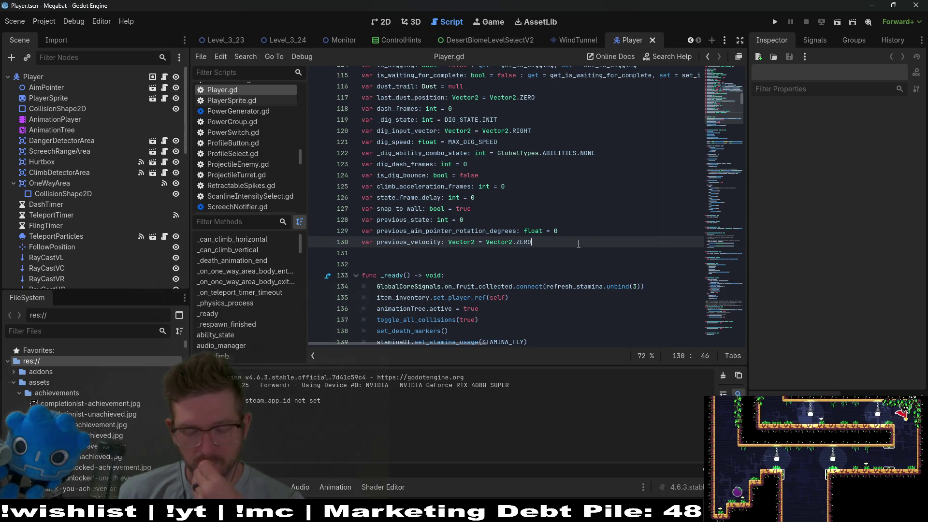
Step: Add 'var is_in_wind_tunnel: bool = false' below previous_velocity and copy the variable name
key(Return)
text(v)
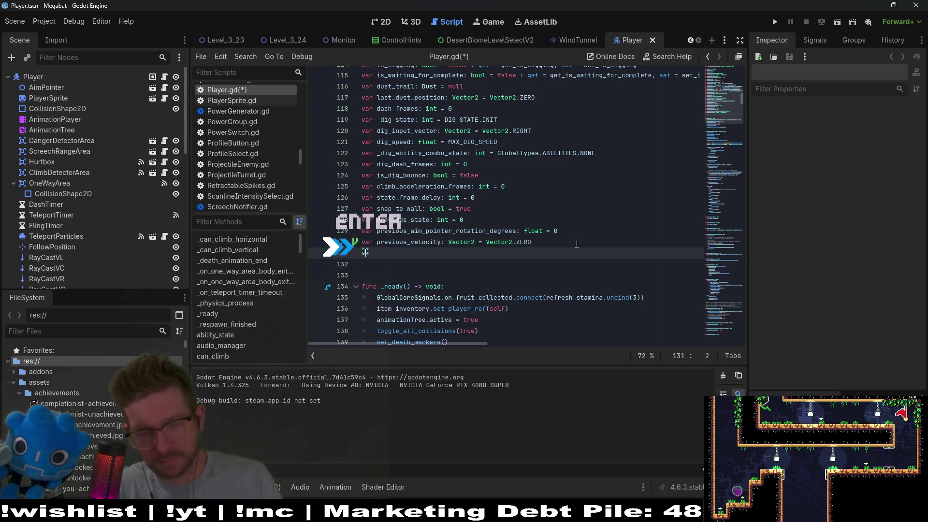
key(BackSpace)
text(var is_in_wind_tunnel:)
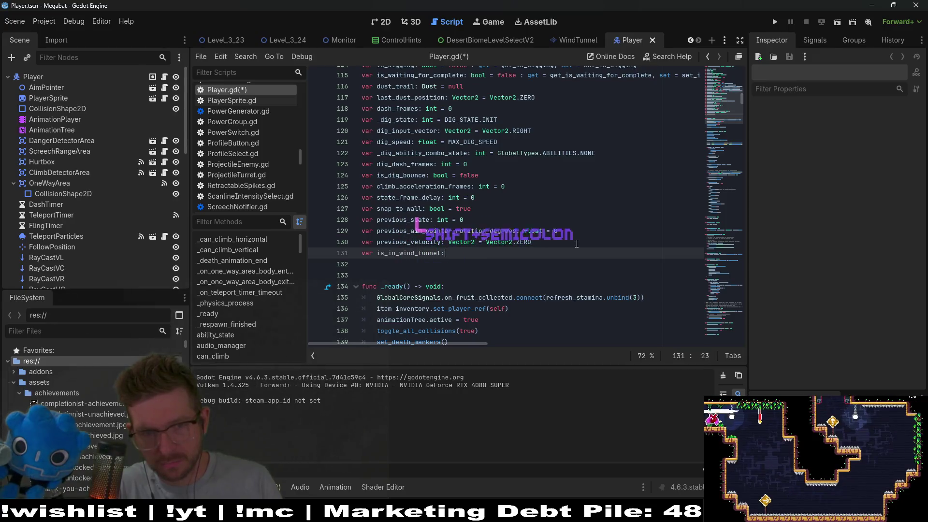
text( bool = false)
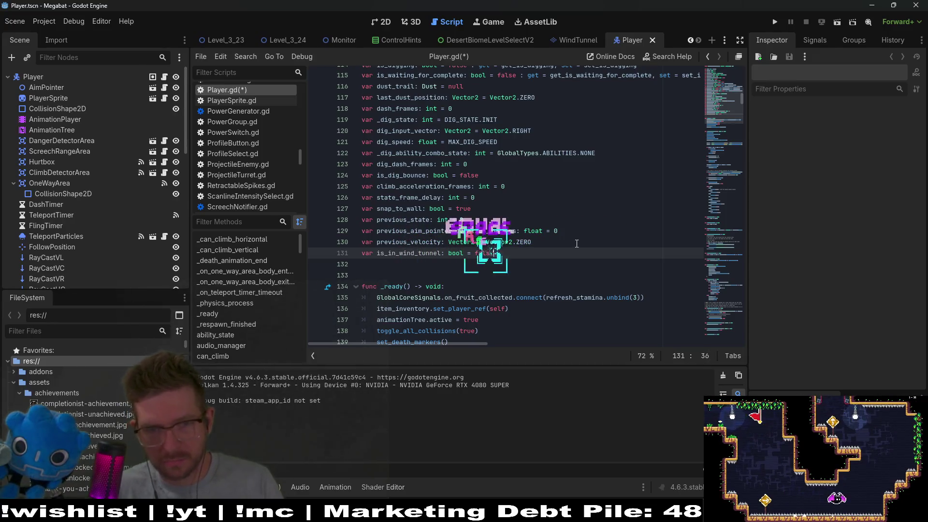
double_click(408, 252)
key(ctrl+c)
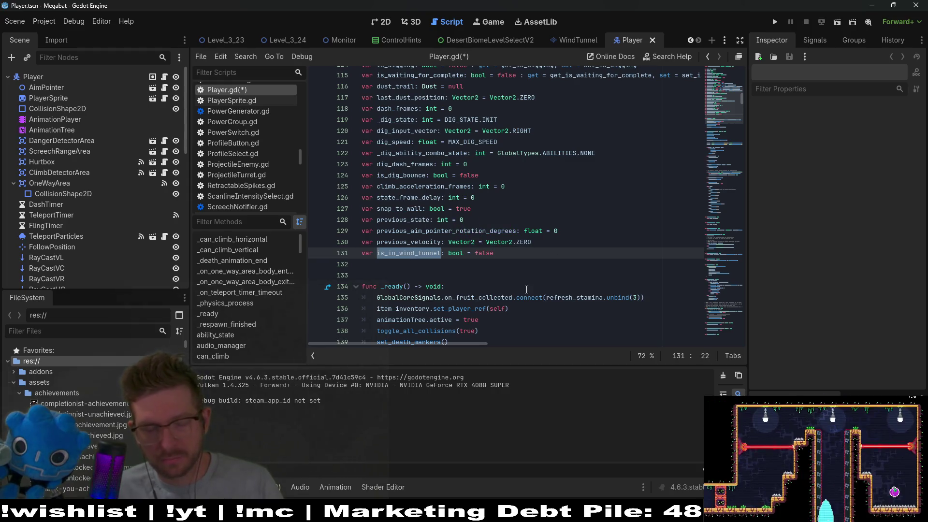
click(527, 289)
key(ctrl+f)
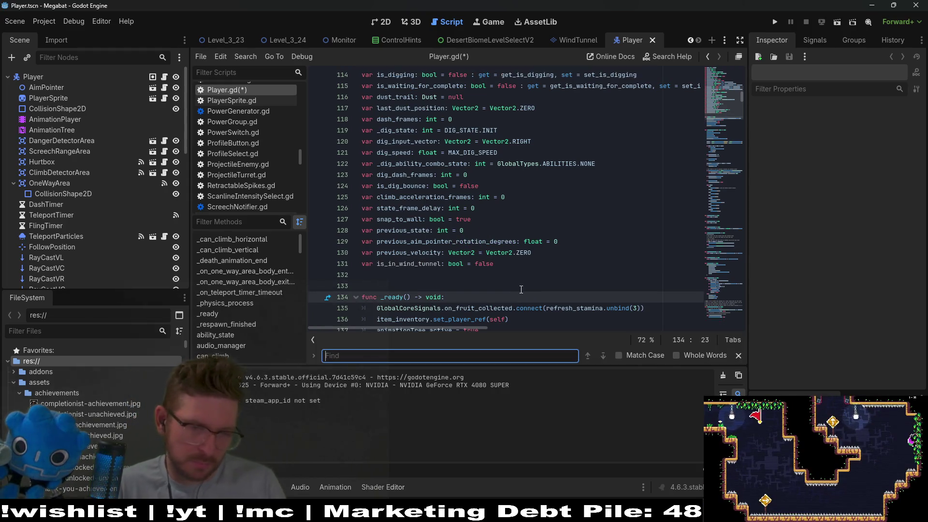
Step: Find fake_gra and append 'if is_in_wind_tunnel else' to the fake_gravity declaration
text(fake_gra)
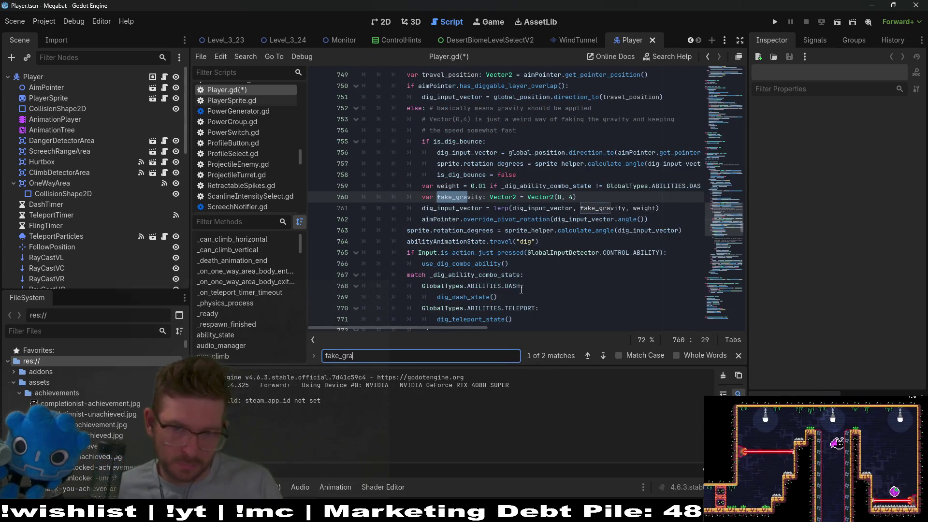
click(591, 199)
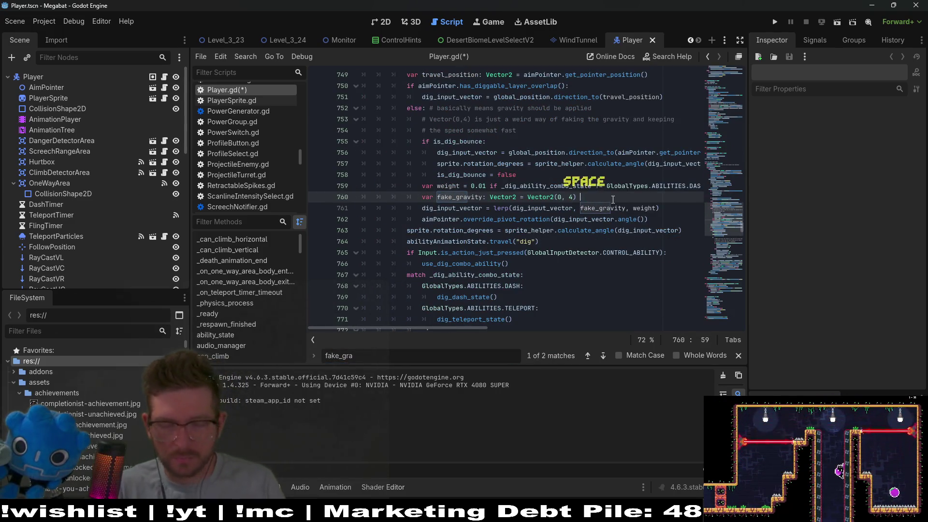
text(if)
key(BackSpace)
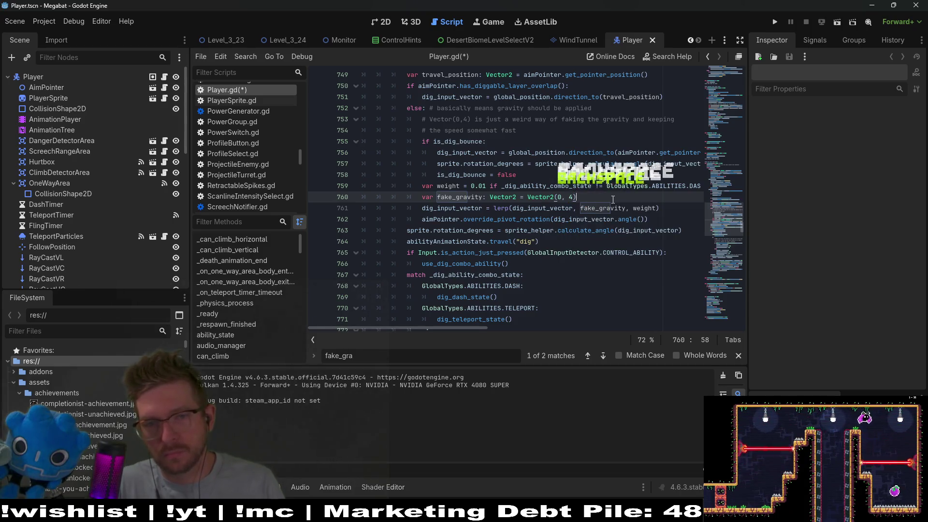
text(if)
key(ctrl+v)
text(else)
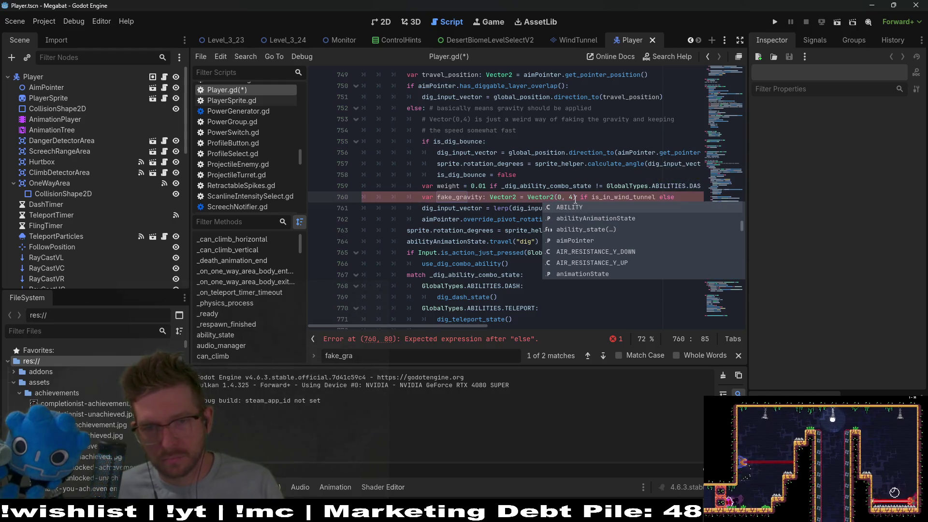
Step: Make the true value Vector2(0, 0) and the else value Vector2(0, 4), then save
drag(573, 196, 526, 197)
key(ctrl+c)
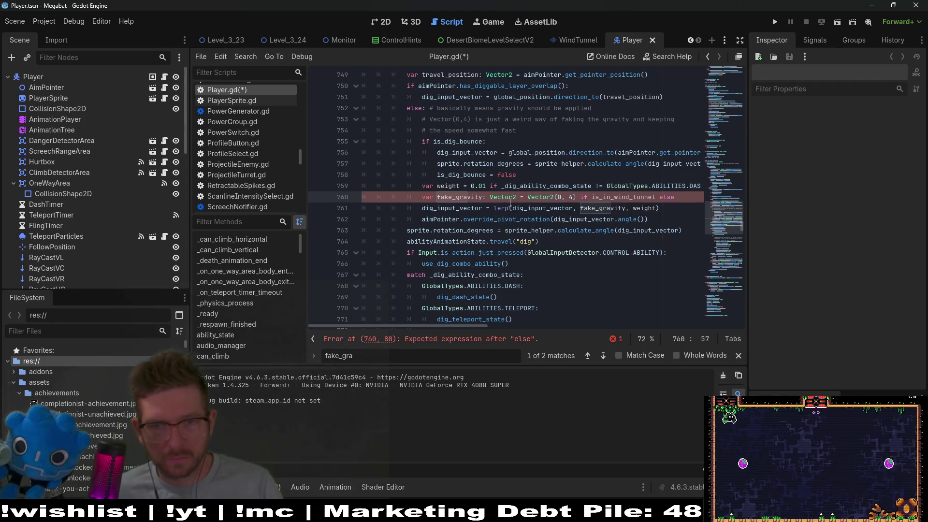
key(BackSpace)
text(Vector2(0, 0)
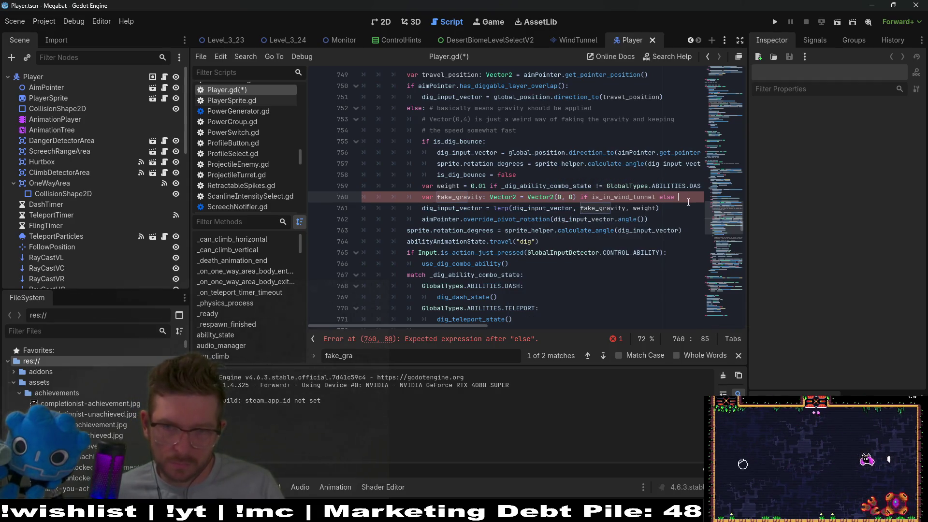
key(End)
key(ctrl+v)
click(686, 215)
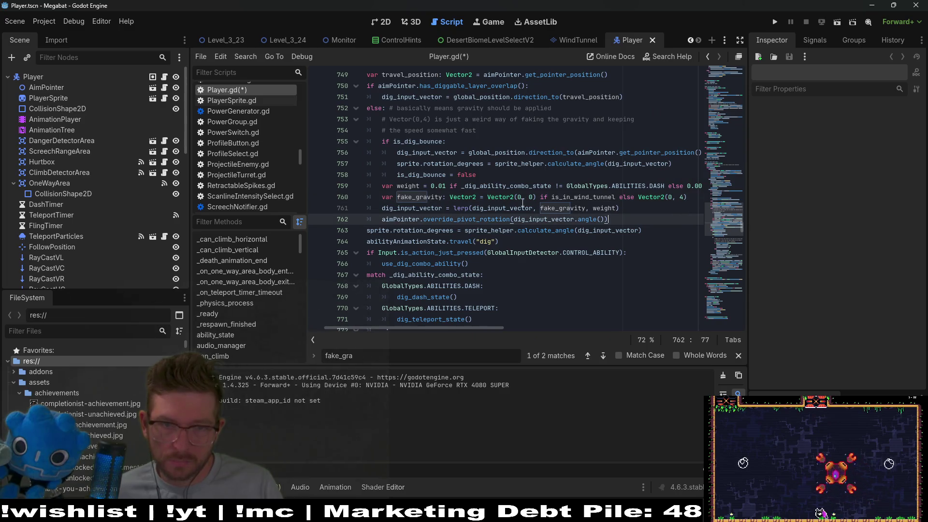
double_click(414, 198)
click(628, 209)
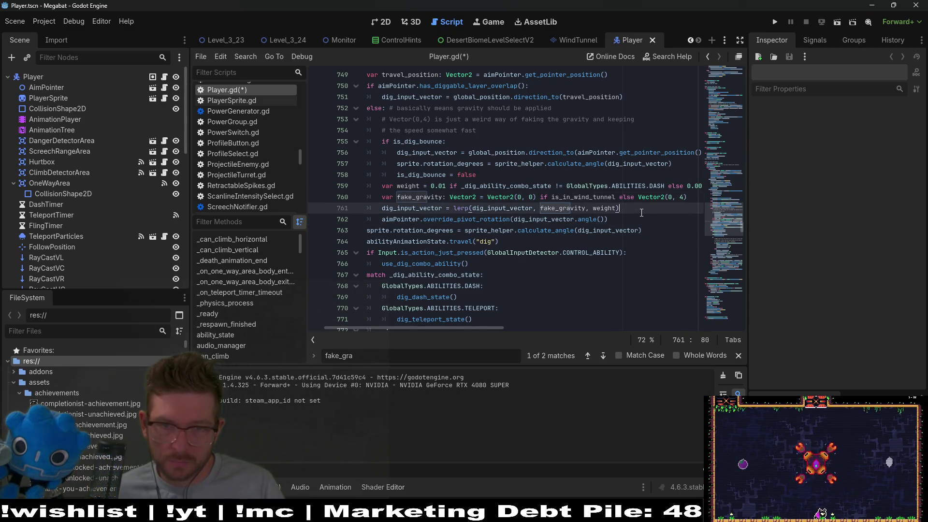
key(ctrl+s)
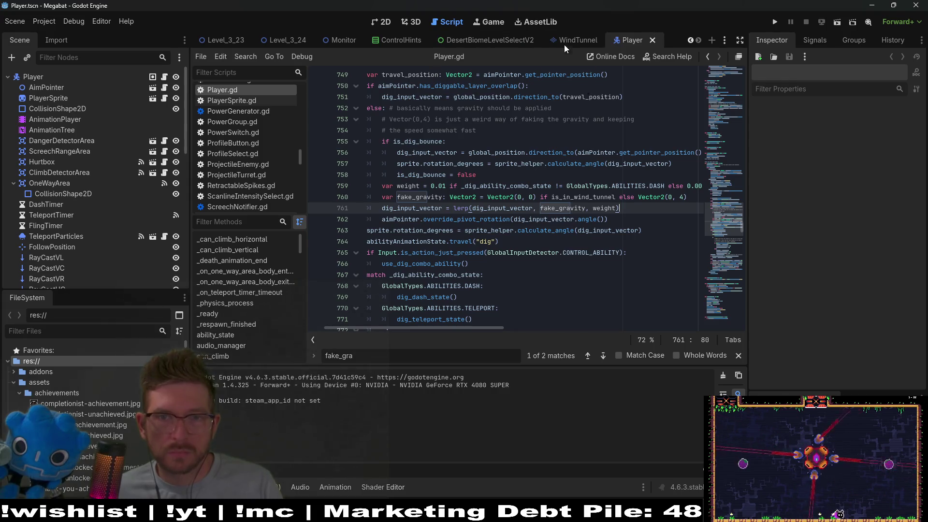
Step: In WindArea.gd, add body.is_in_wind_tunnel = true to _on_body_entered
click(564, 43)
scroll(474, 291, down, 5)
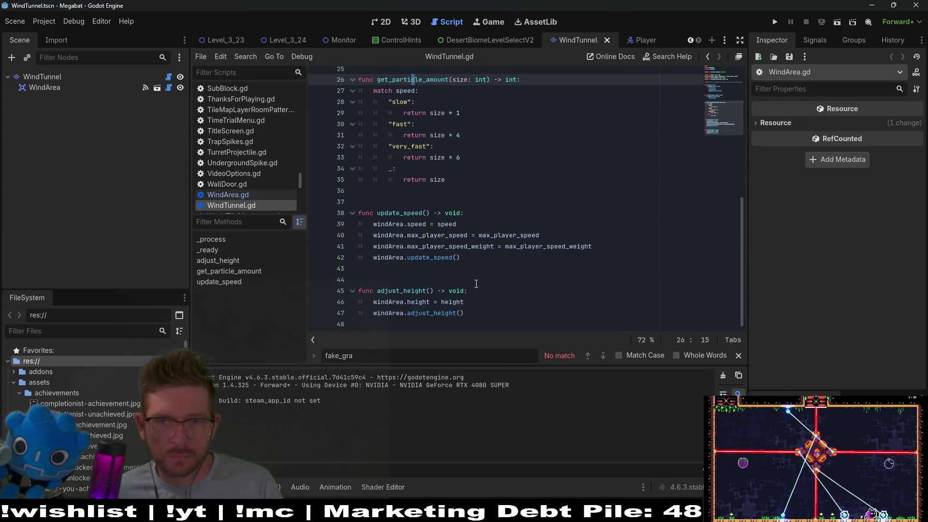
scroll(476, 283, up, 5)
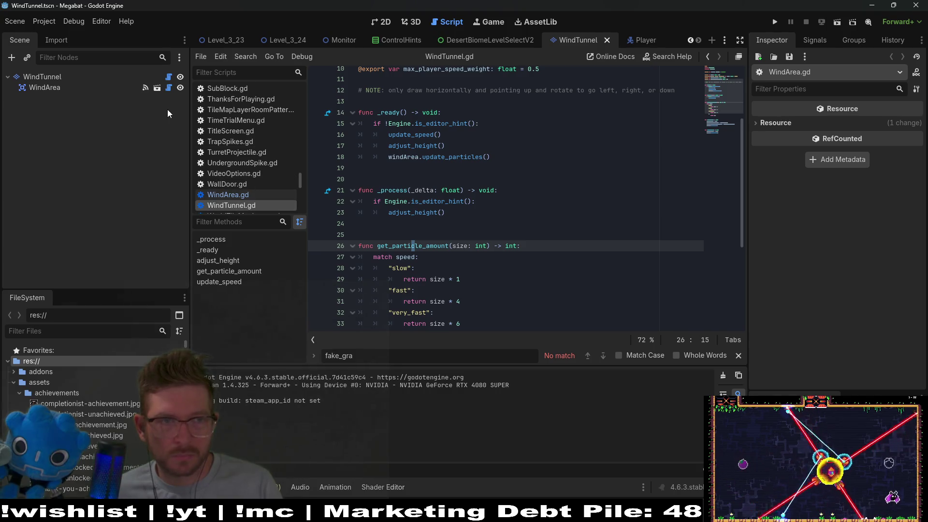
click(170, 88)
click(491, 248)
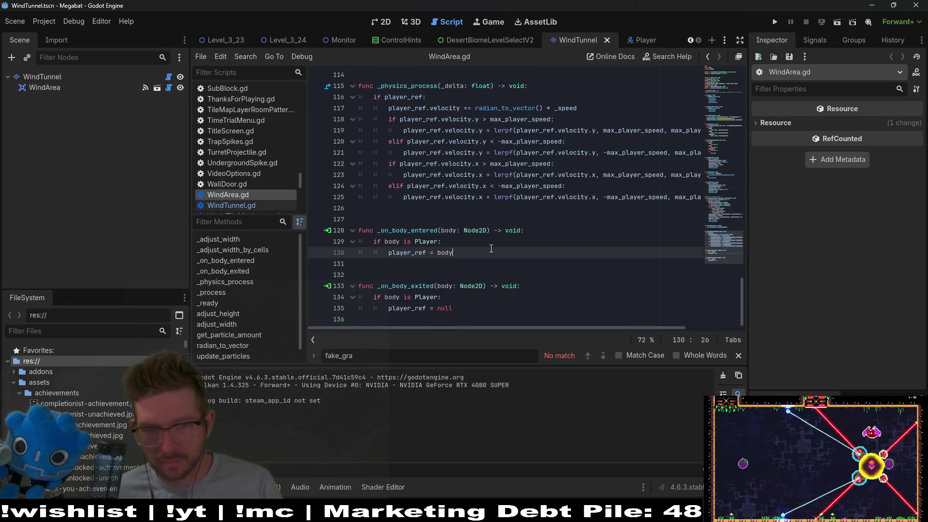
key(Return)
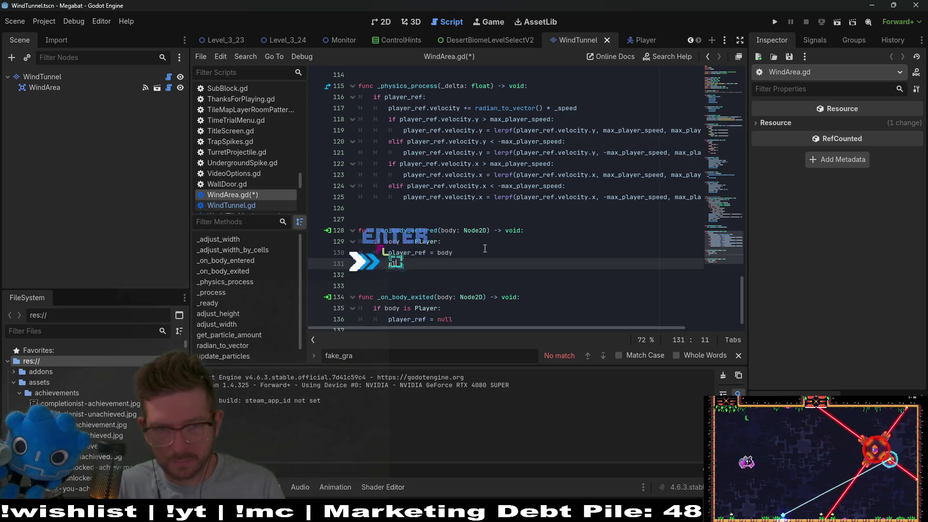
text(pla)
key(BackSpace)
key(BackSpace)
key(BackSpace)
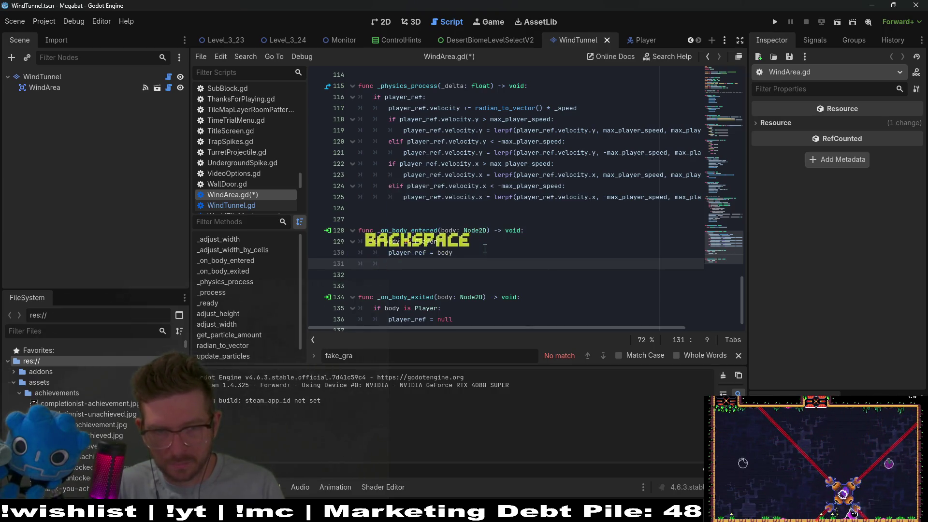
key(BackSpace)
key(BackSpace)
key(BackSpace)
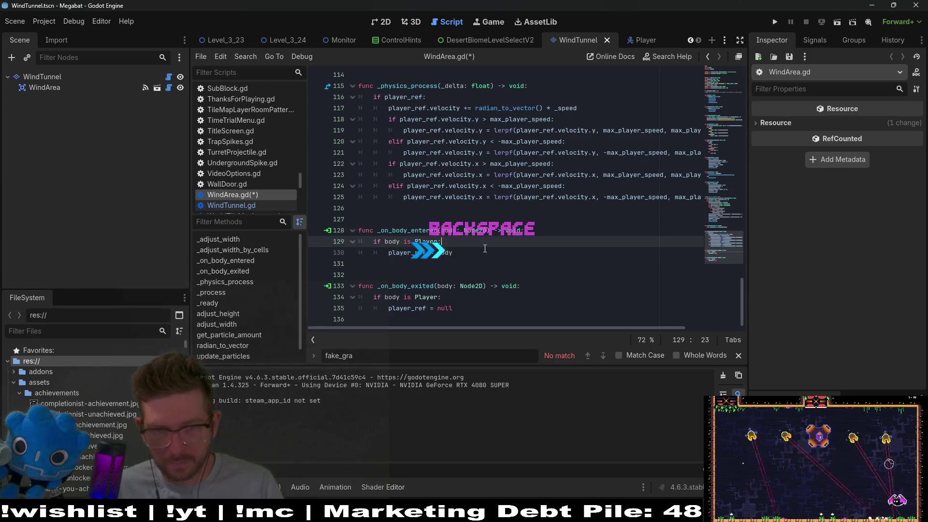
key(Return)
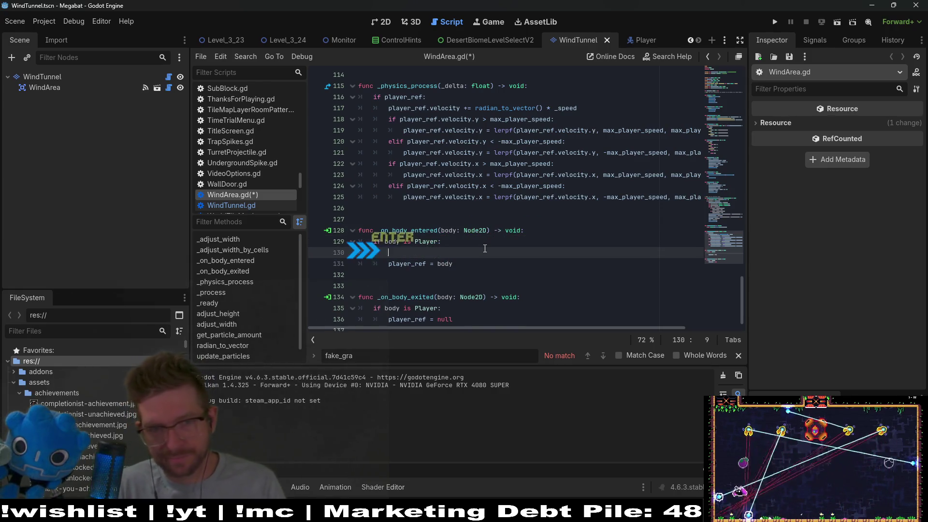
key(ctrl+z)
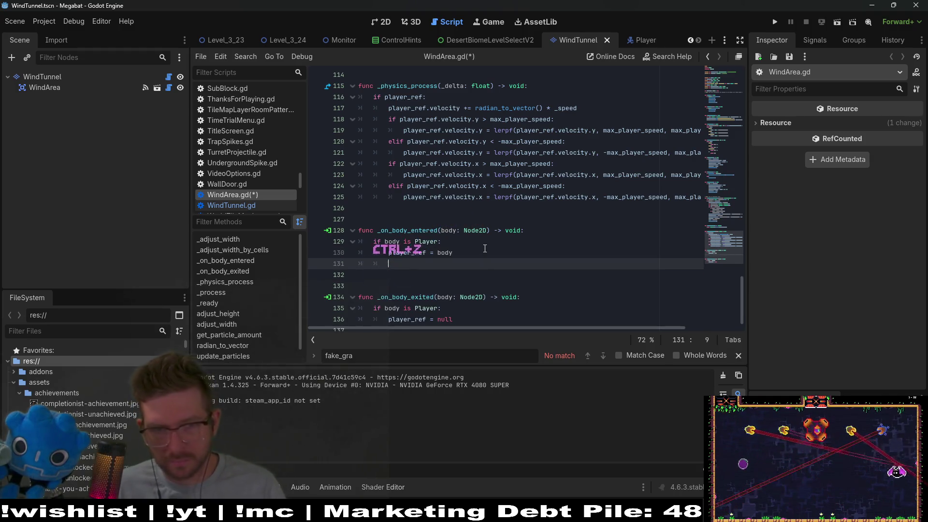
key(ctrl+z)
key(ctrl+shift+Return)
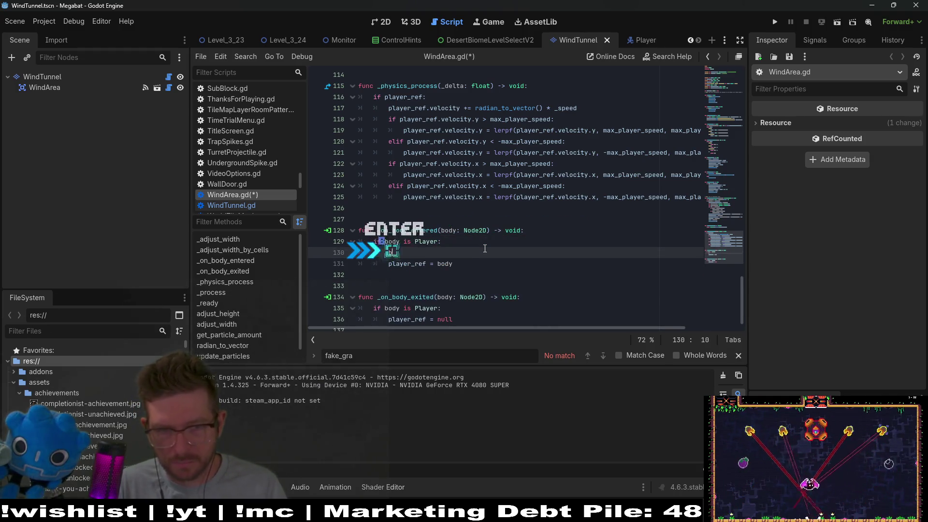
text(body.is_in)
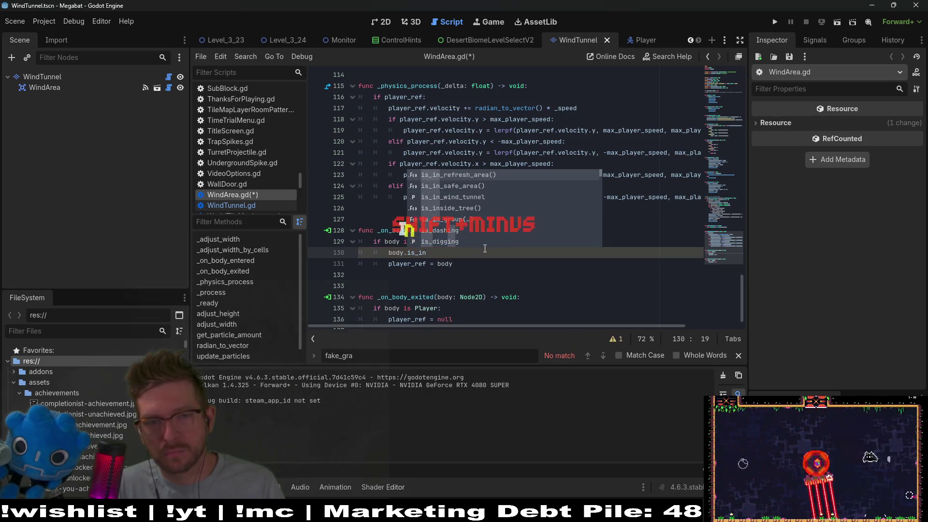
key(Return)
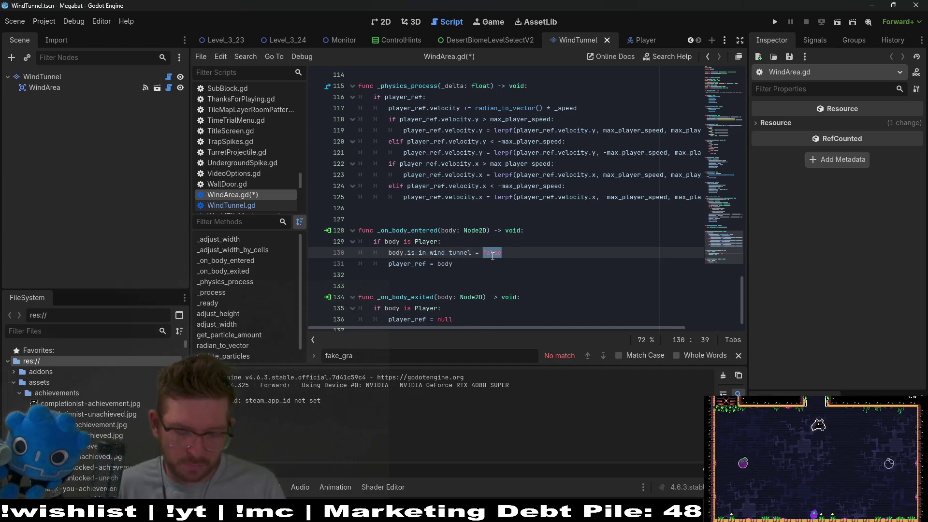
text(tru)
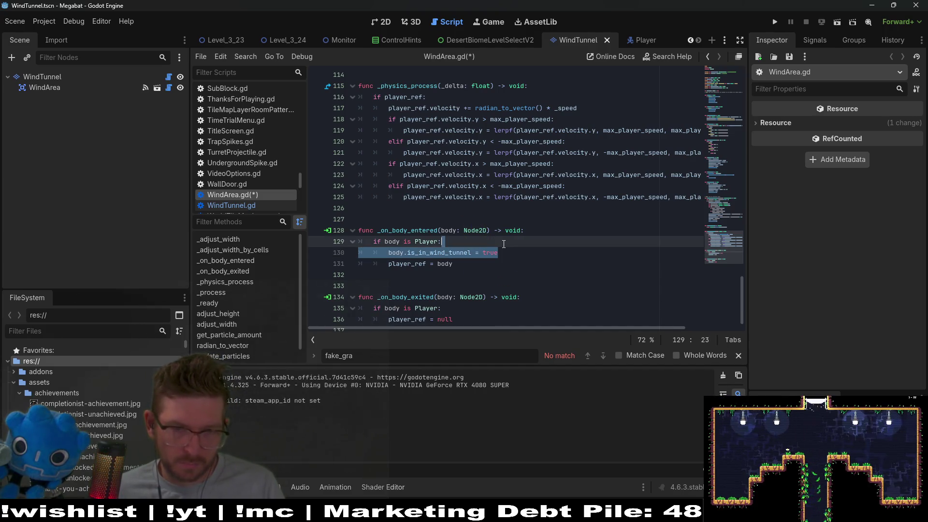
Step: Add body.is_in_wind_tunnel = false to _on_body_exited and save WindArea.gd
scroll(487, 251, down, 1)
click(470, 298)
key(Return)
text(body.is_in_wind_tunnel = true)
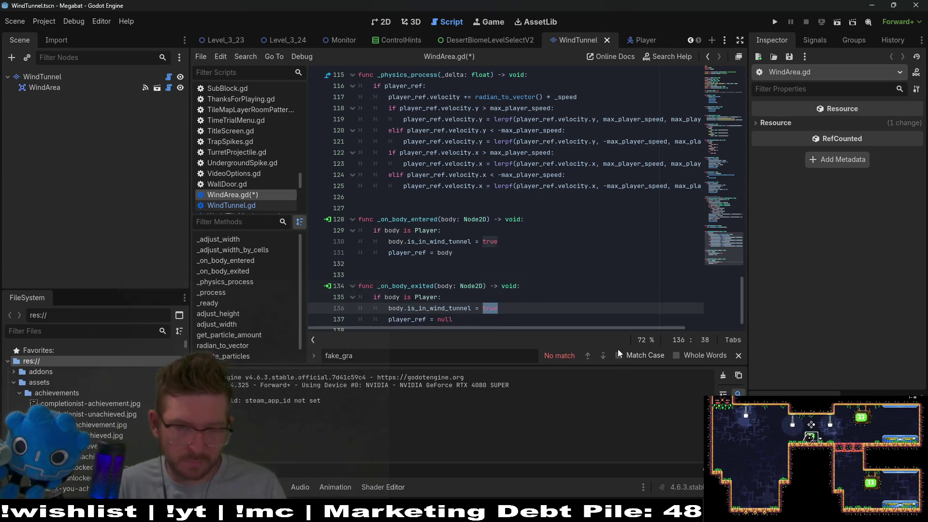
text(false)
key(ctrl+s)
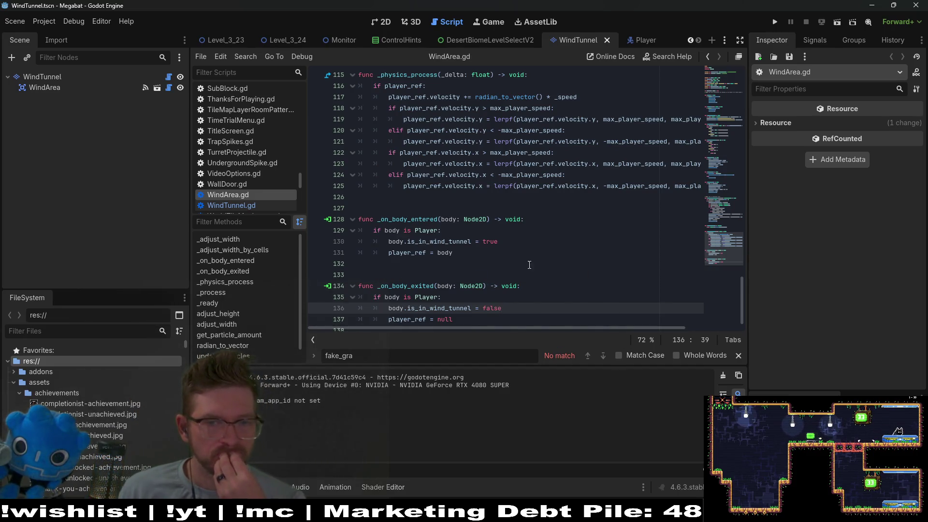
Step: Add a comment doubting the approach after the enter handler's flag line
click(520, 241)
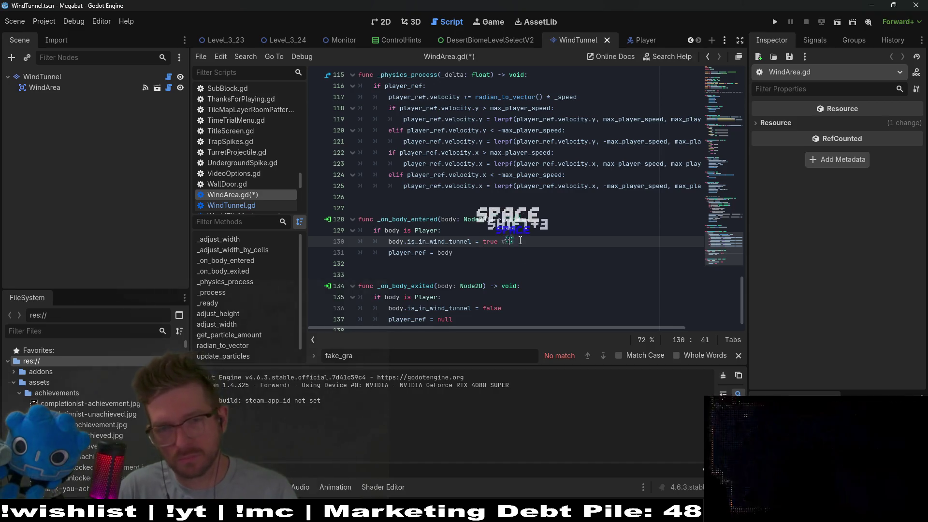
text(#)
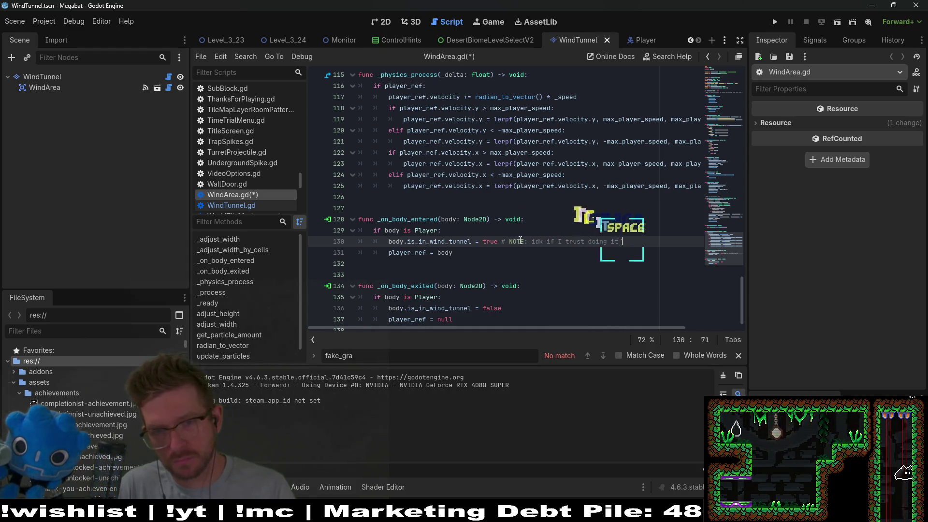
text(this way.)
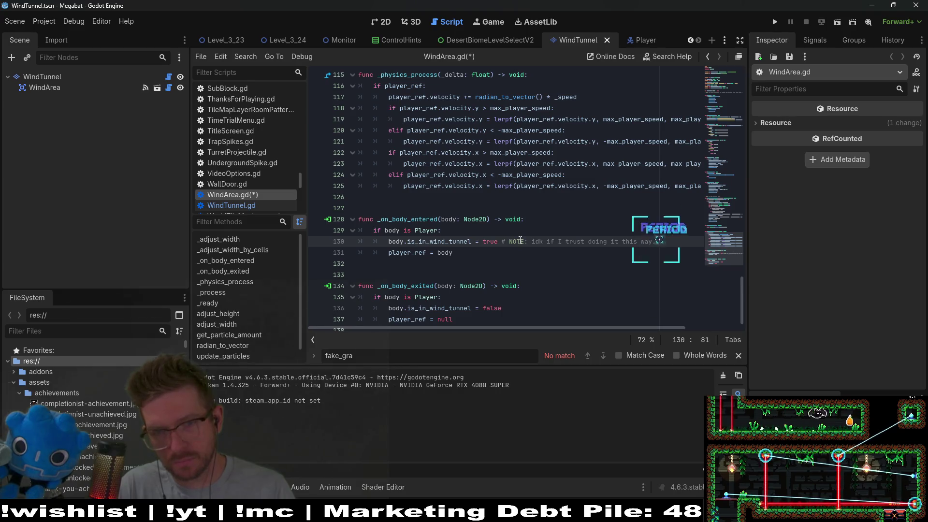
text(t be )
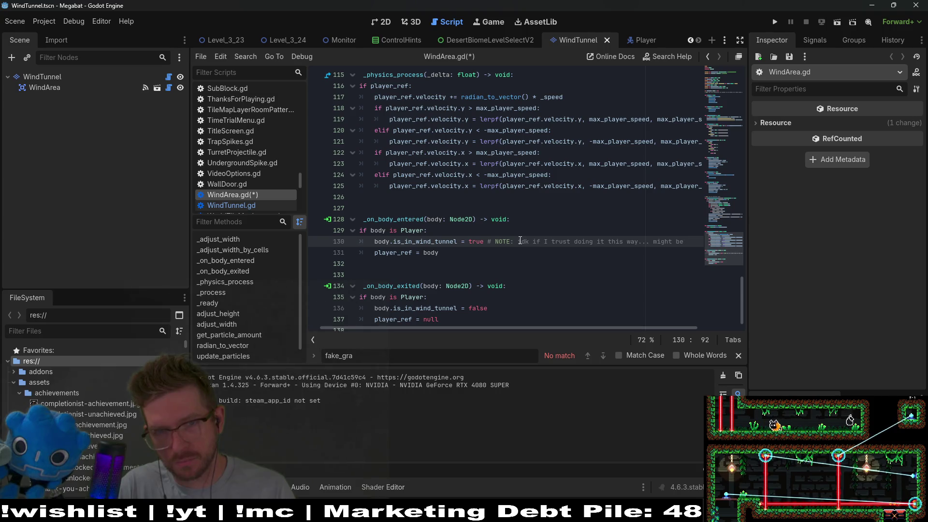
text(bad... not s)
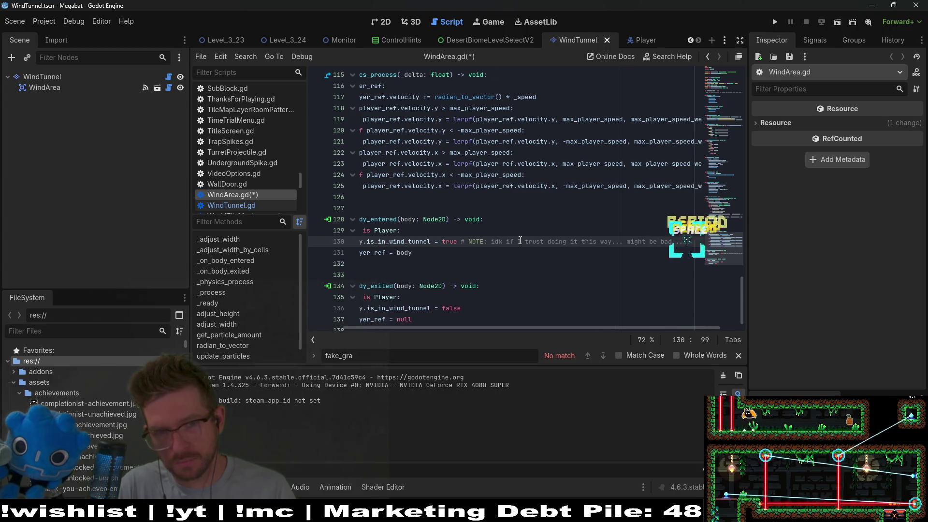
drag(381, 296, 533, 263)
click(533, 262)
Step: Add a TODO comment on the exit flag line, save, and run the Level_3_24 scene
scroll(533, 262, down, 1)
click(527, 281)
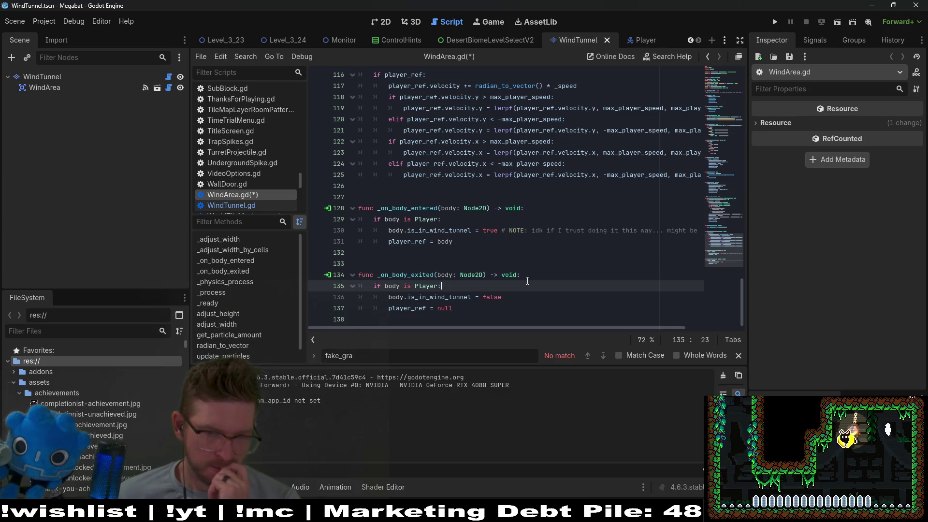
click(529, 293)
text(# TODO: Check if this can ever not happen)
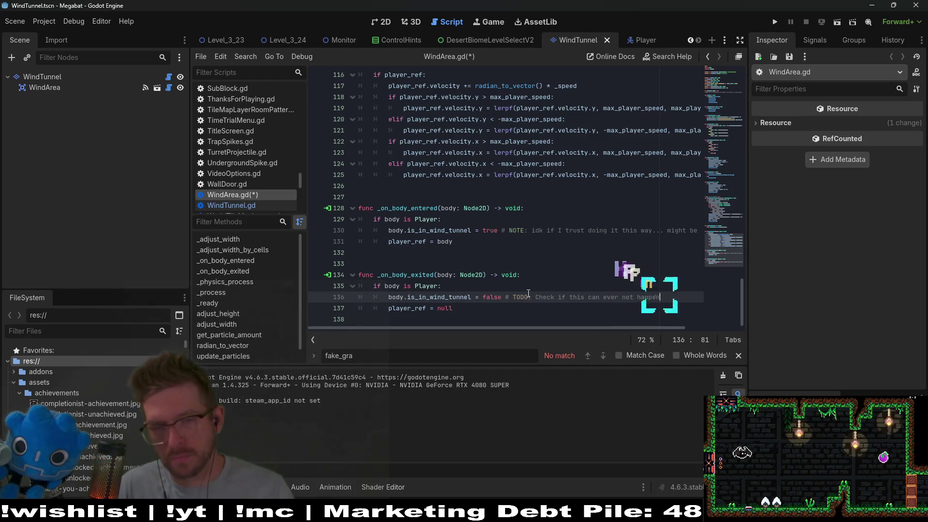
key(ctrl+s)
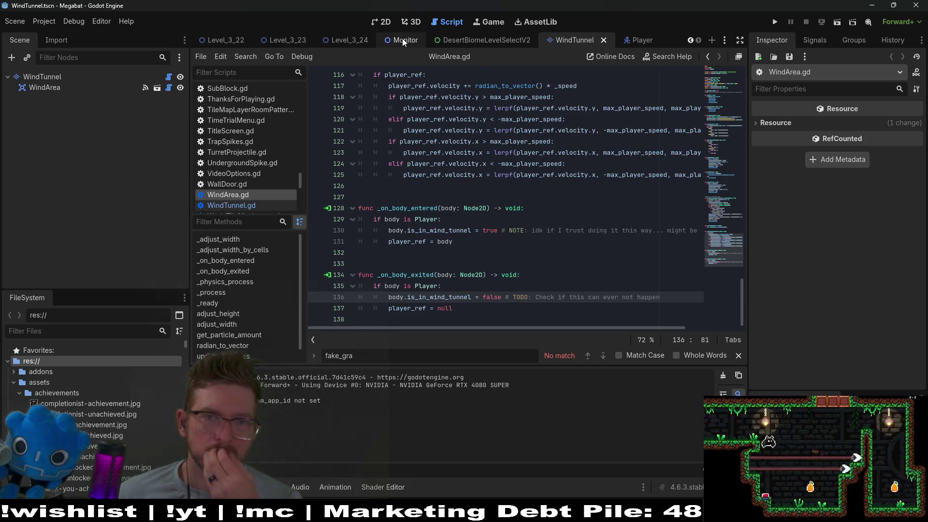
click(460, 45)
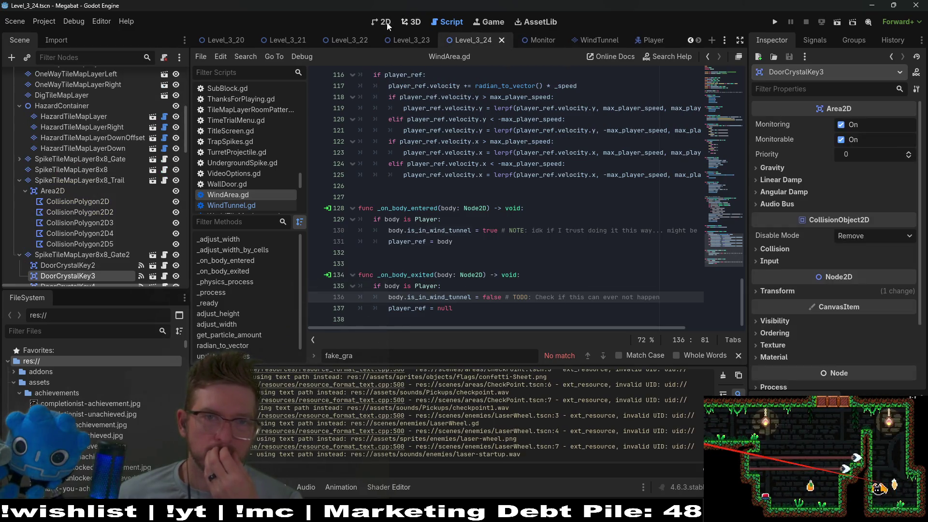
click(839, 22)
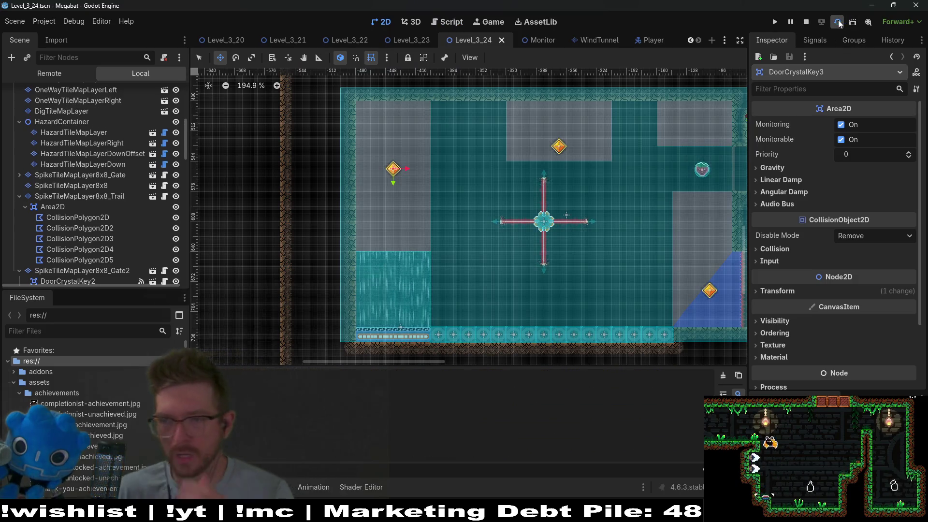
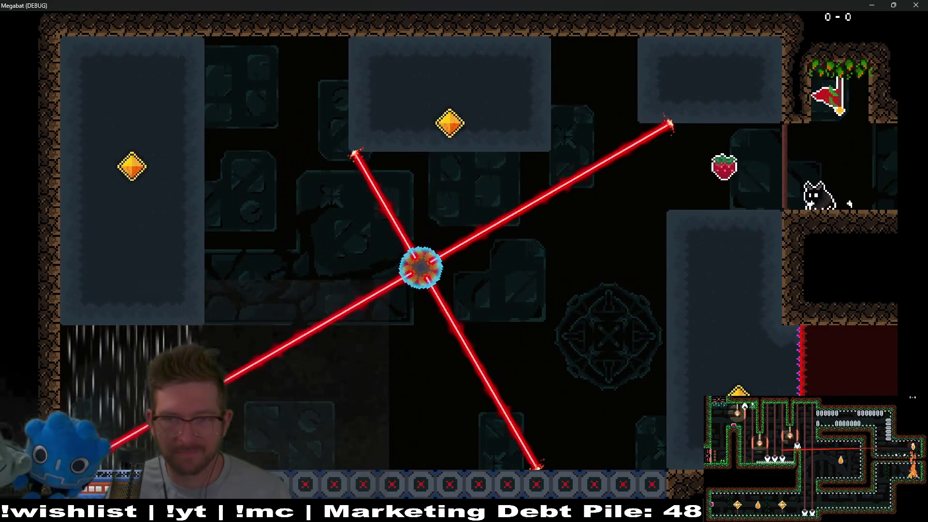
Step: Make first attempts at the laser room, heading for the strawberry and down the right shaft
key(Left)
key(Down)
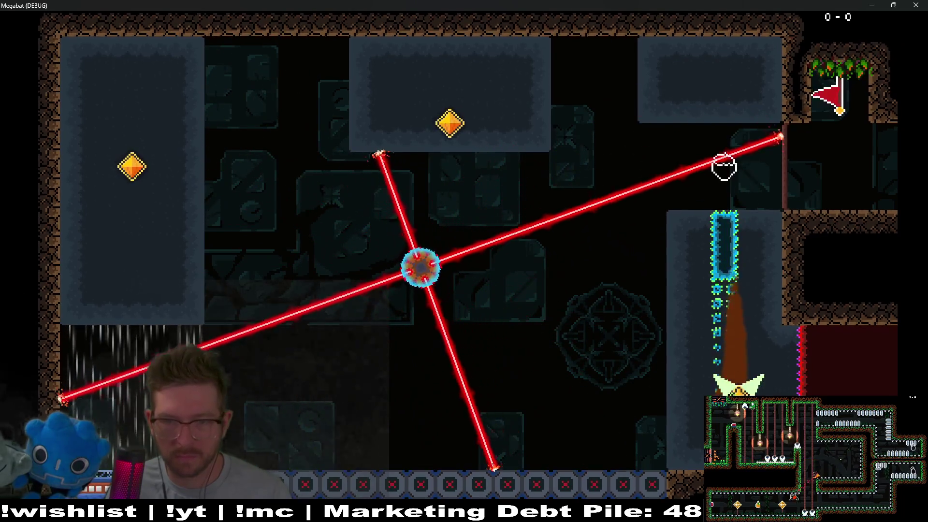
key(Left)
key(Left)
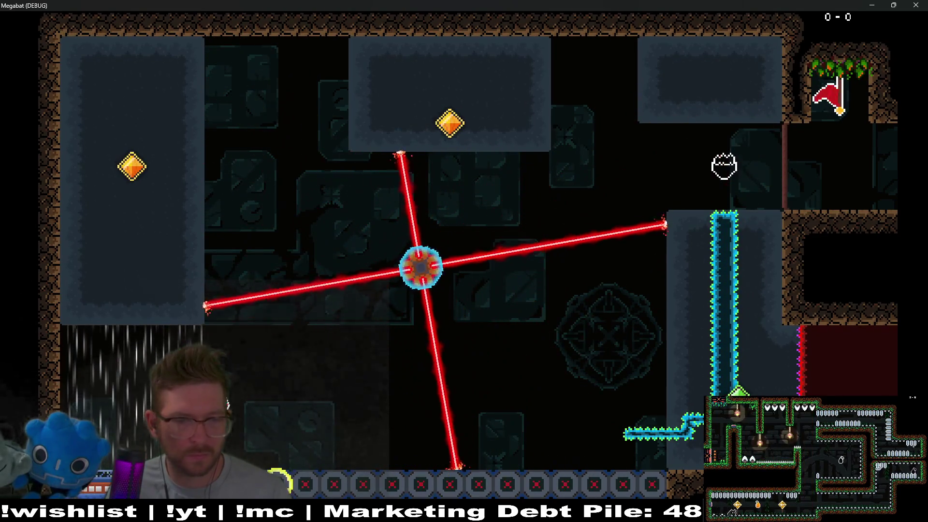
key(Up)
key(Right)
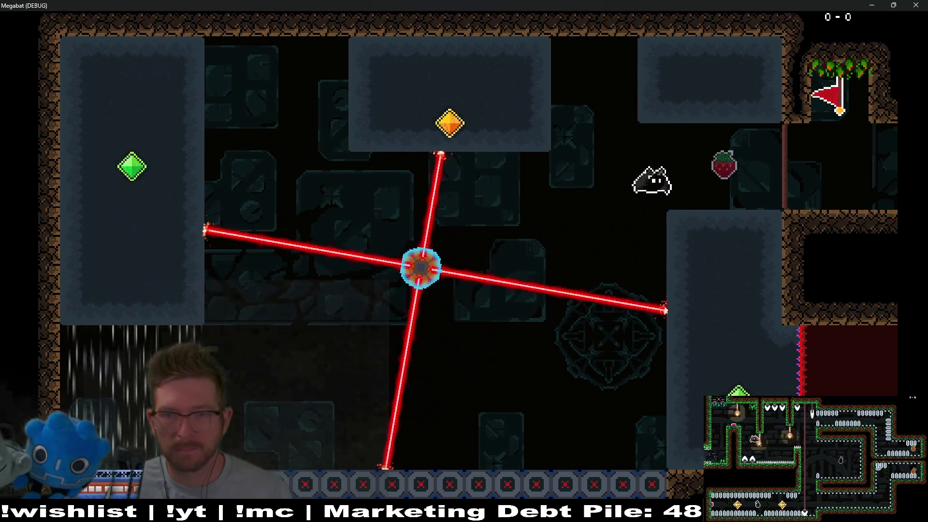
key(Down)
key(Left)
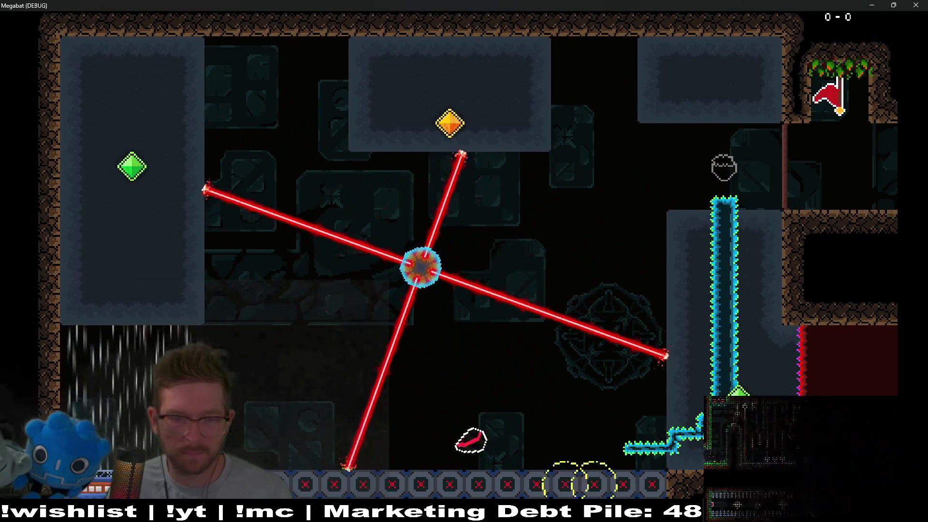
key(Up)
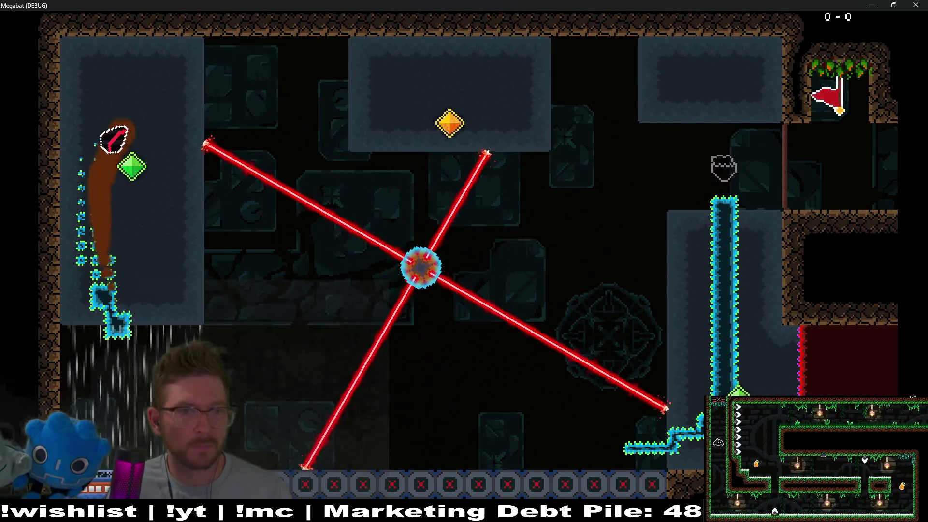
key(Right)
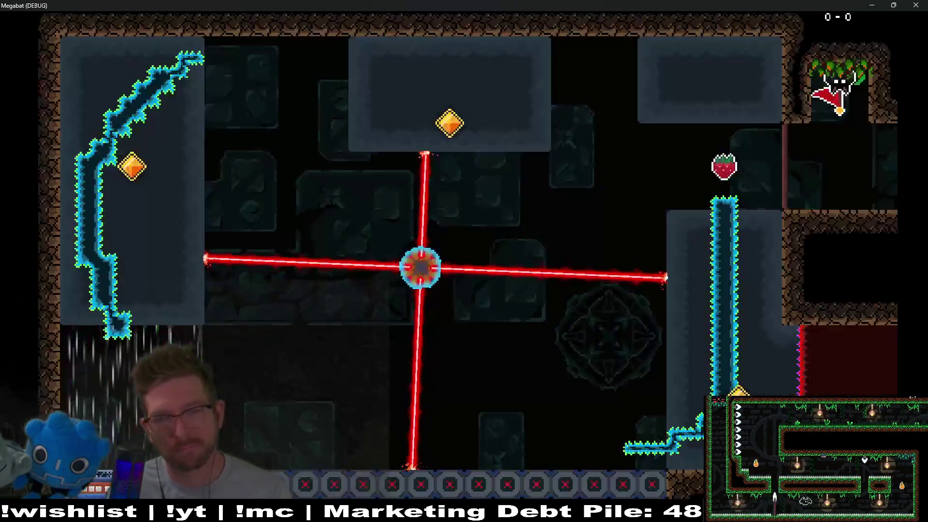
key(Left)
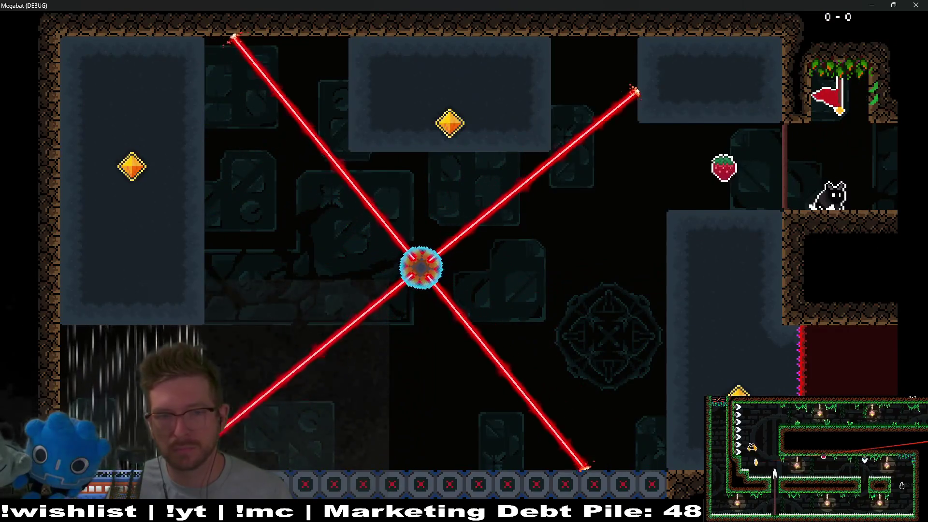
Step: Retry from the flag, dropping to the ledge and dashing down the gap along the bottom
key(Left)
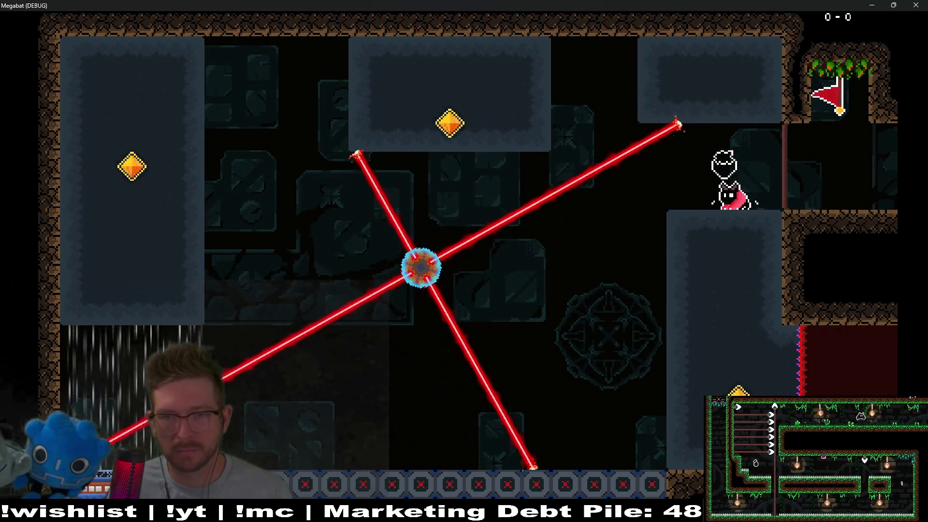
key(Down)
key(Left)
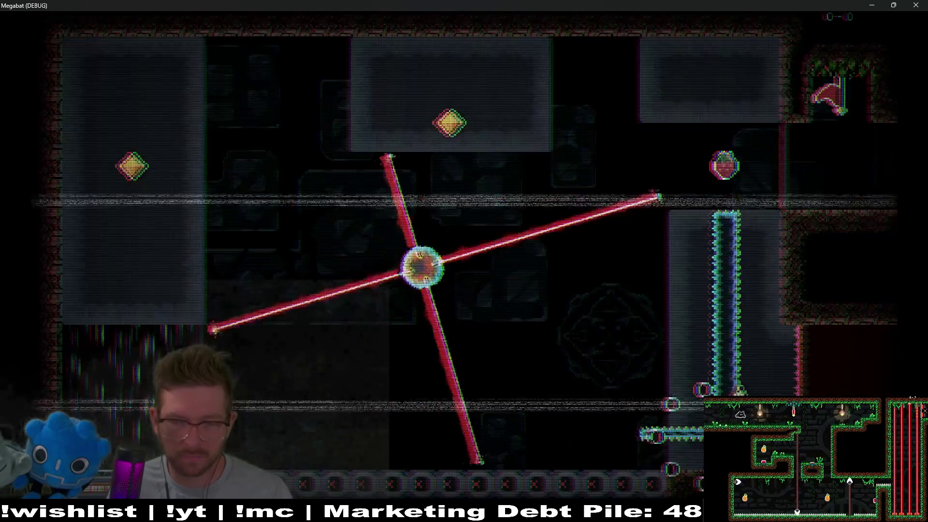
key(Down)
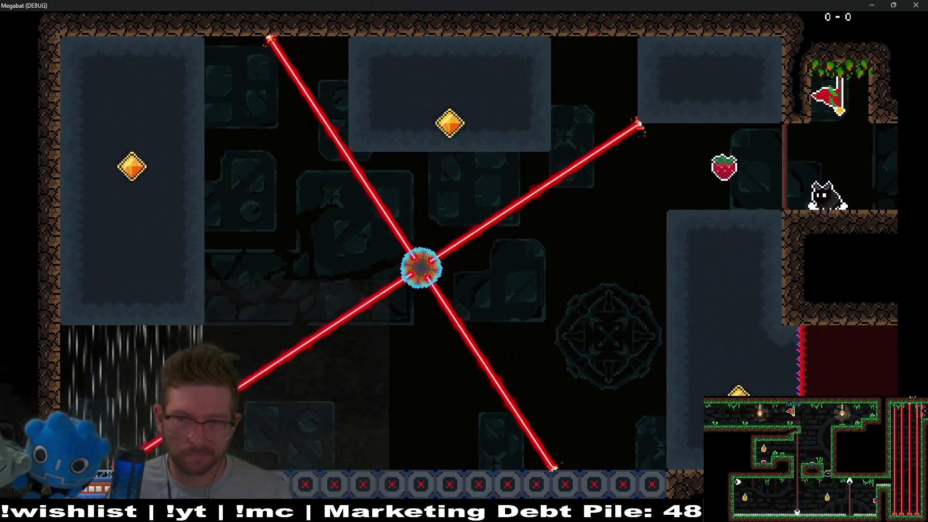
key(Left)
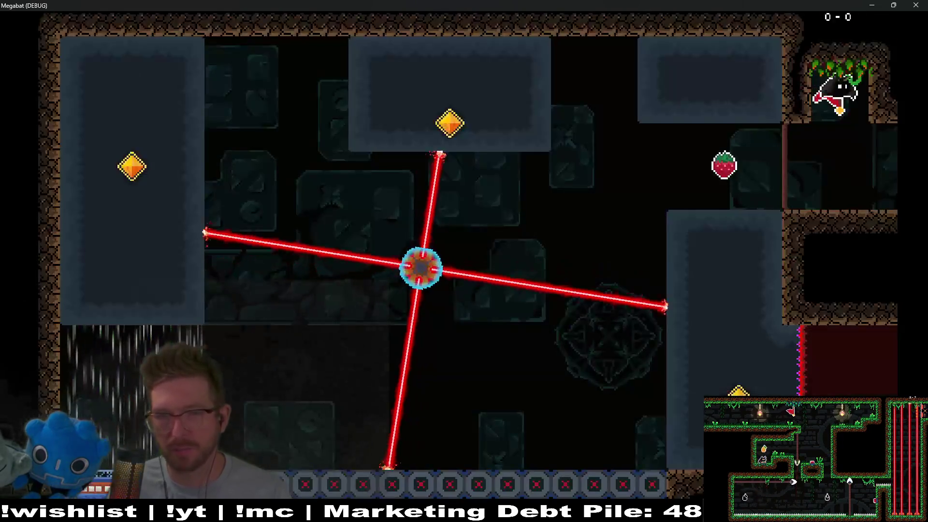
key(Down)
key(Left)
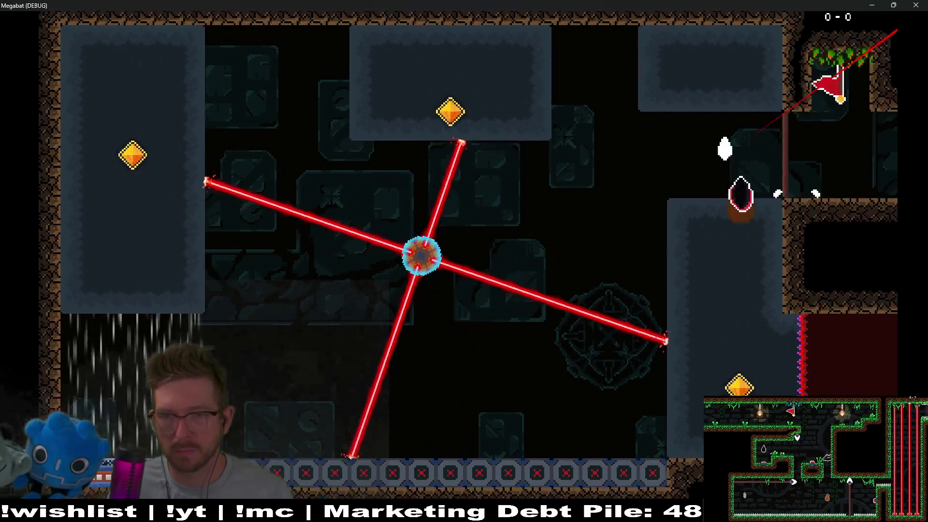
key(Down)
key(Left)
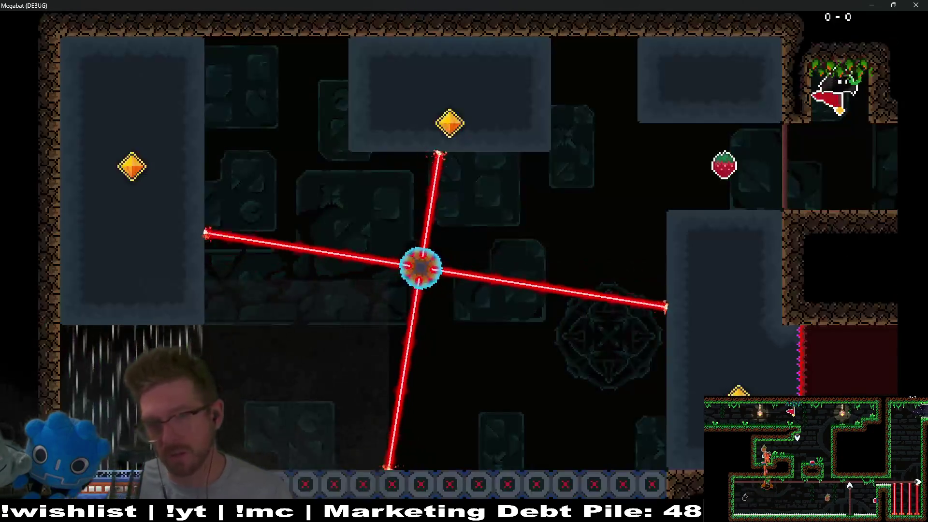
Step: Grab the strawberry, light the green gem on the left wall, and work around the room's blocks
key(Left)
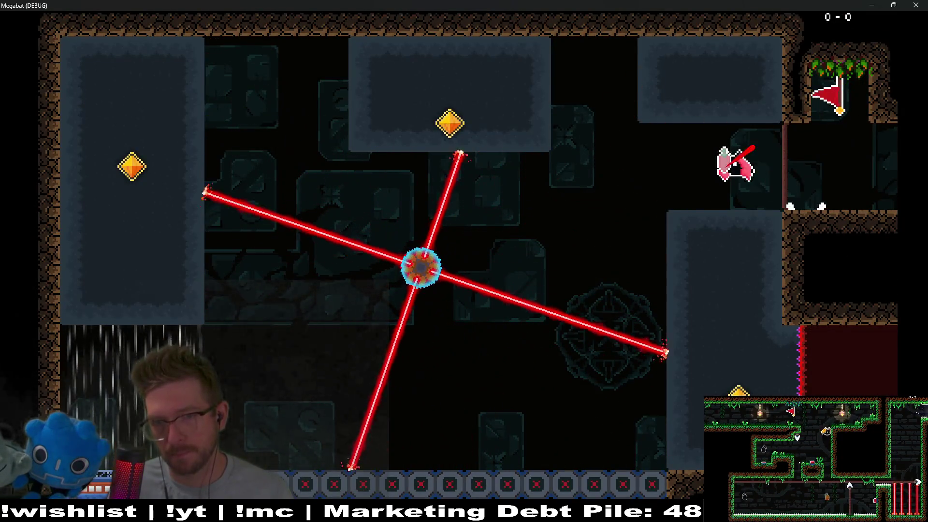
key(Down)
key(Left)
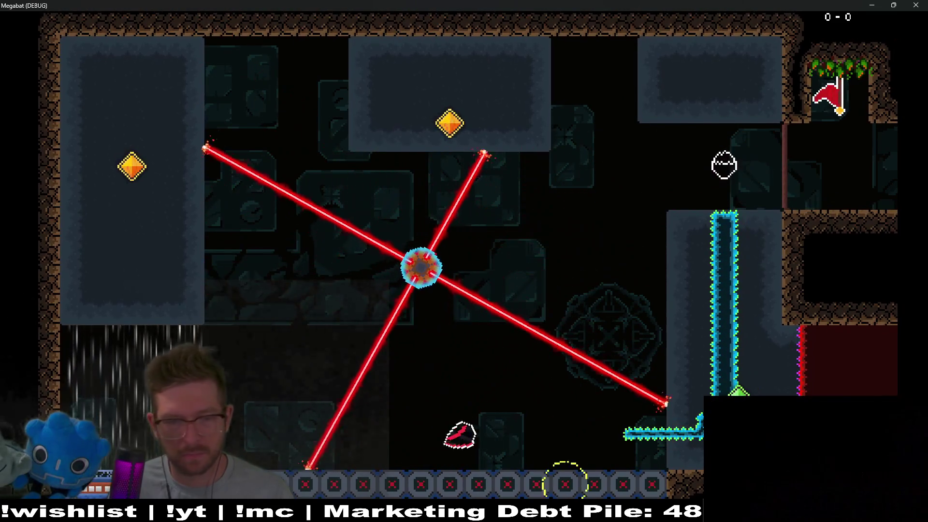
key(Up)
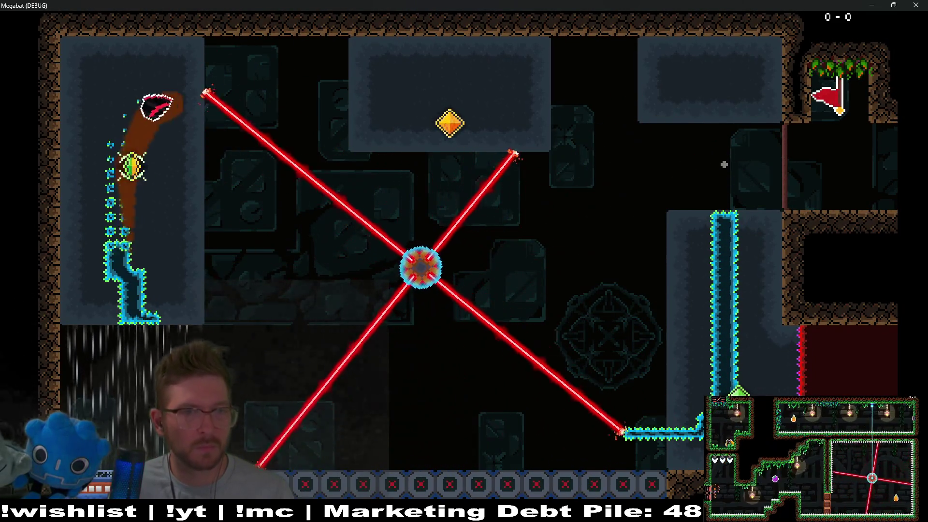
key(Right)
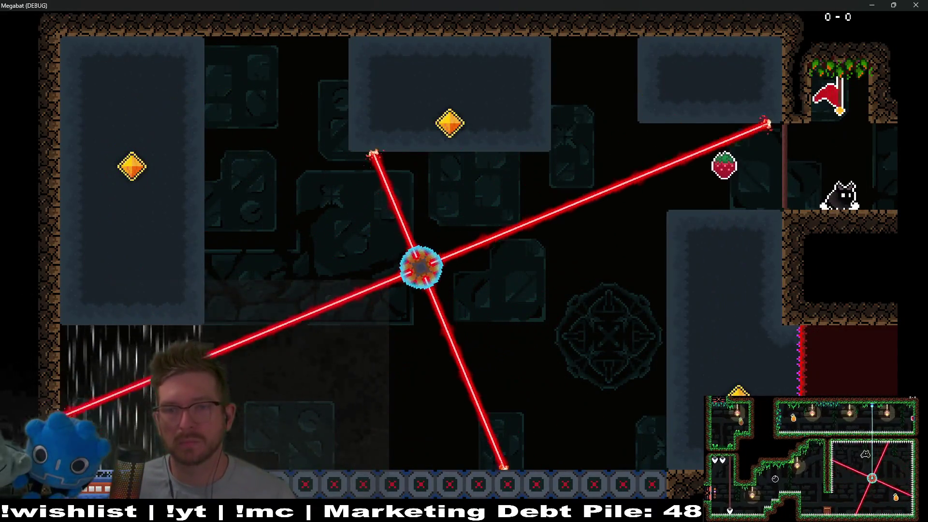
key(Left)
key(Down)
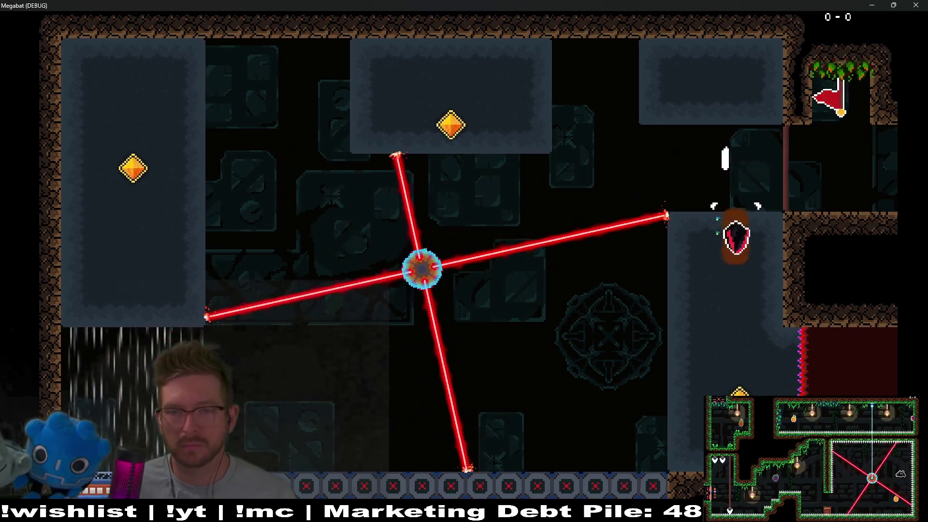
key(Left)
key(Up)
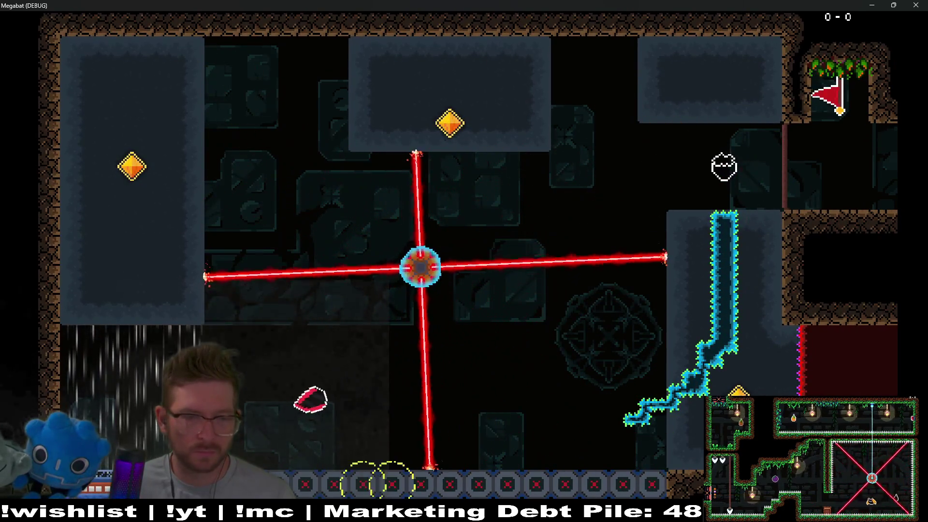
key(Right)
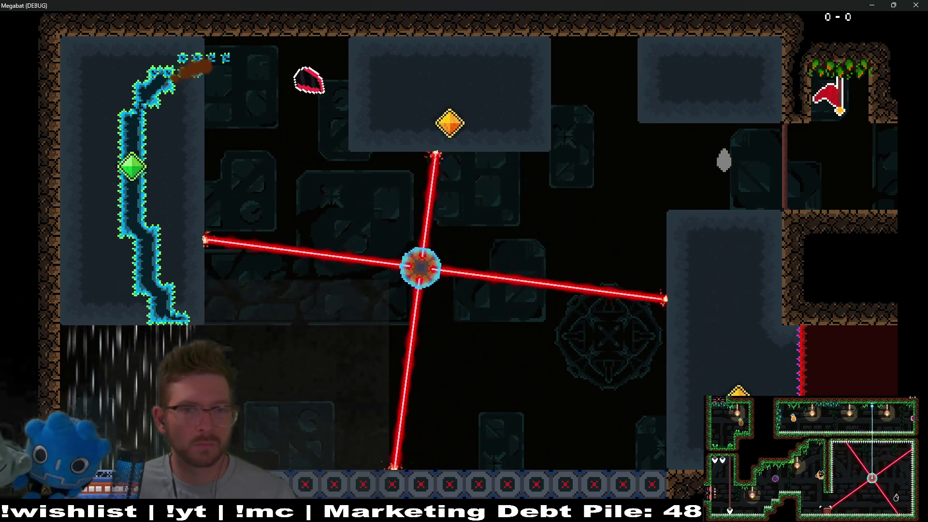
key(Down)
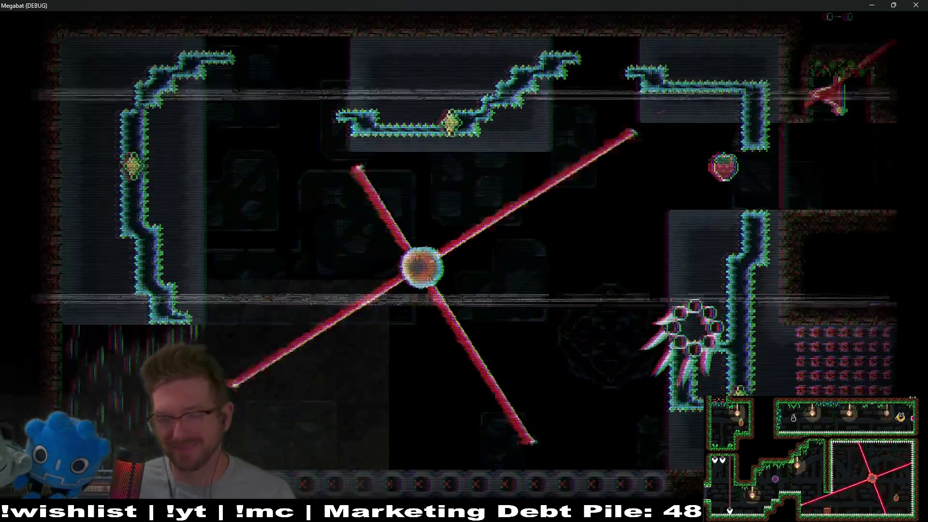
Step: Complete a clean run from the flag, collecting the strawberry and diving down the right shaft to exit
key(Down)
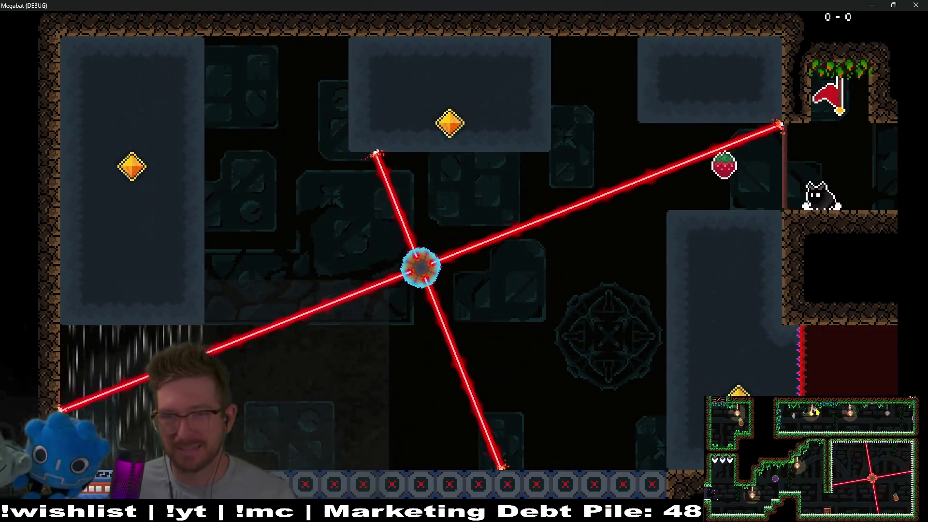
key(Left)
key(Down)
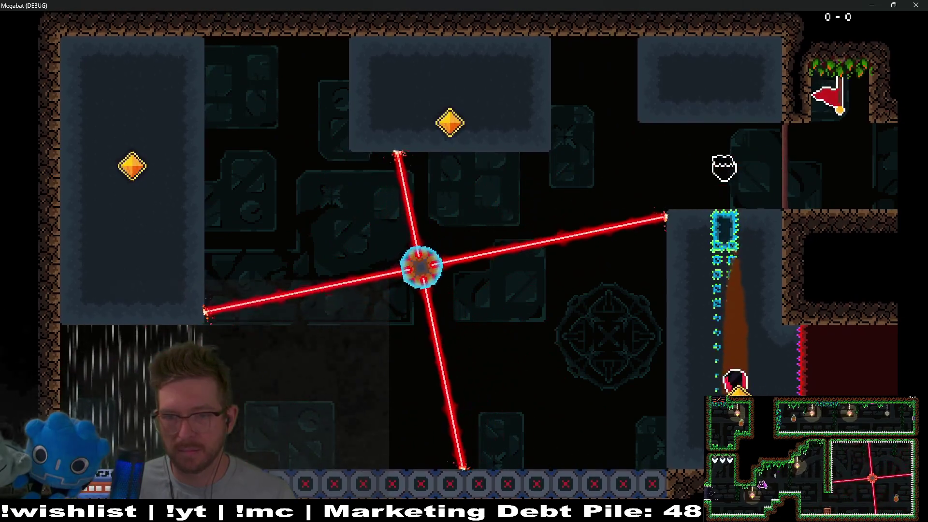
key(Left)
key(Up)
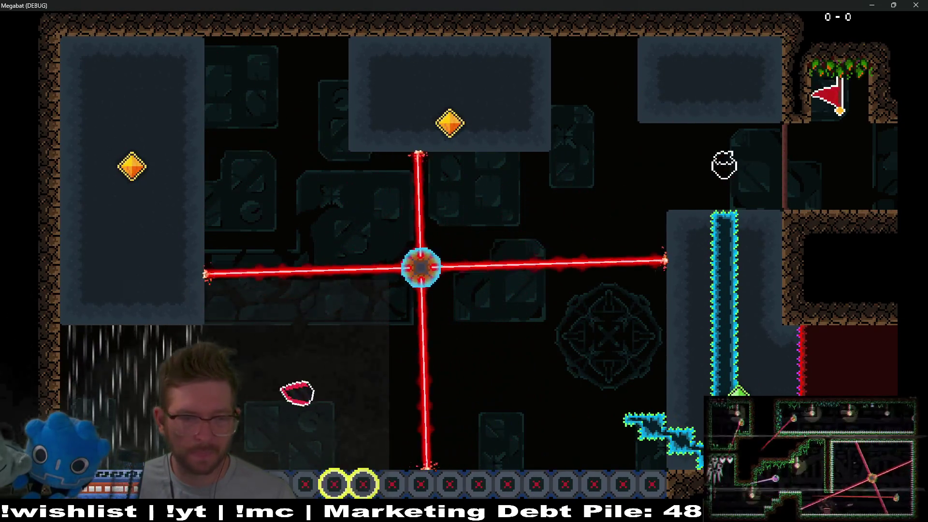
key(Right)
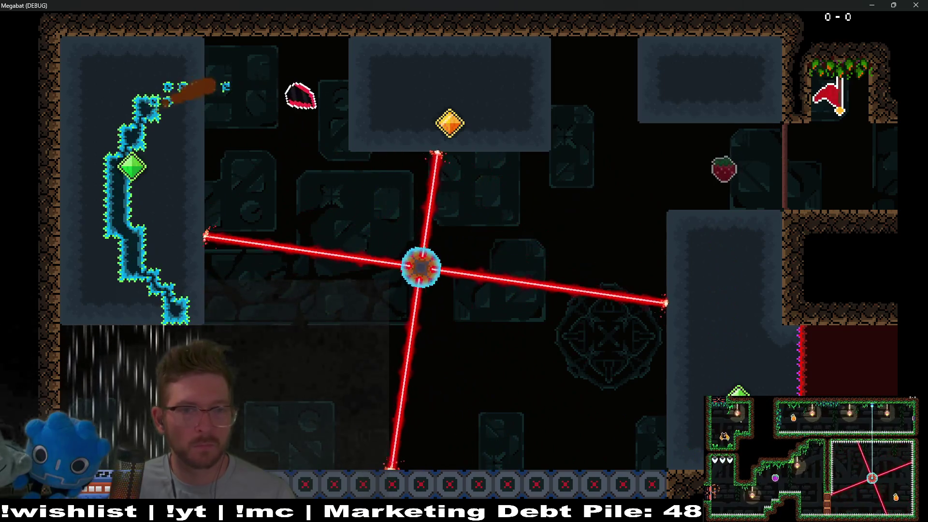
key(Down)
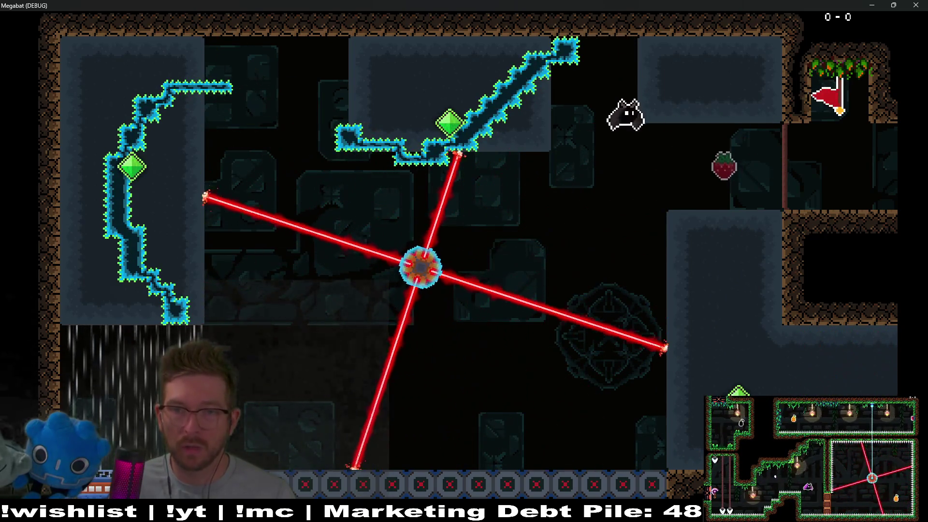
key(Right)
key(Down)
key(Down)
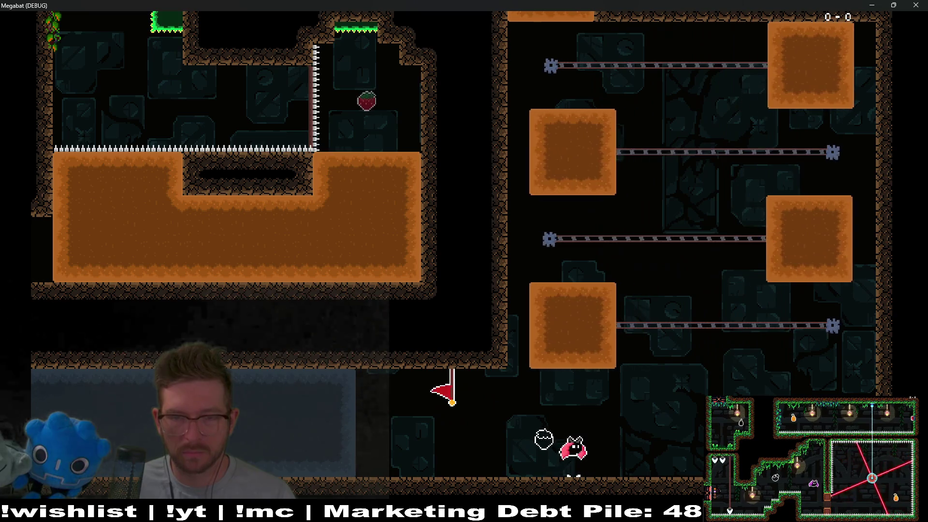
Step: Climb across the sliding orange platforms, retrying after a respawn, and fly left out of the room
key(Up)
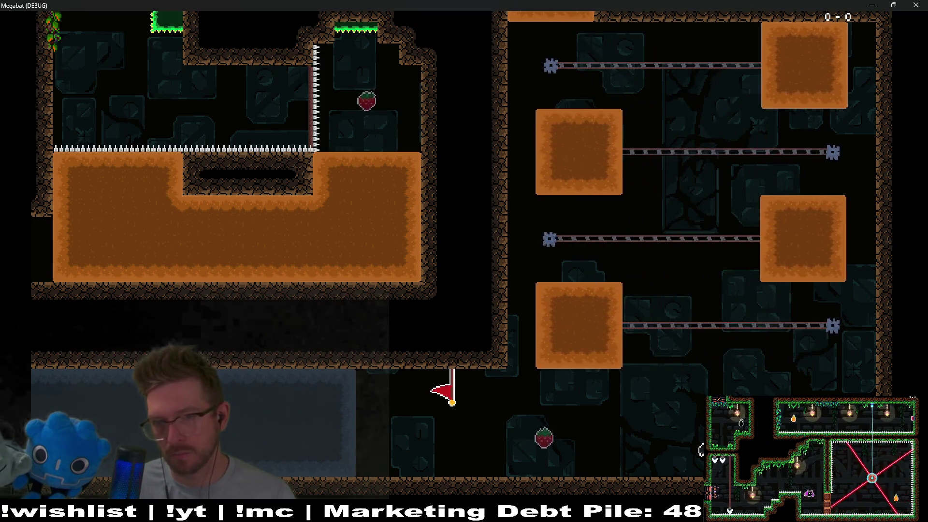
key(Up)
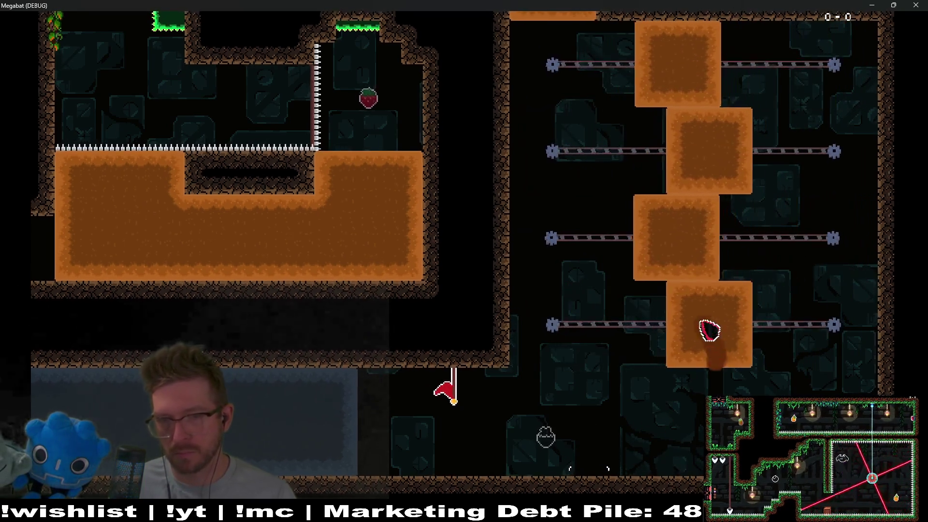
key(Left)
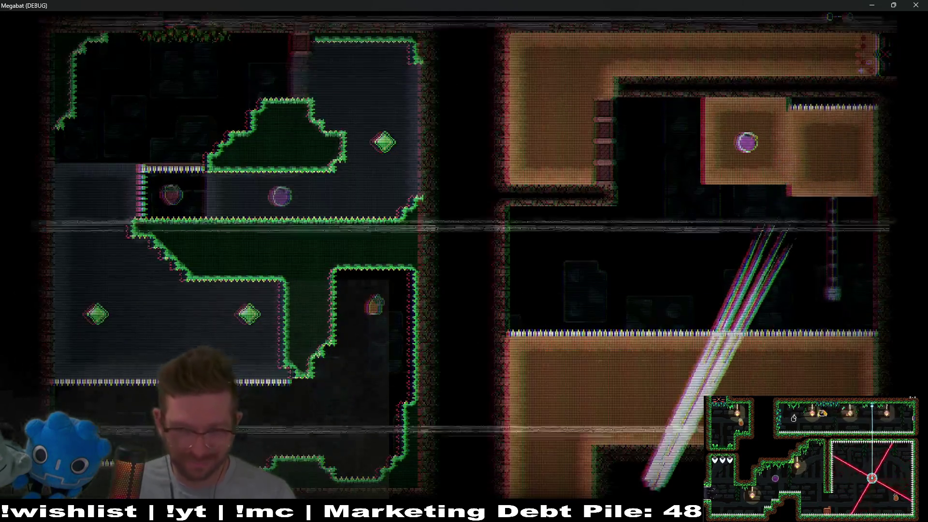
key(Right)
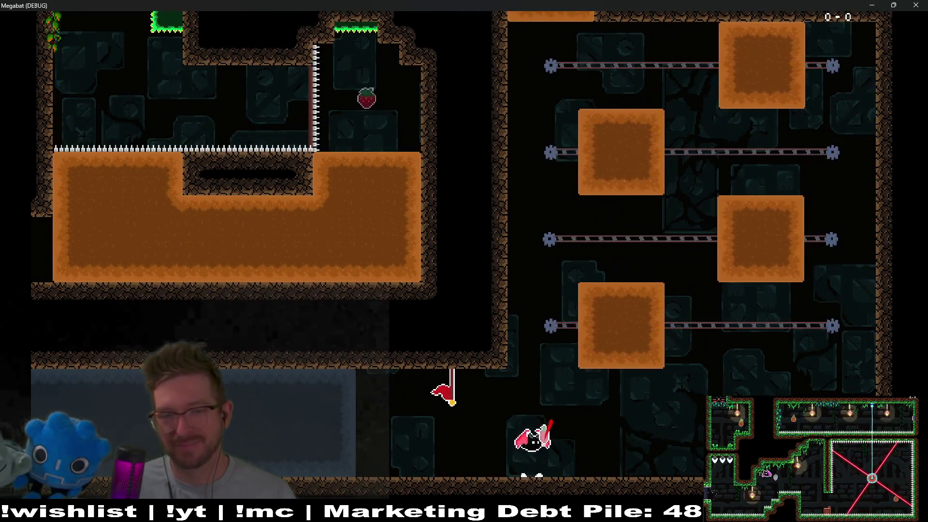
key(Right)
key(Up)
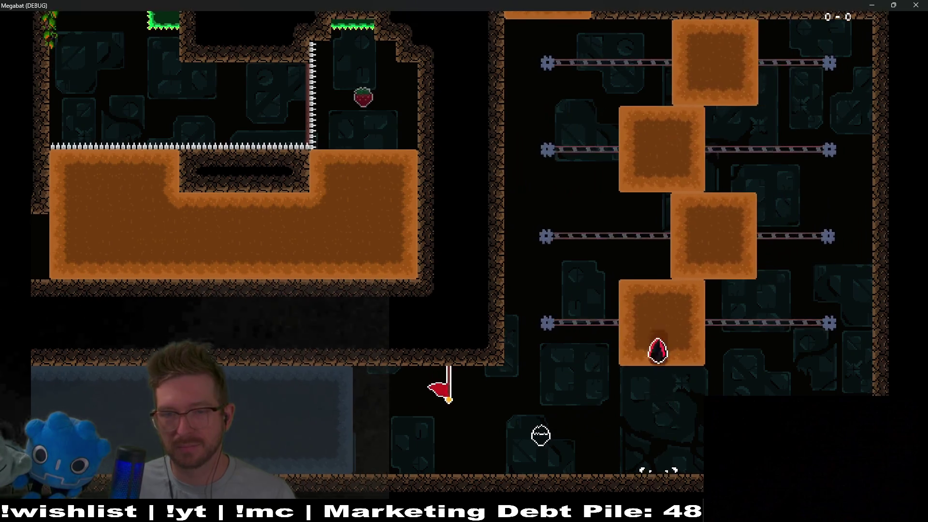
key(Left)
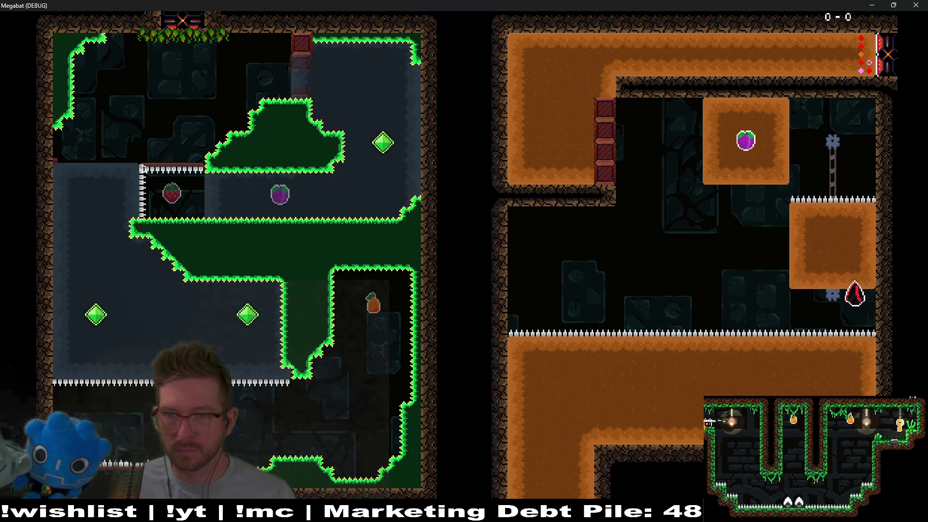
key(Left)
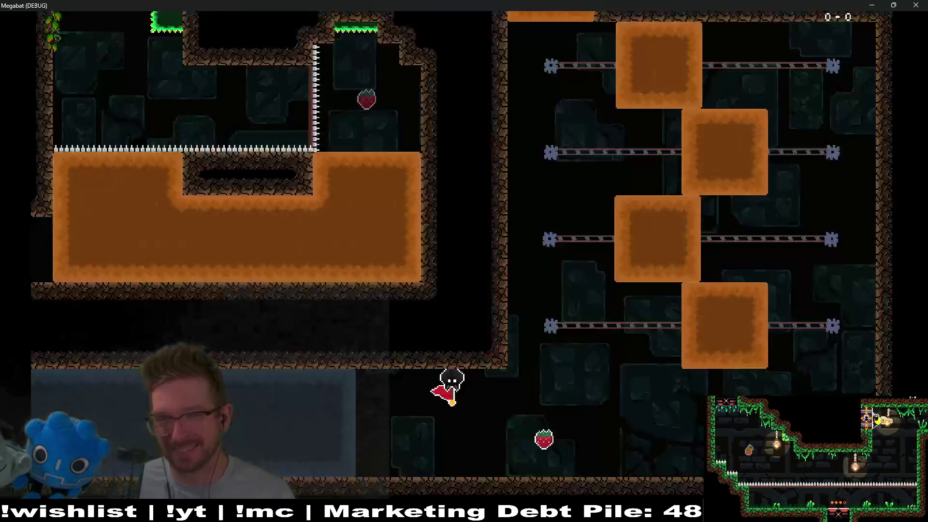
Step: Rise up the orange-block room, grab the purple orb, and dash along the top corridor
key(Right)
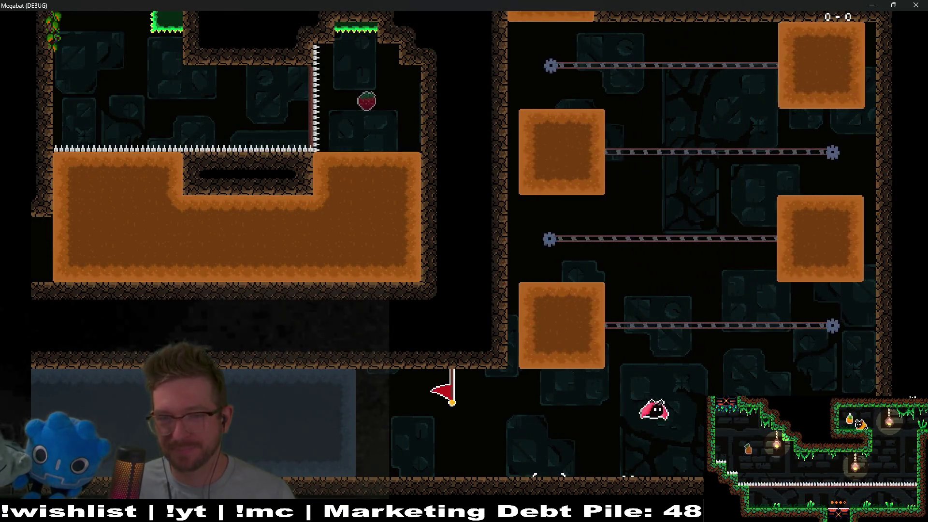
key(Up)
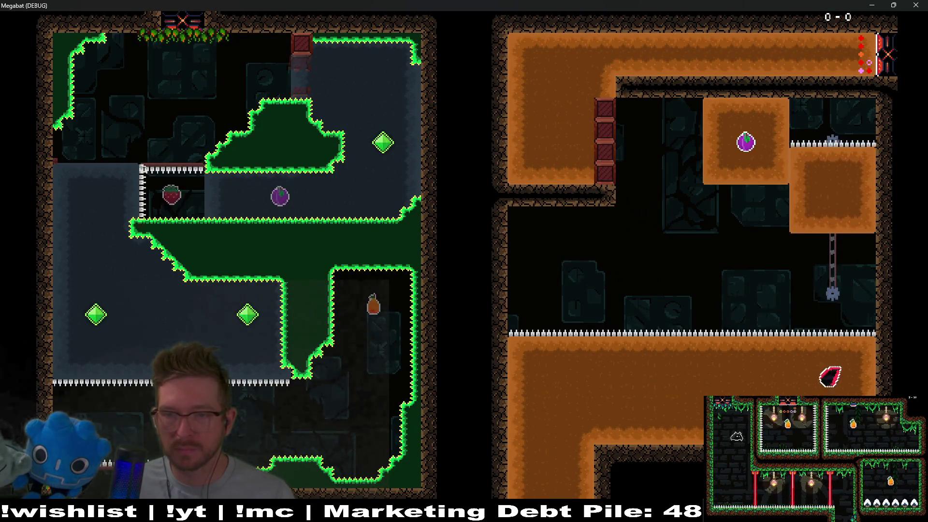
key(Up)
key(Left)
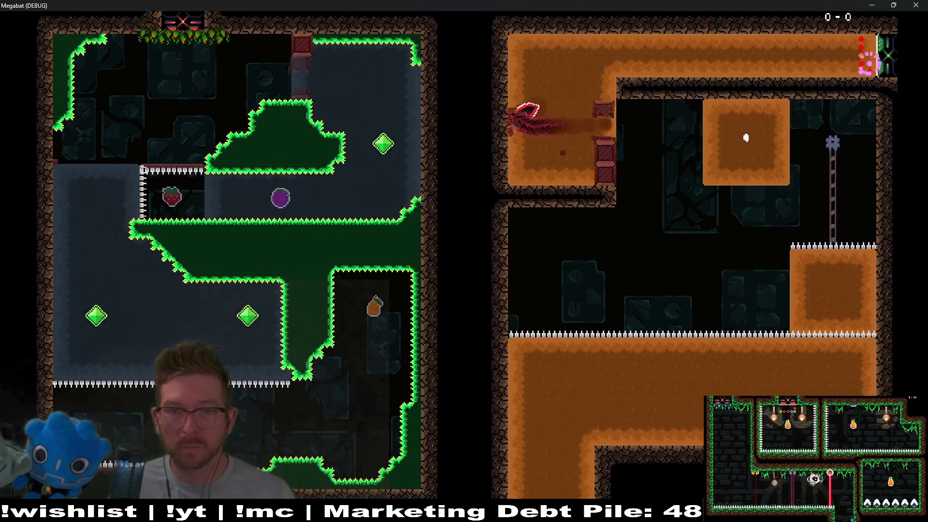
key(Right)
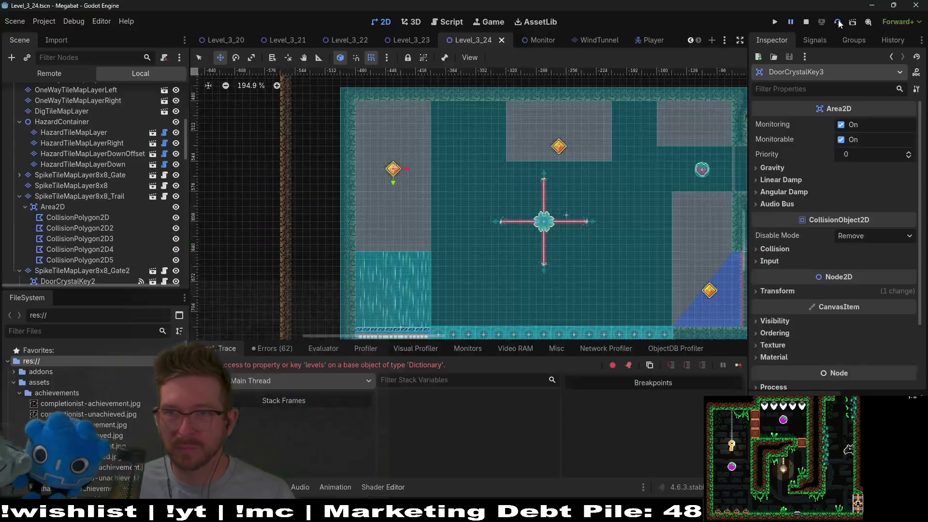
Step: Undo the last script change and stop the crashed debug game
key(ctrl+z)
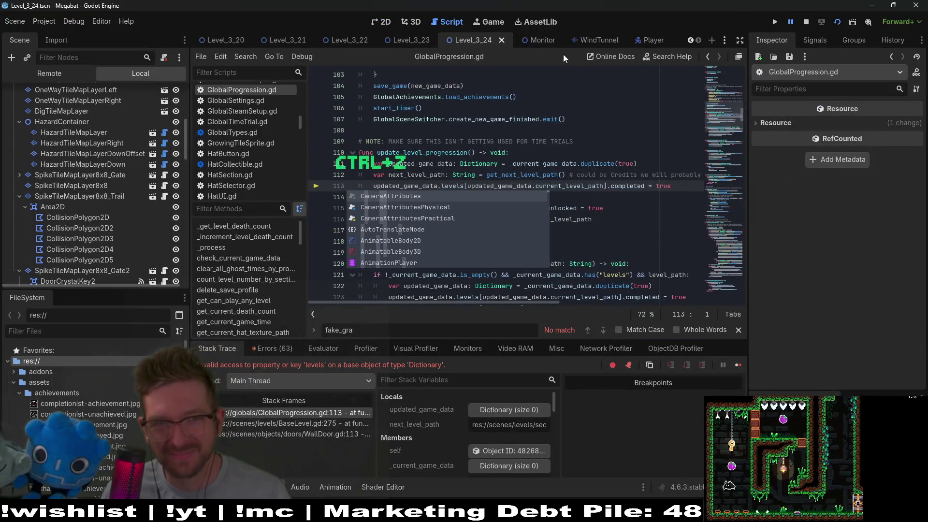
click(804, 20)
click(608, 250)
Step: Switch back to the Level_3_24 scene canvas, look over it, and relaunch the project
scroll(715, 98, up, 5)
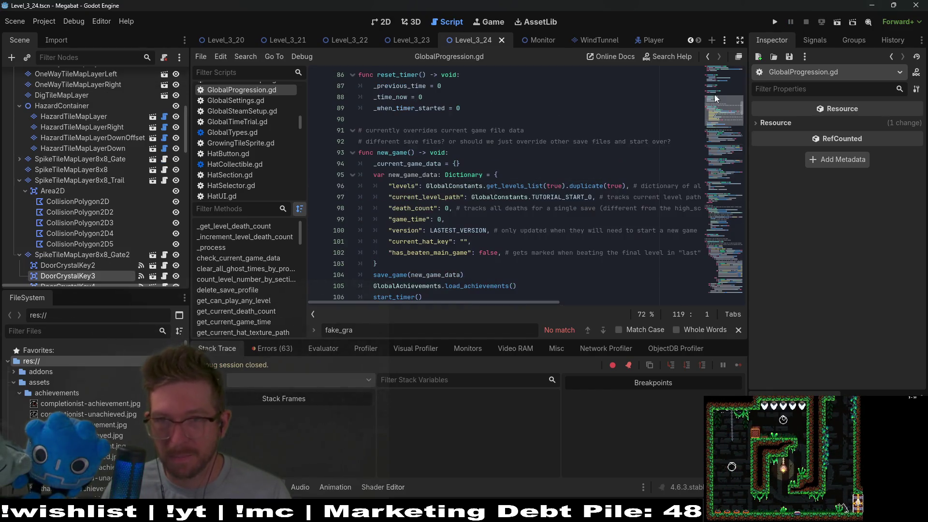
click(381, 22)
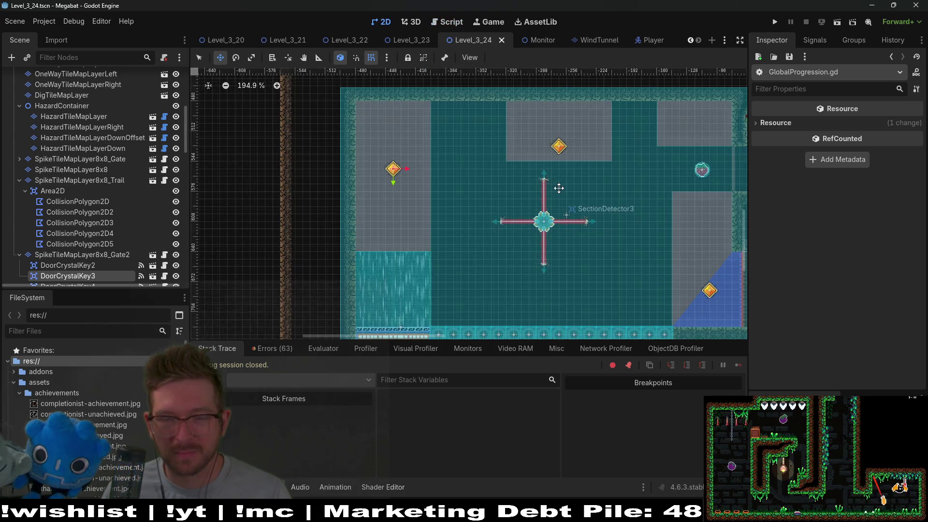
scroll(559, 188, down, 8)
scroll(608, 193, up, 2)
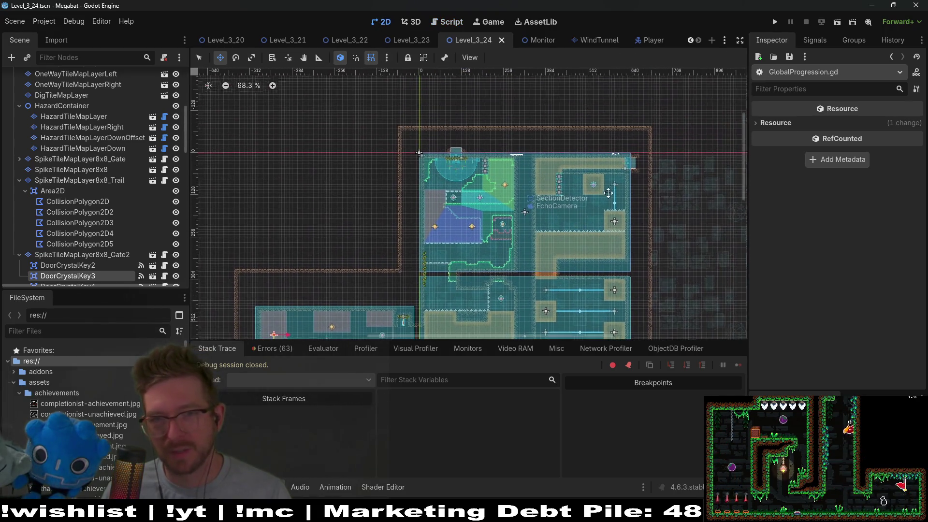
scroll(608, 192, up, 6)
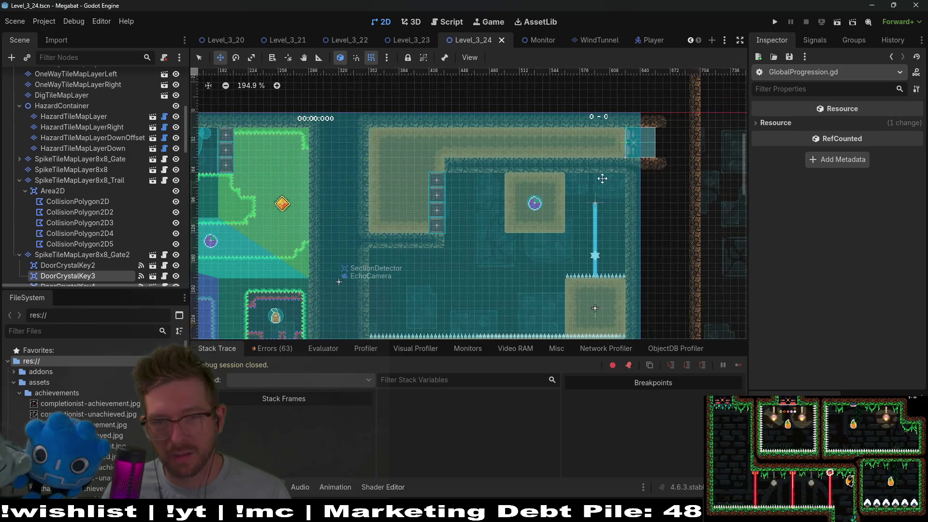
scroll(577, 178, down, 2)
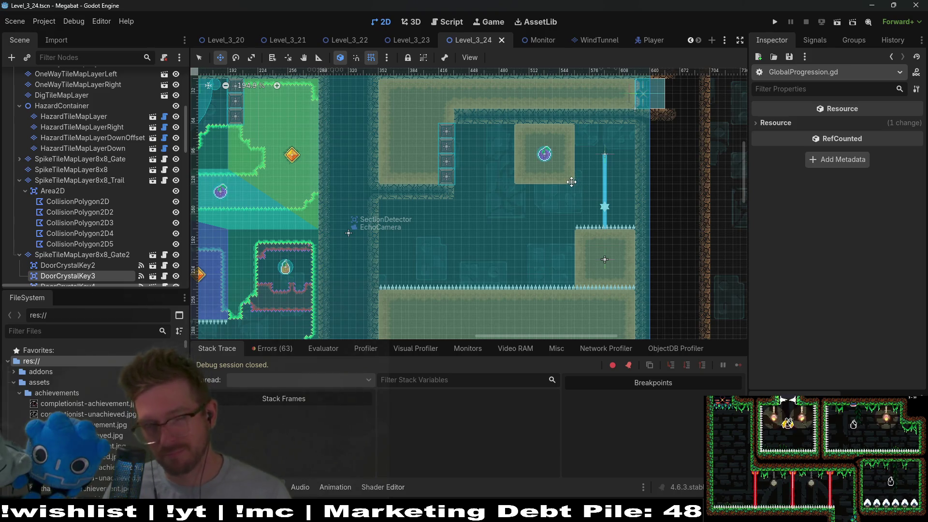
scroll(583, 160, down, 2)
scroll(488, 177, down, 2)
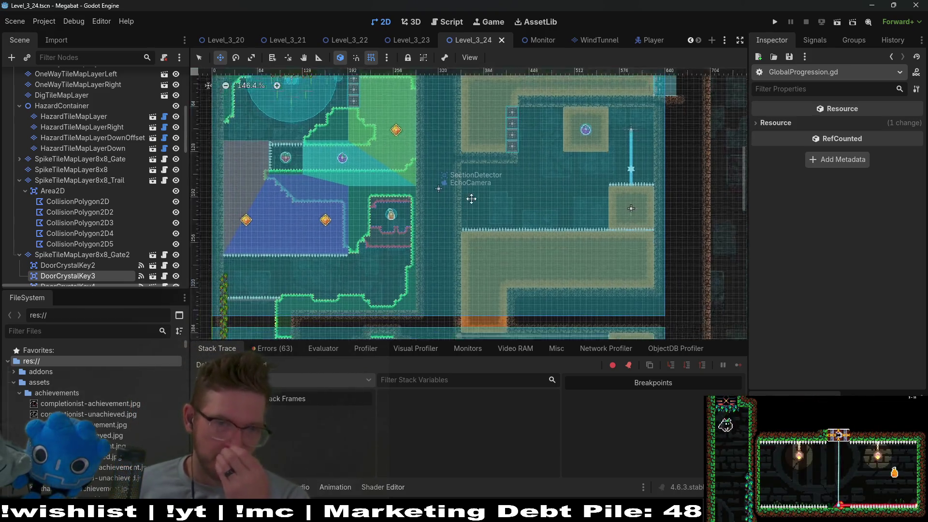
scroll(489, 177, down, 5)
scroll(483, 165, left, 5)
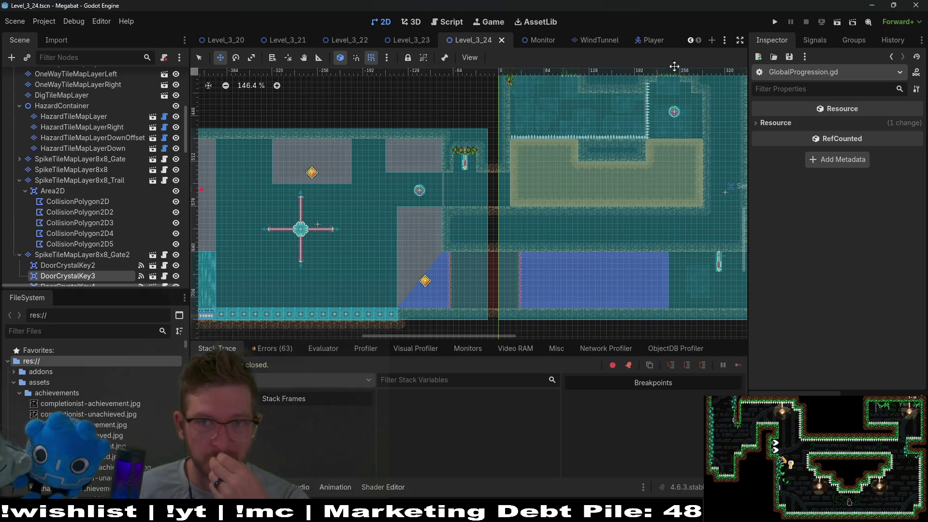
click(769, 22)
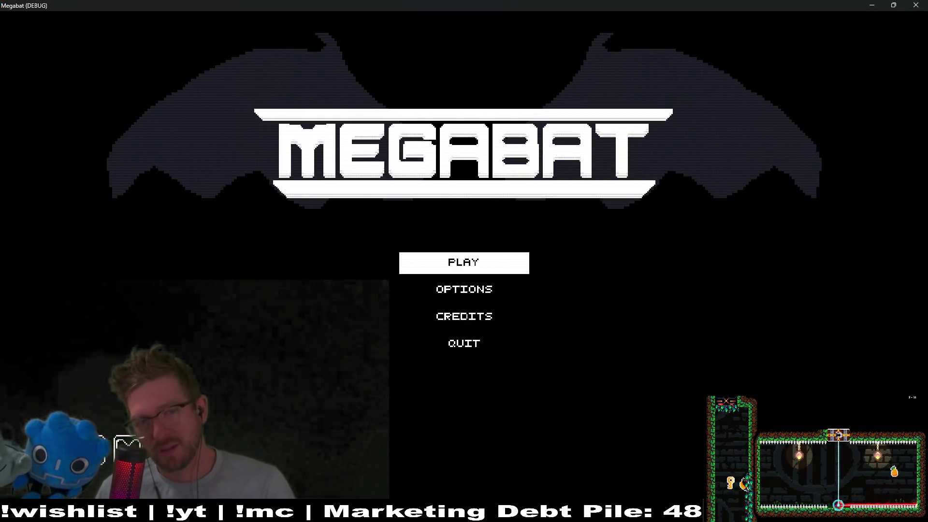
Step: Choose a save profile, open the third world's level grid, and start level 01
key(Return)
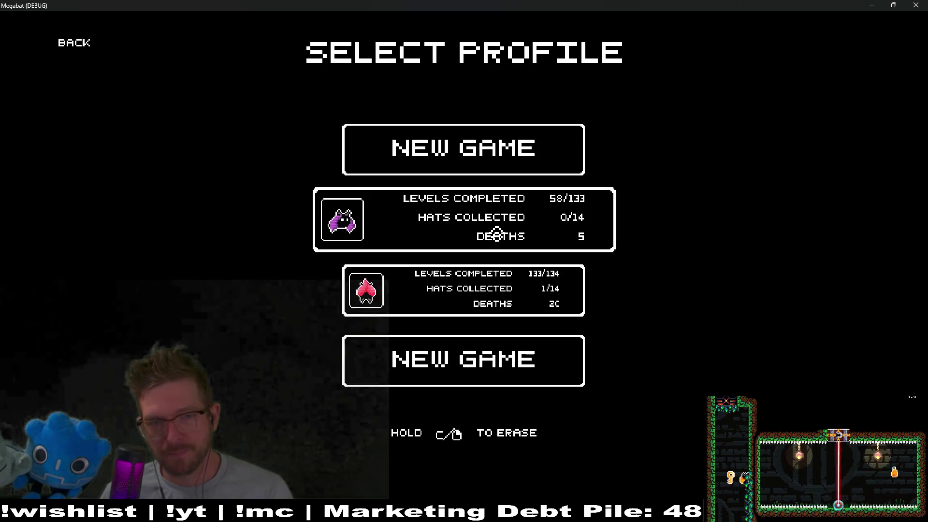
key(Return)
key(Left)
key(Escape)
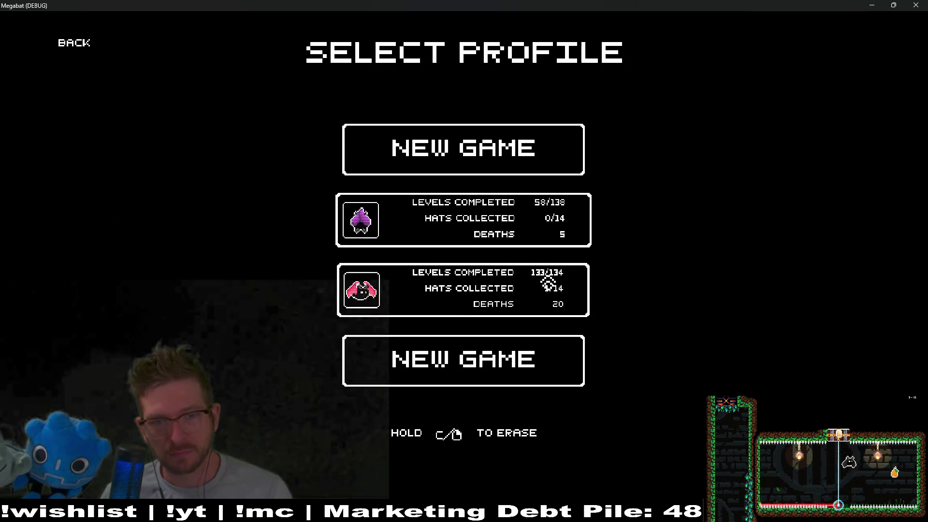
key(Return)
click(768, 249)
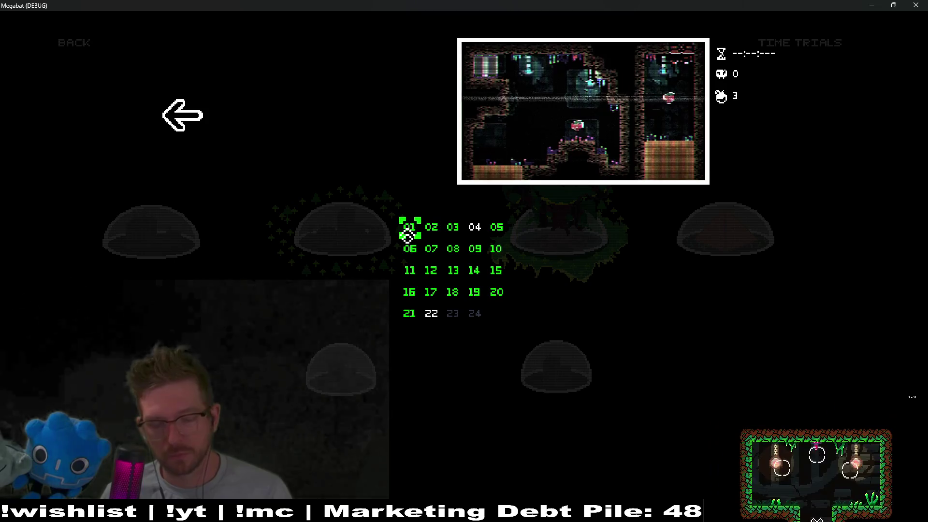
click(408, 235)
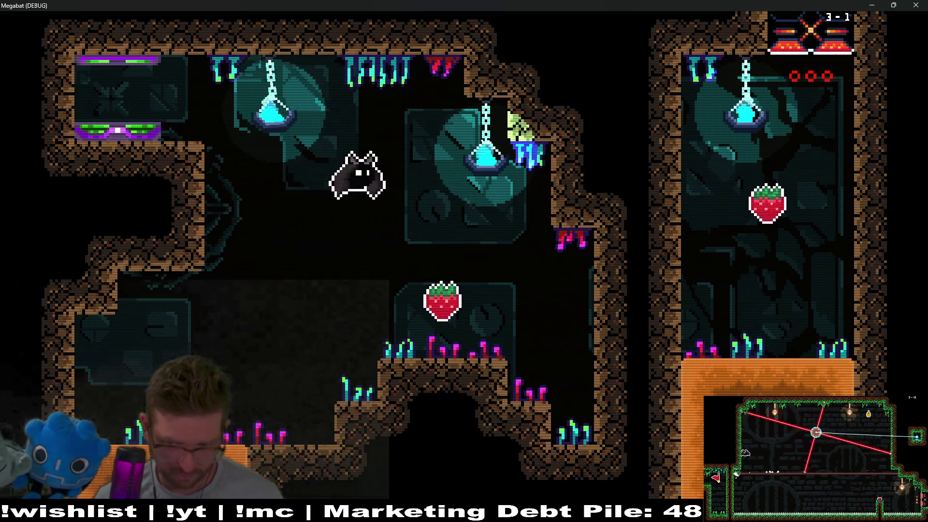
Step: Dive through the opening rooms, grabbing the strawberry and burrowing up through the orange block
key(Down)
key(Left)
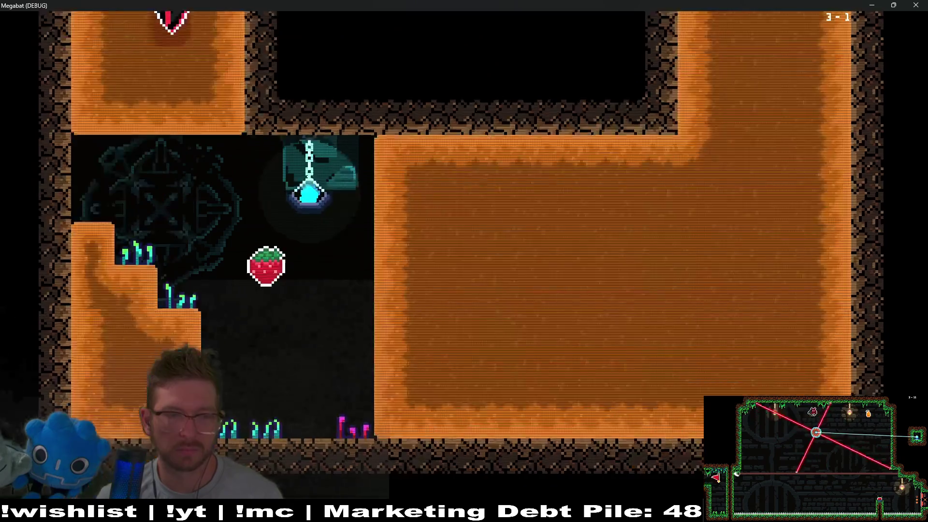
key(Down)
key(Right)
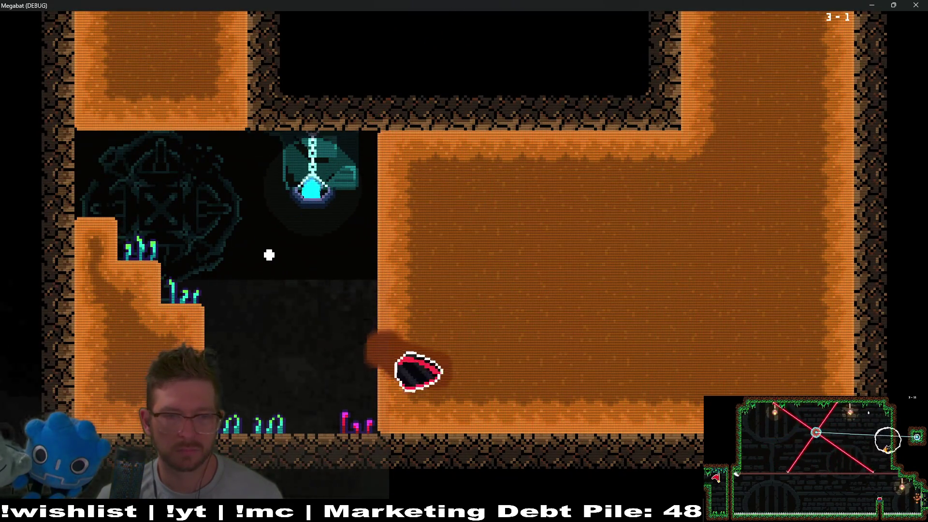
key(Right)
key(Up)
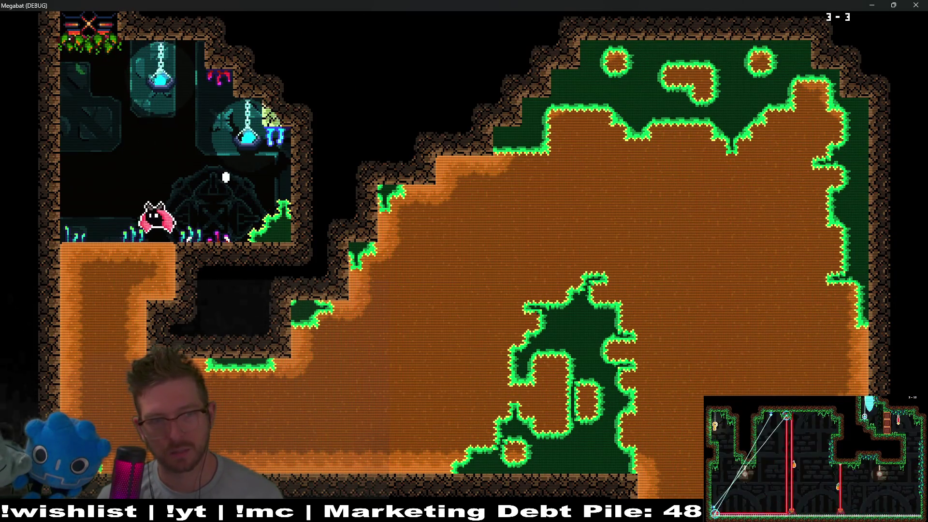
Step: Tunnel through the next orange blocks and fly out the cave exit into level 3-4
key(Down)
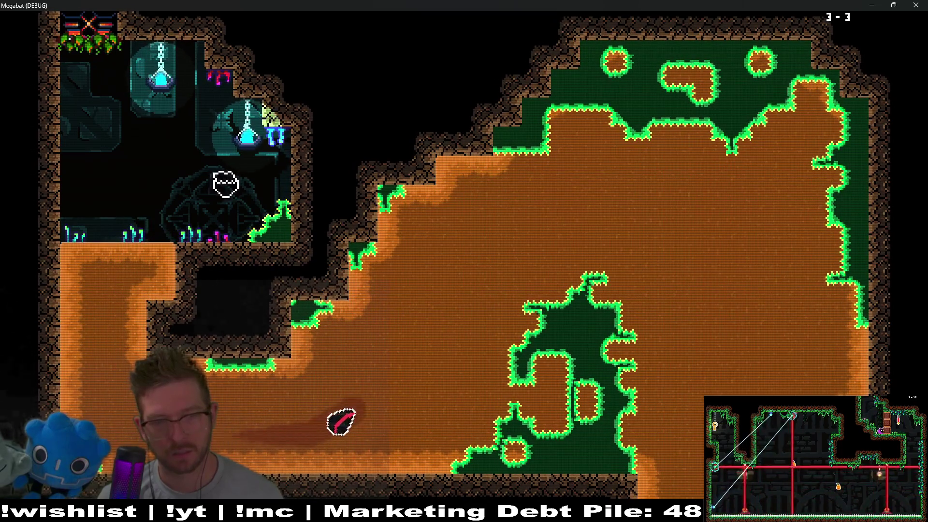
key(Right)
key(Down)
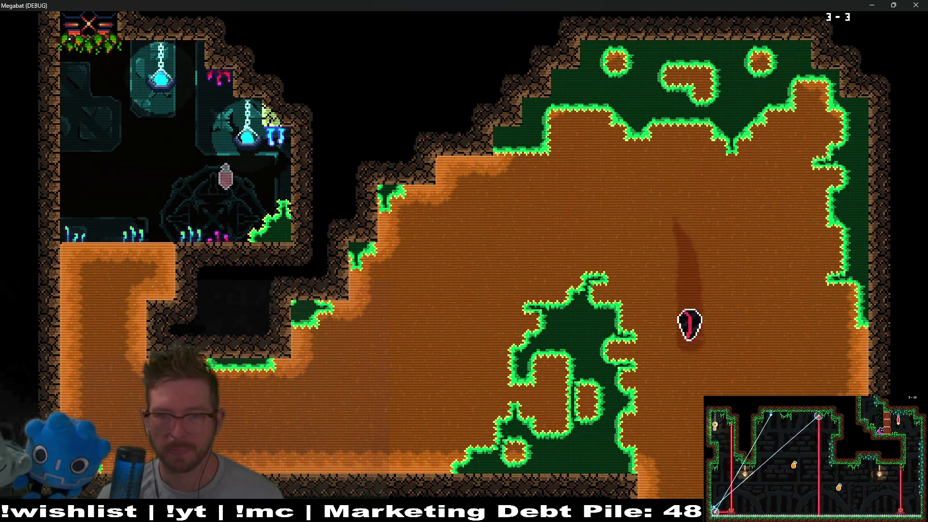
key(Right)
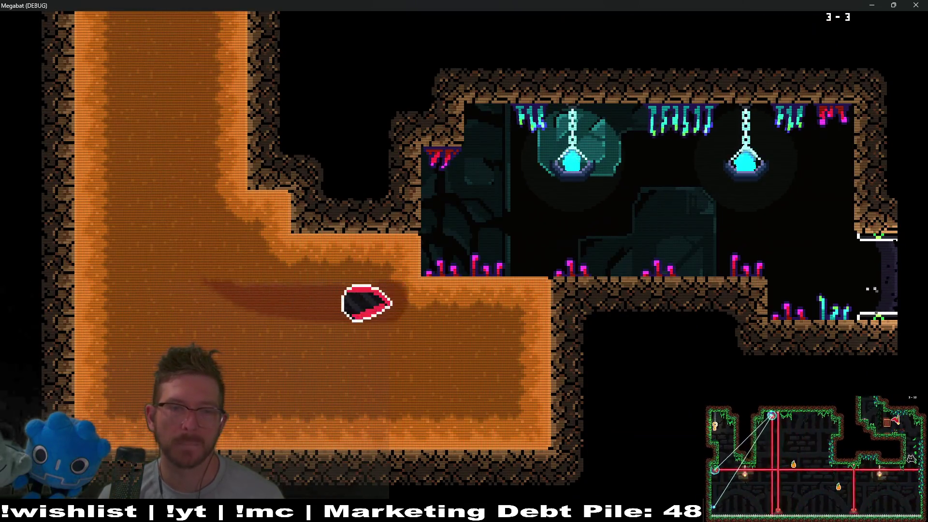
key(Up)
key(Right)
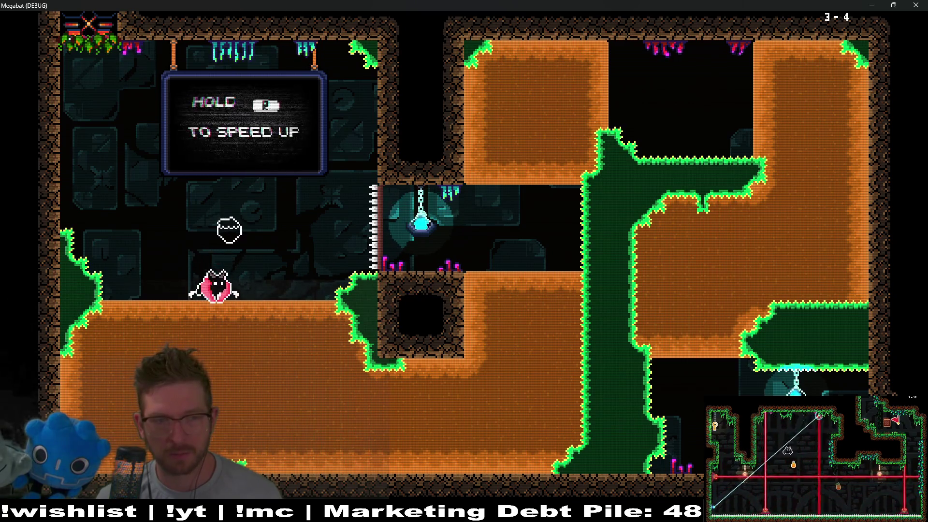
Step: Tunnel through room 3-4's ground toward the upper passage, retrying after a respawn
key(Down)
key(Right)
key(Up)
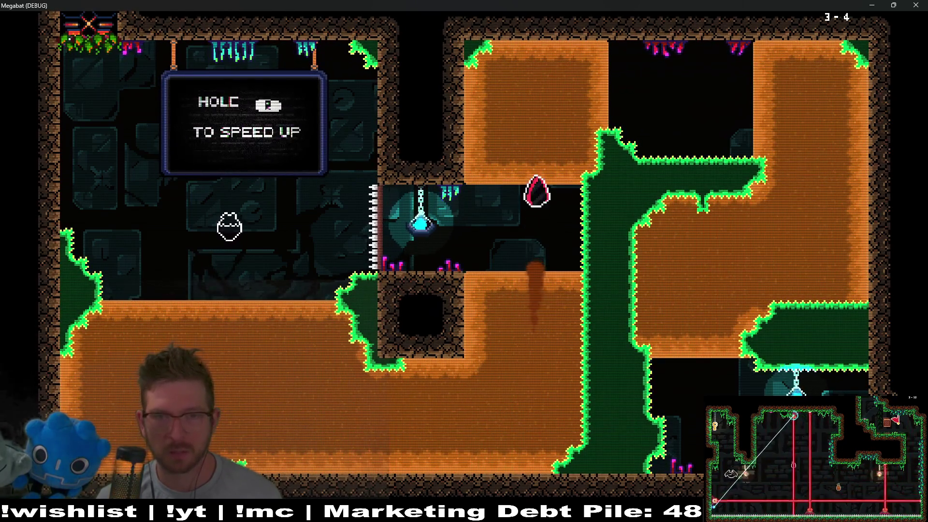
key(Right)
key(Down)
key(Left)
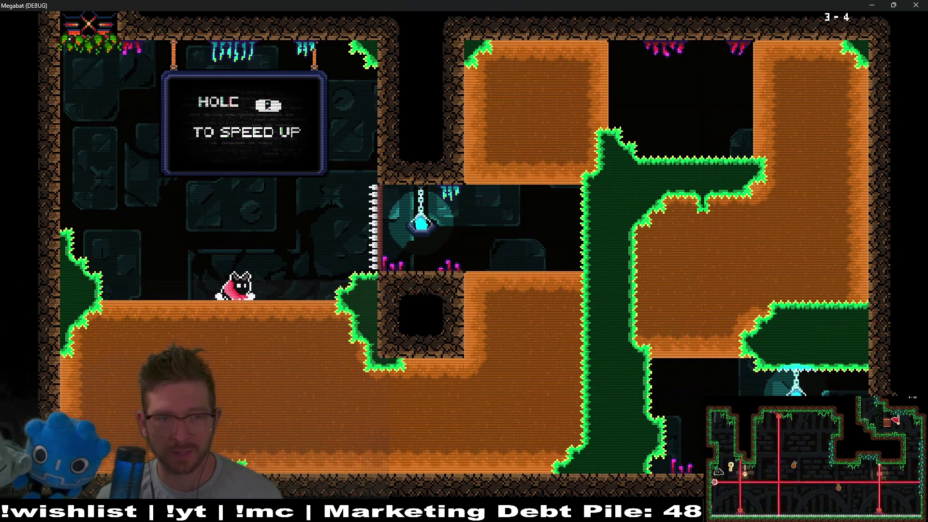
key(Down)
key(Right)
key(Up)
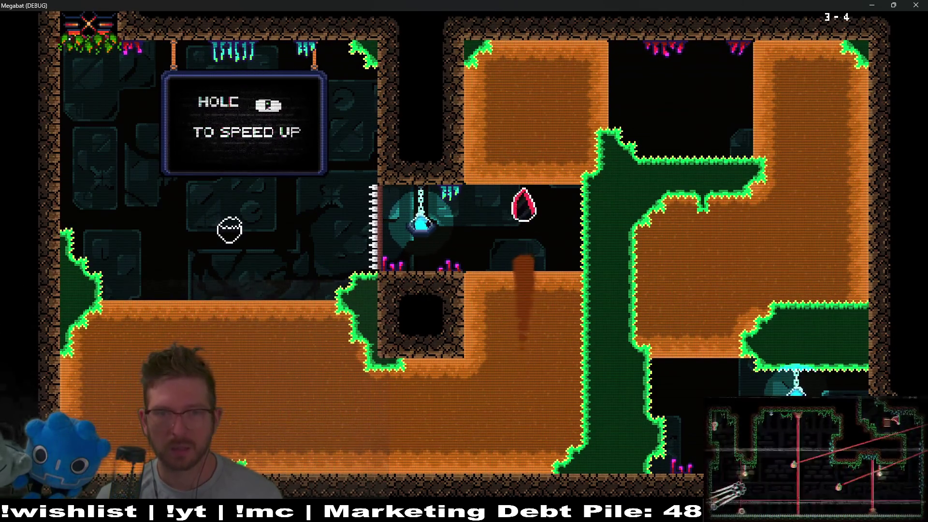
key(Right)
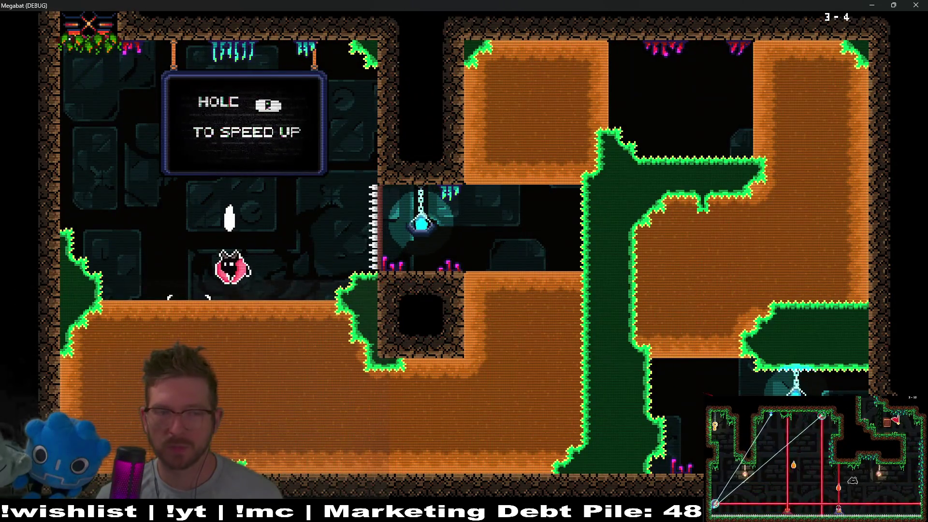
Step: Dig up to the upper passage, curve across the top and point straight down
key(Down)
key(Right)
key(Up)
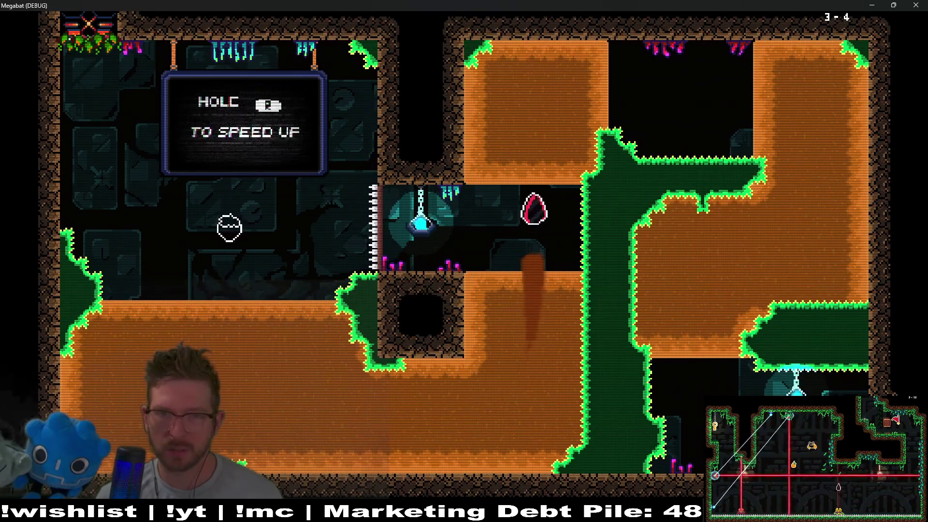
key(Right)
key(Down)
key(Left)
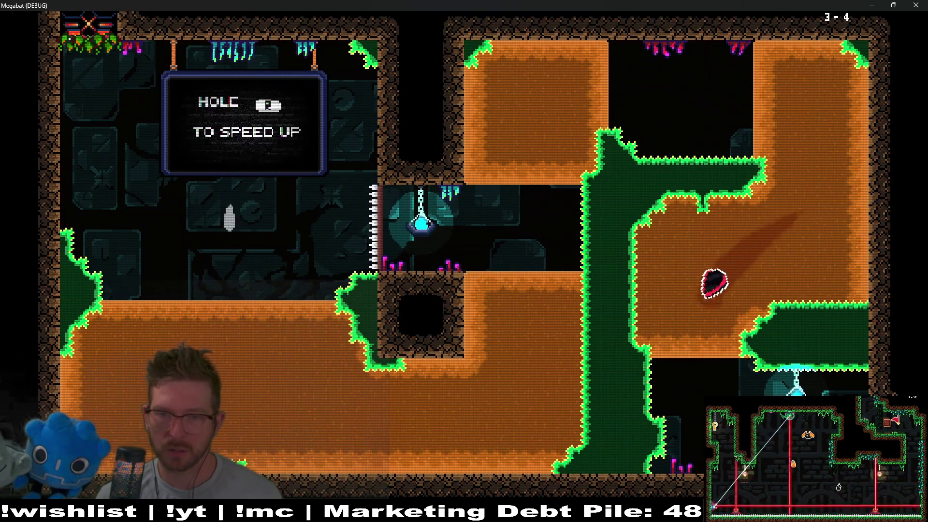
key(Down)
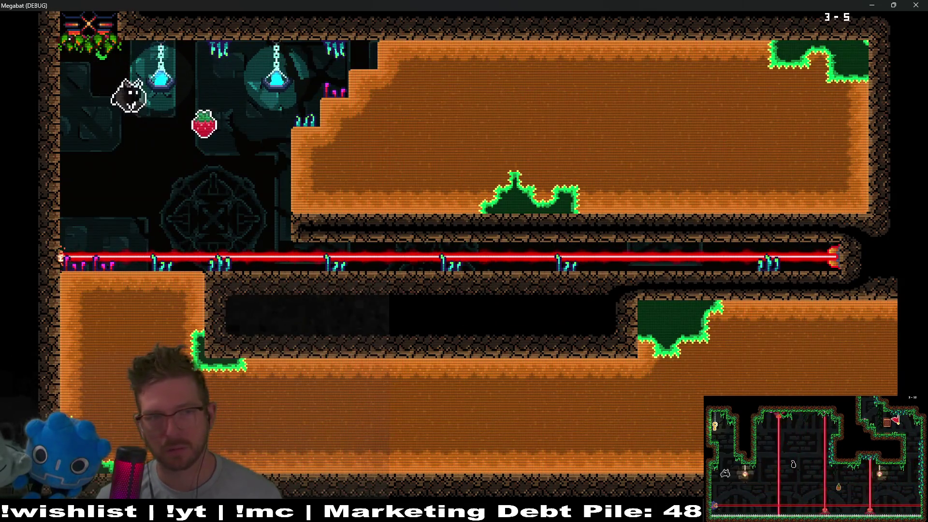
Step: Drop down the left shaft past the laser, hit the floor target, and exit to room 3-6
key(Right)
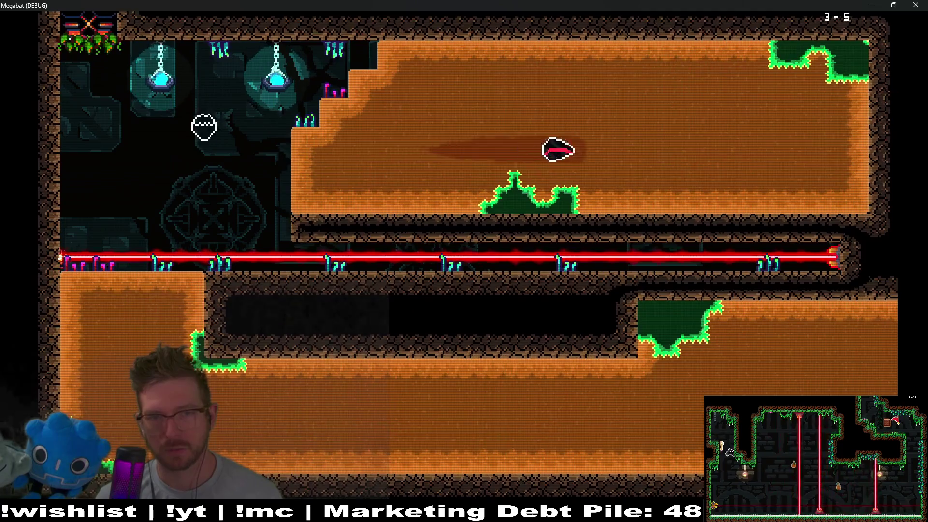
key(Left)
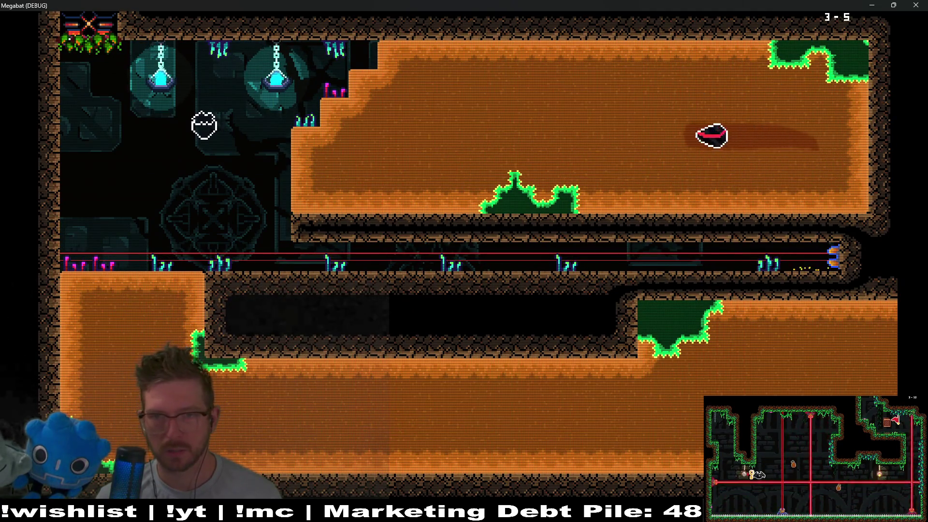
key(Down)
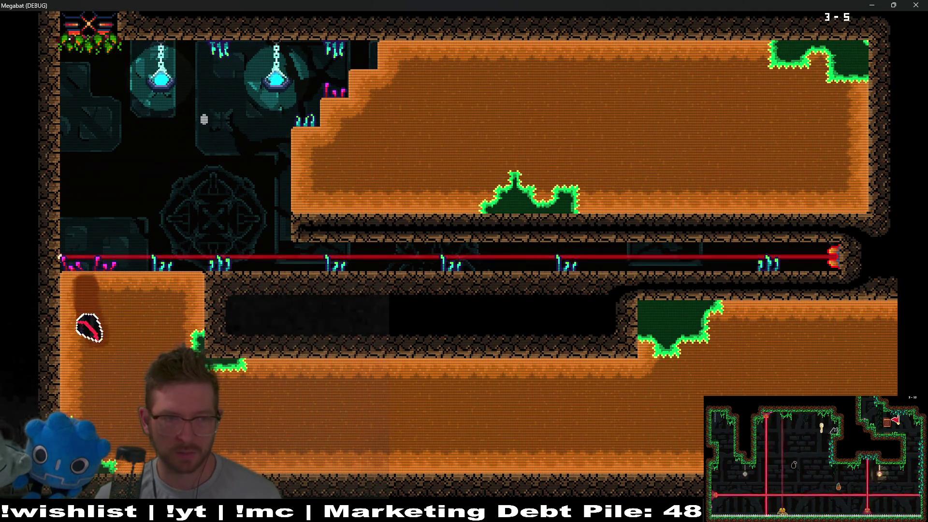
key(Right)
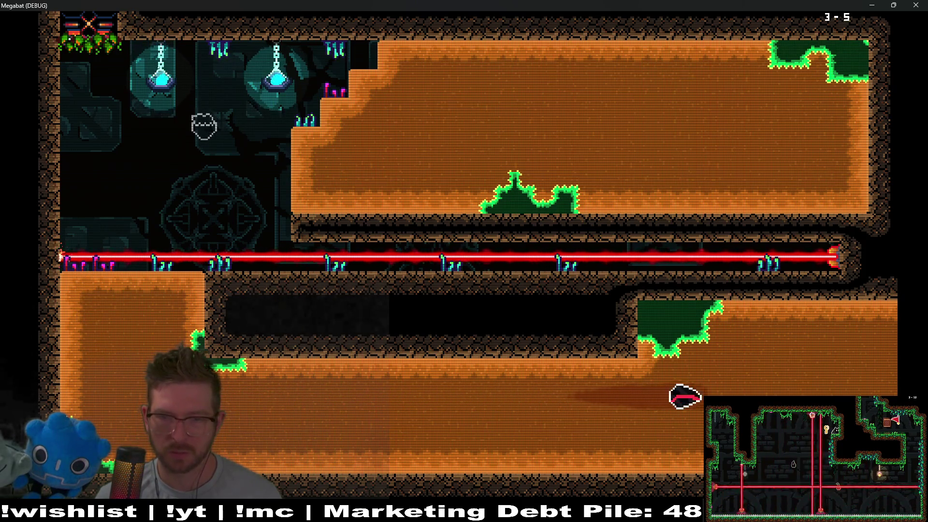
key(Down)
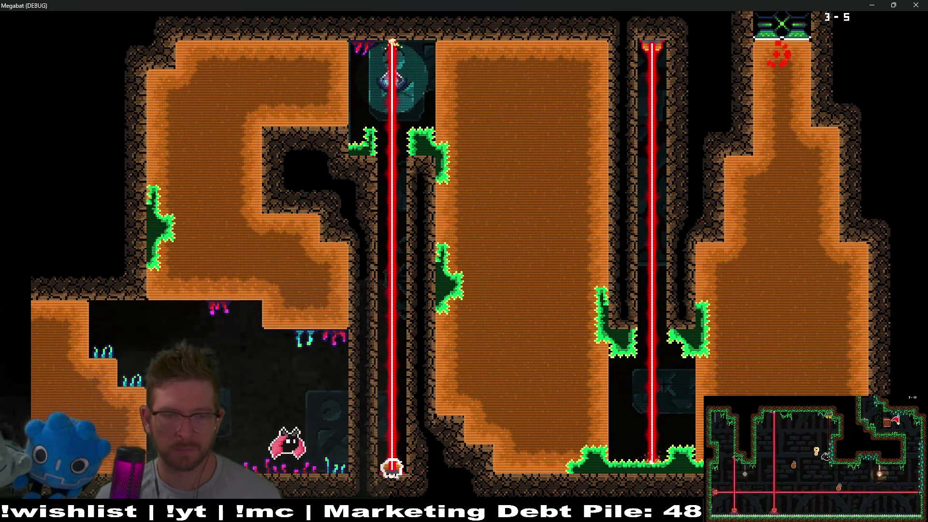
key(Up)
key(Right)
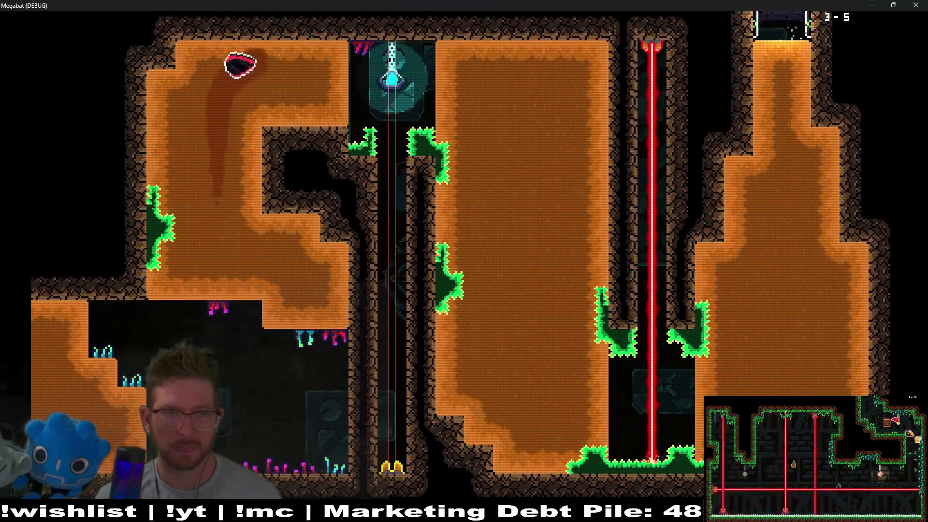
key(Down)
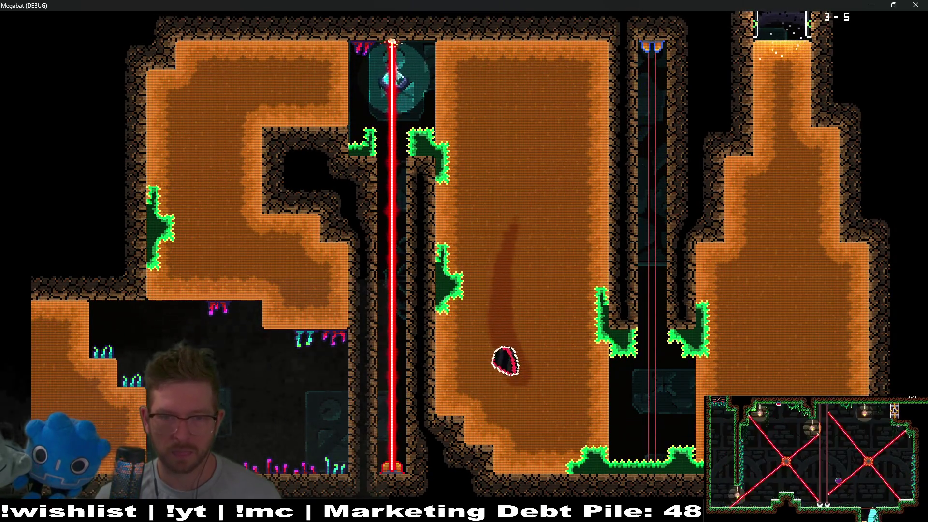
key(Right)
key(Up)
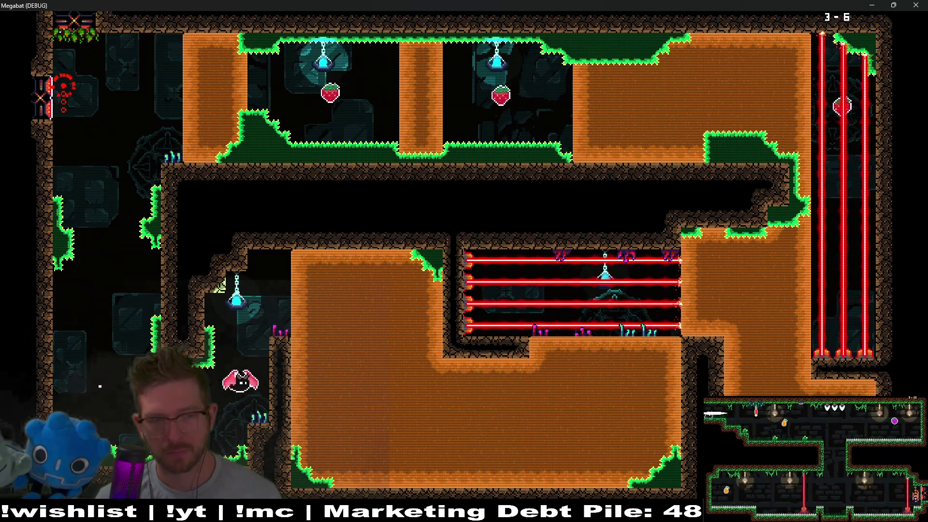
Step: Dig through room 3-6's dirt left, up, then down-right, timing the laser rows to escape
key(Right)
key(Down)
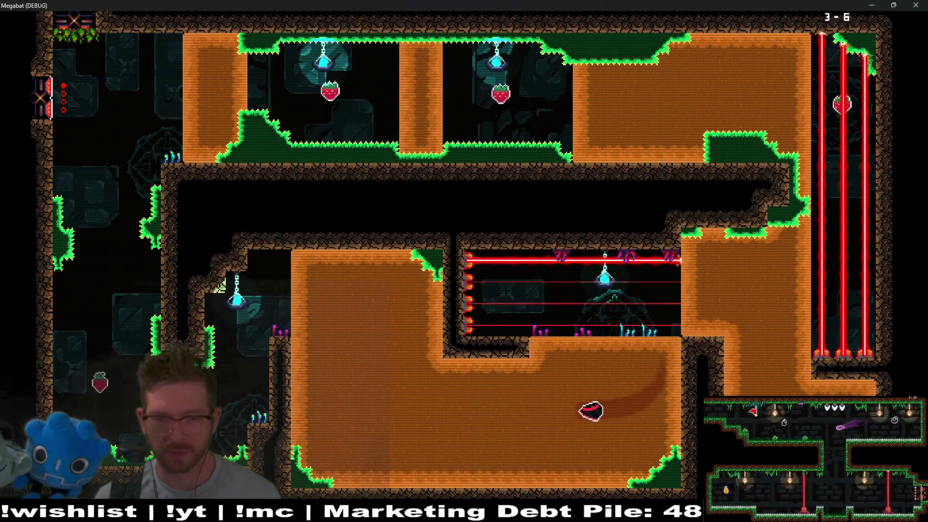
key(Left)
key(Up)
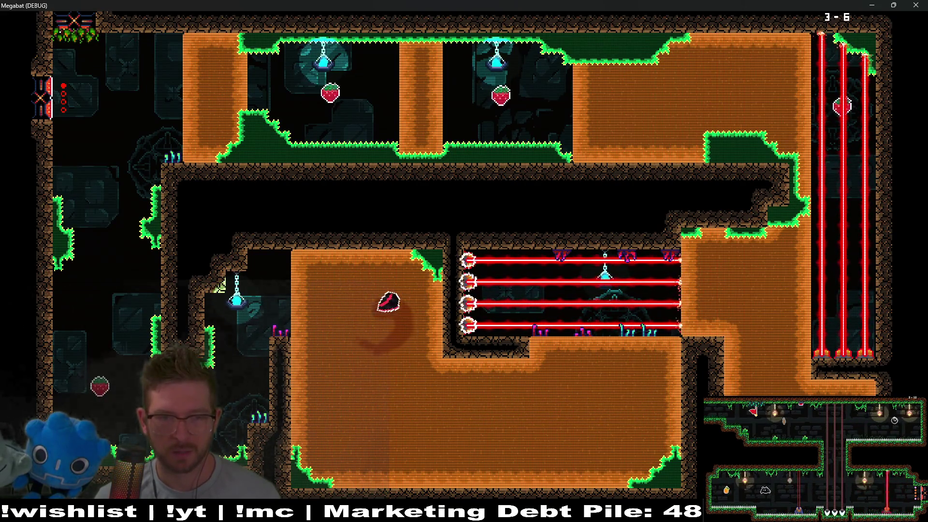
key(Down)
key(Right)
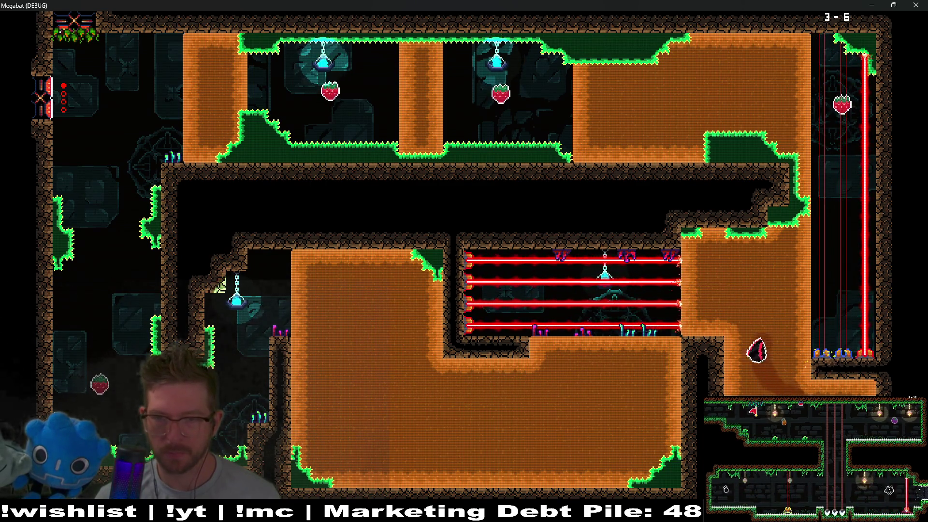
key(Left)
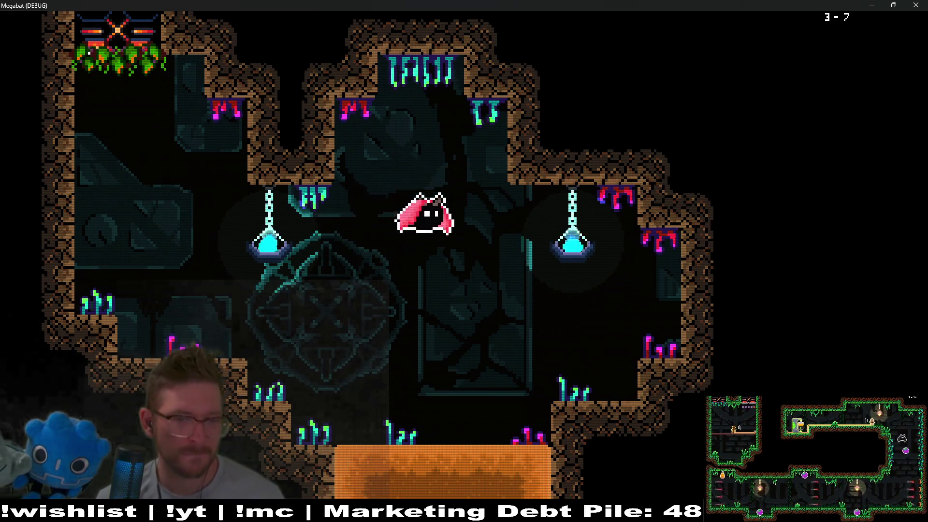
Step: Drop the bat into the next room and hit the yellow gems to remove the red wall
key(Left)
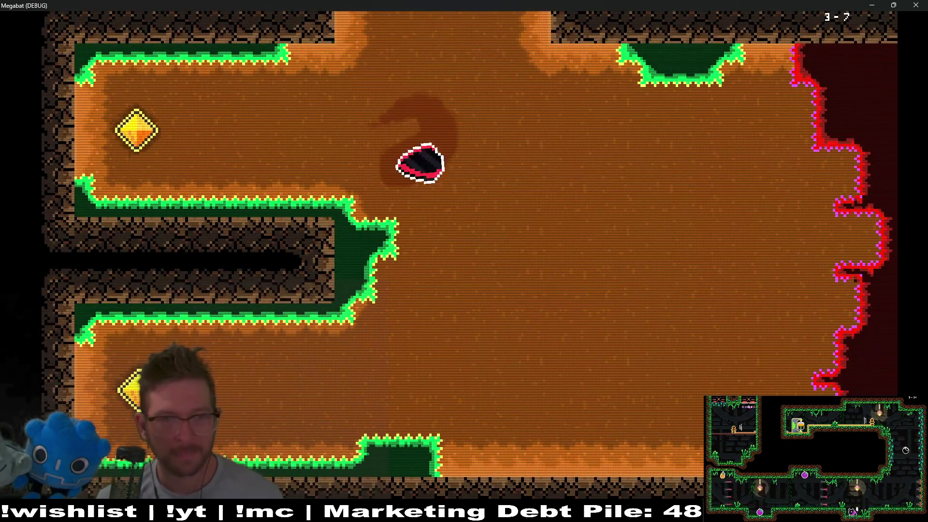
key(Right)
key(Down)
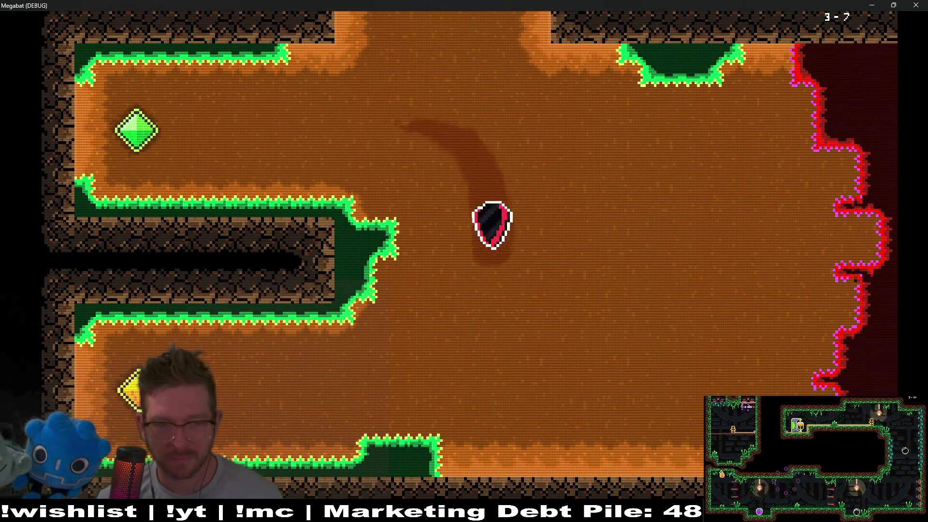
key(Right)
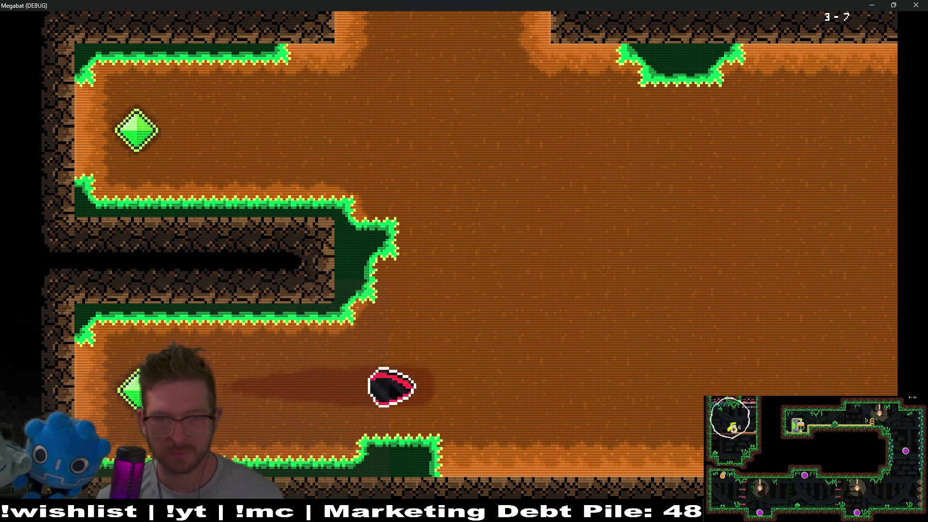
key(Up)
key(Right)
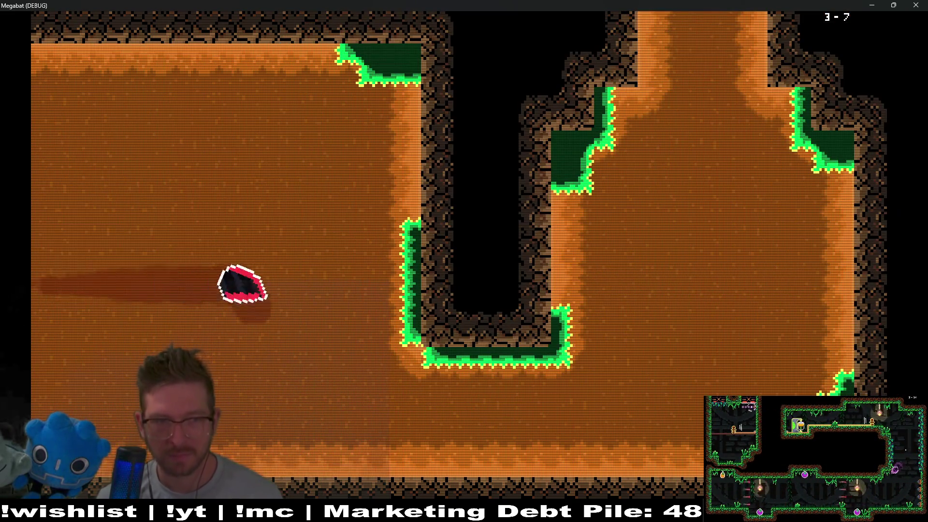
key(Down)
Step: Fly out the top, swoop across the teal room, and grab the strawberry before rising into the dirt
key(Up)
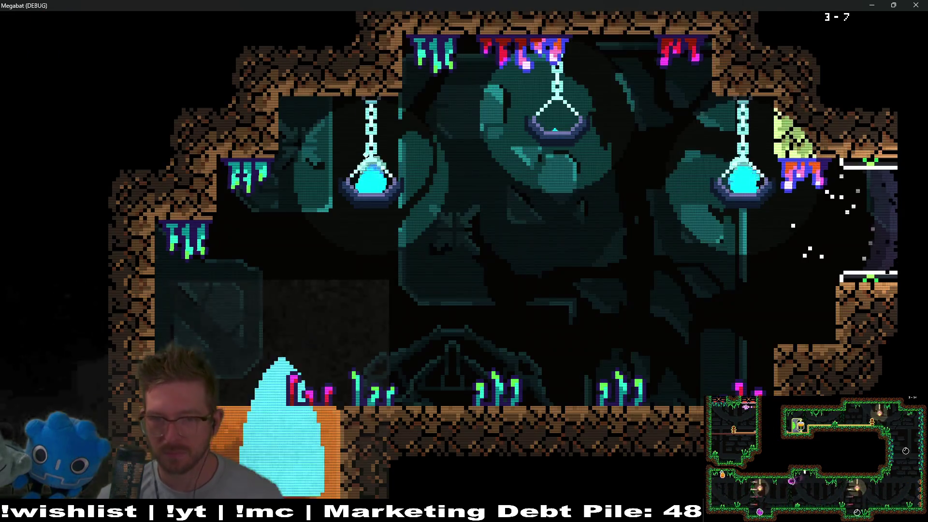
key(Down)
key(Right)
key(Up)
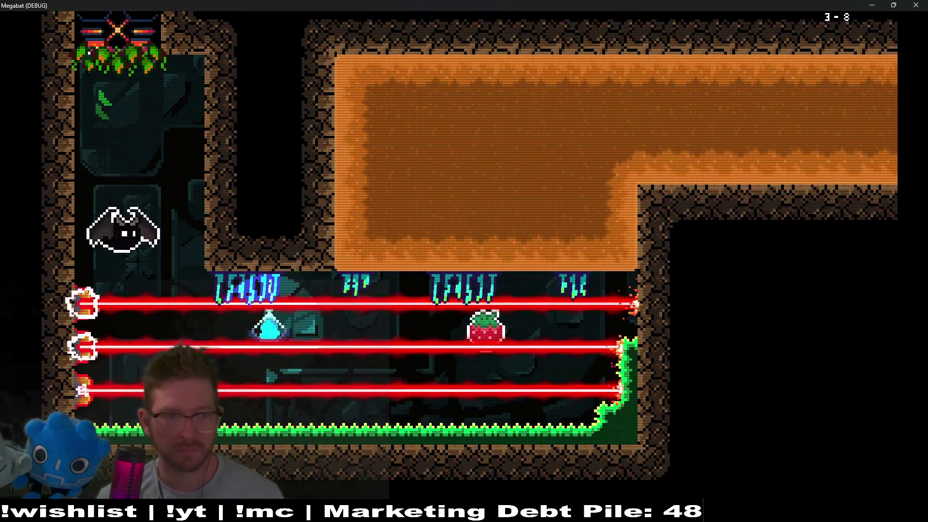
key(Right)
key(Up)
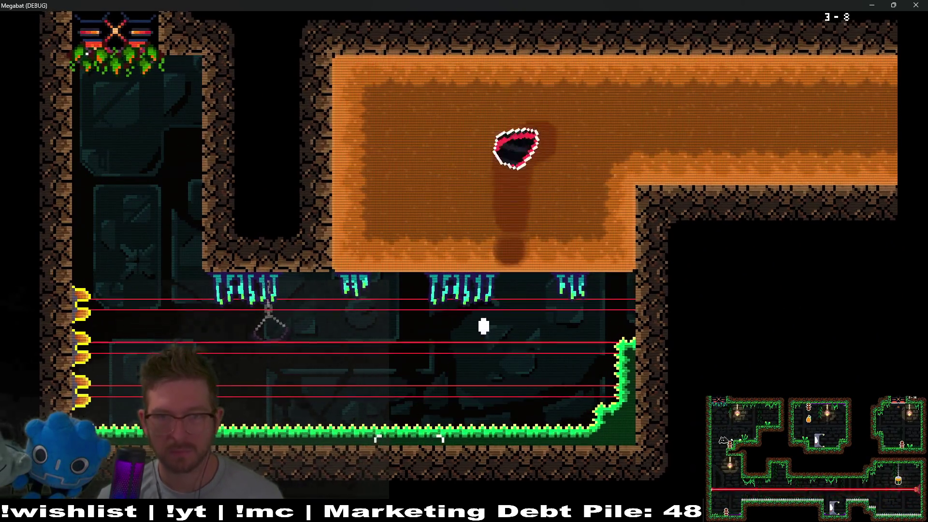
key(Right)
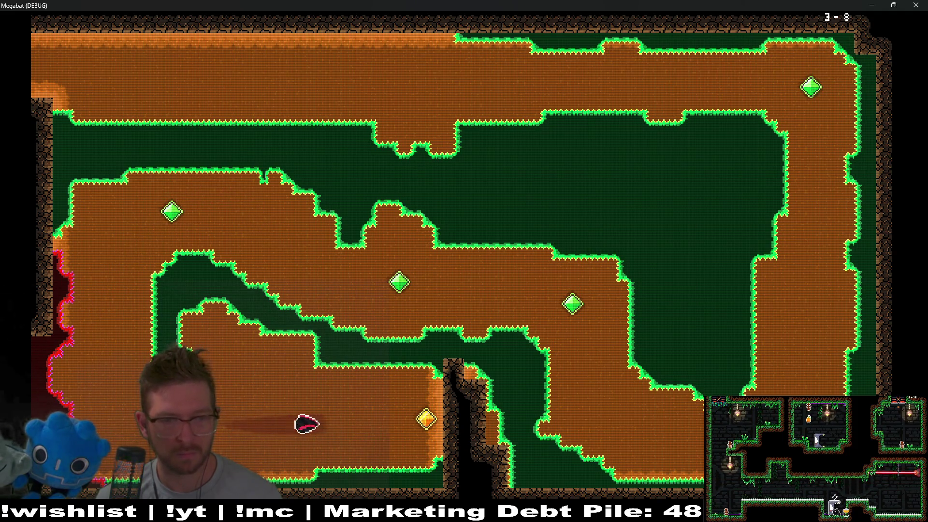
Step: Hit the last gem to clear the red wall, enter room 3-9 and grab its strawberry
key(Left)
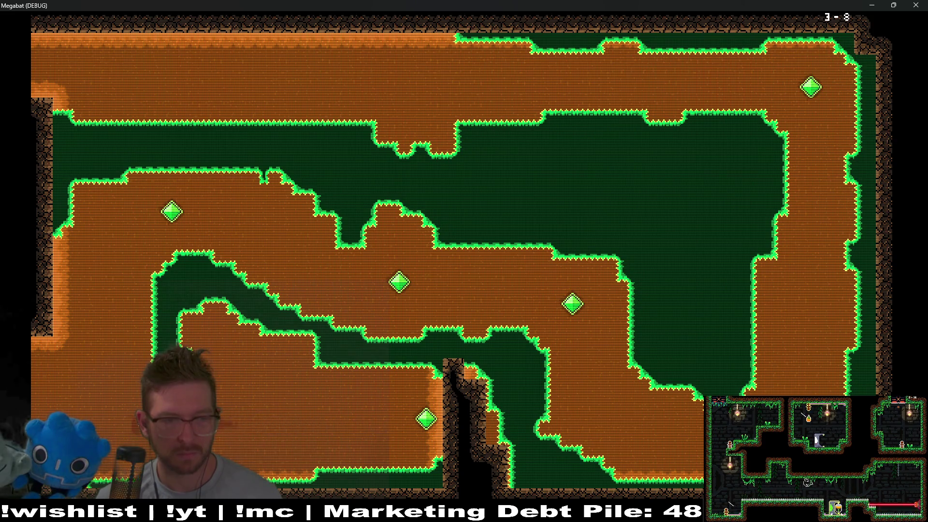
key(Left)
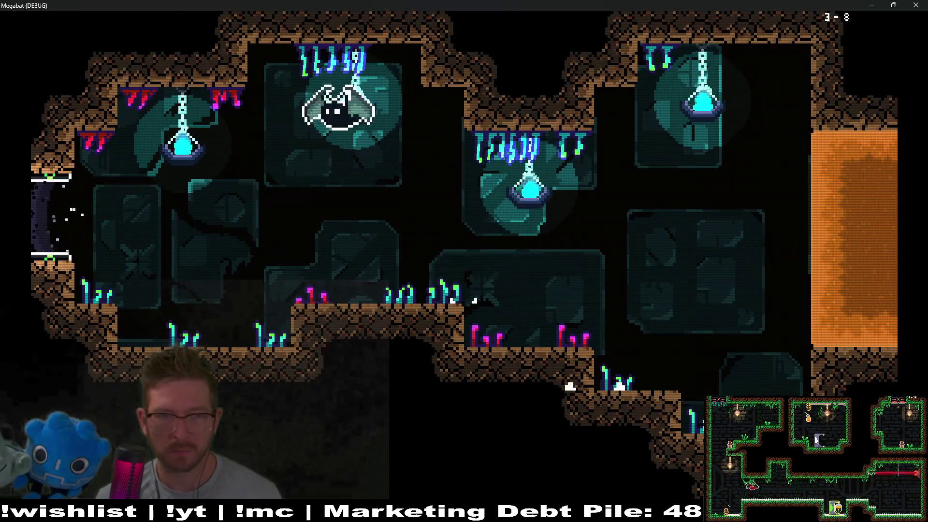
key(Left)
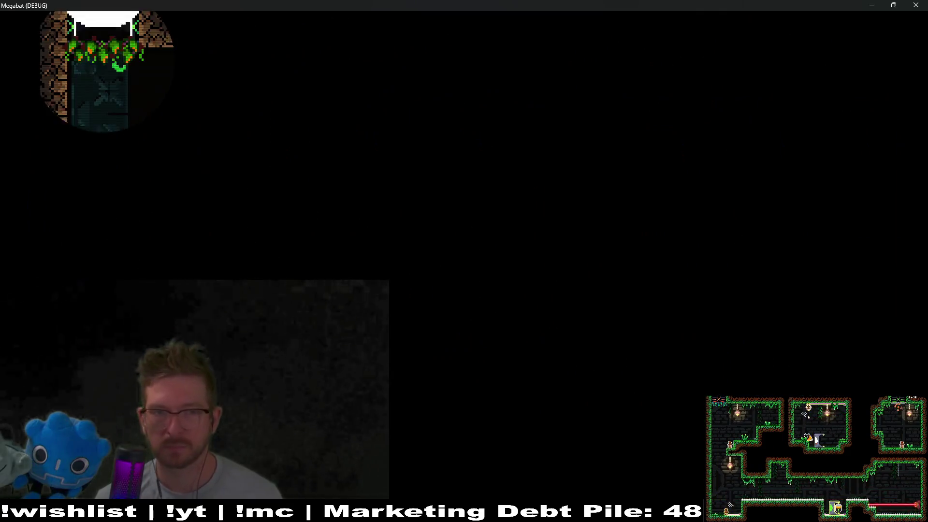
key(Down)
key(Right)
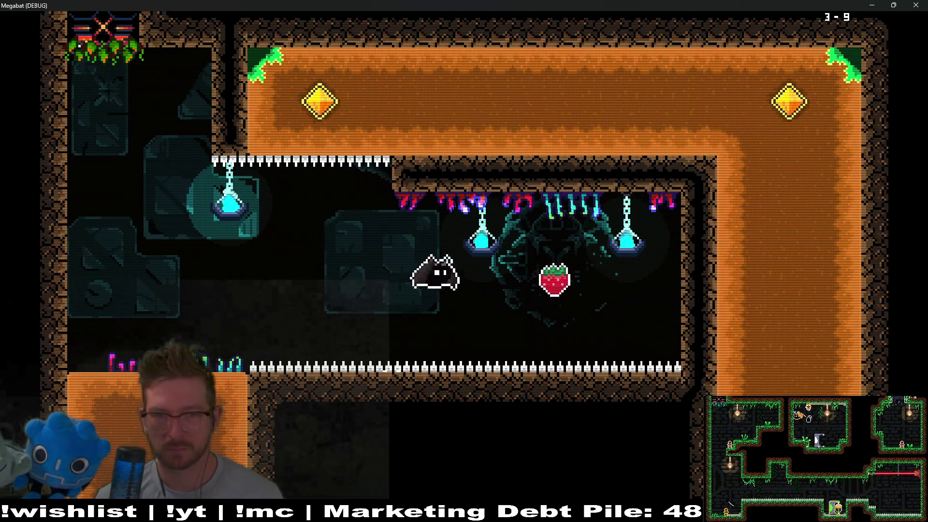
key(Left)
key(Down)
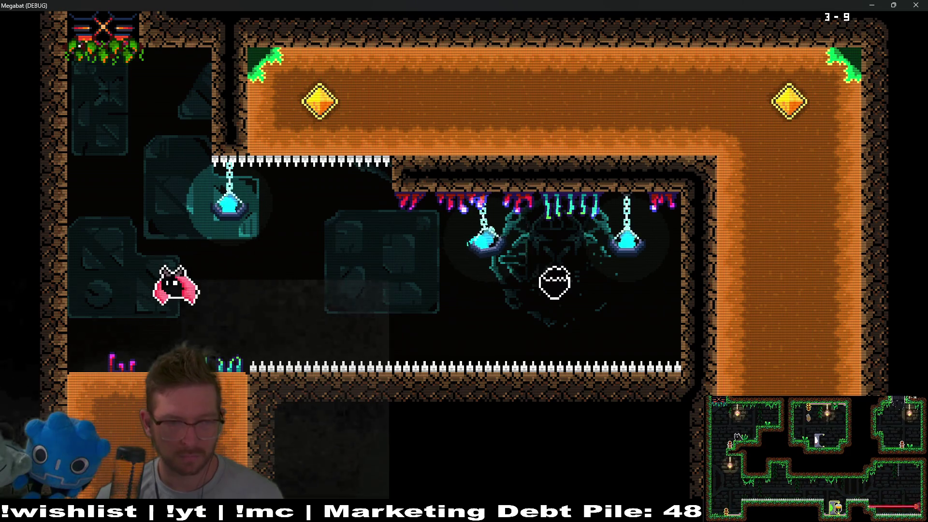
Step: Take the gem in the spiked alcove, then loop along the top corridor down into the room below
key(Right)
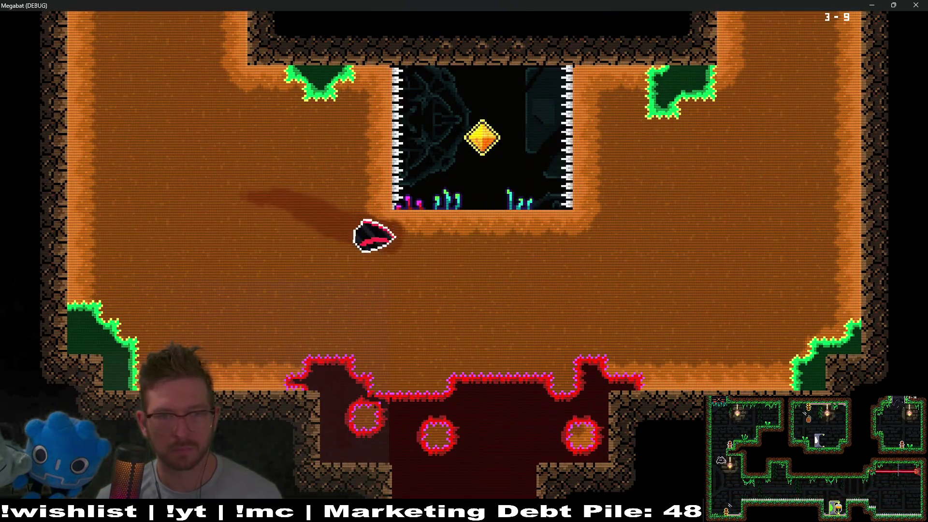
key(Up)
key(Right)
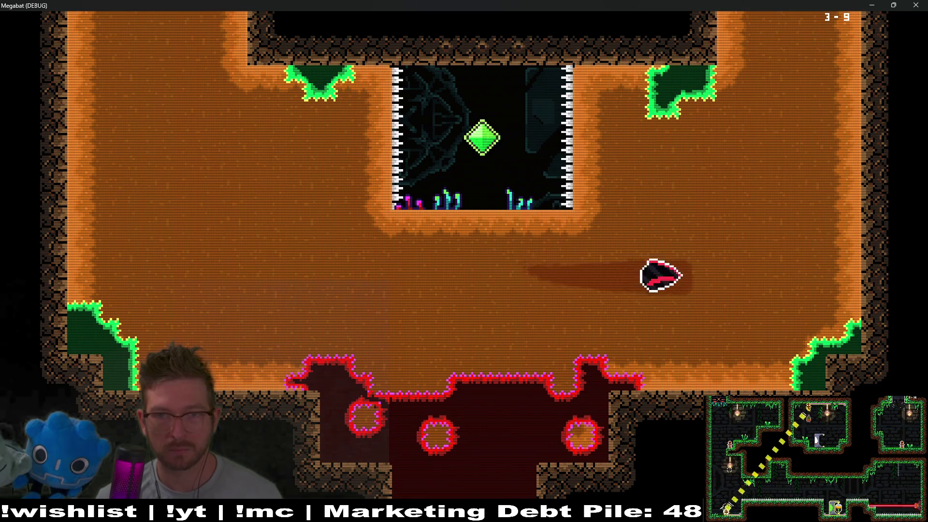
key(Up)
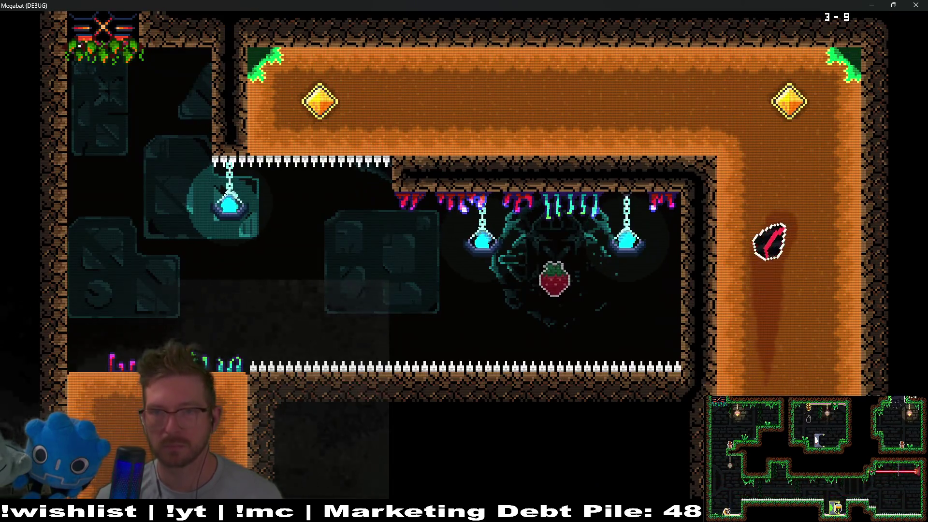
key(Left)
key(Down)
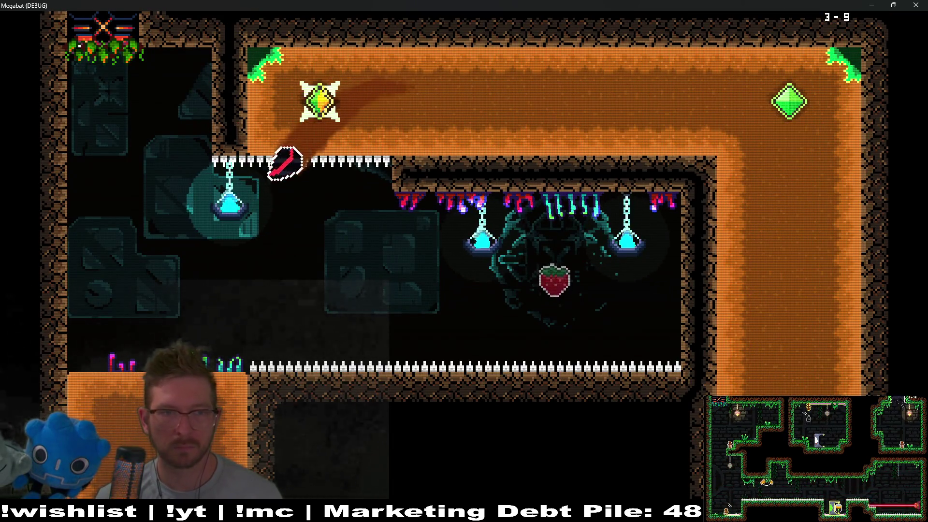
key(Right)
key(Down)
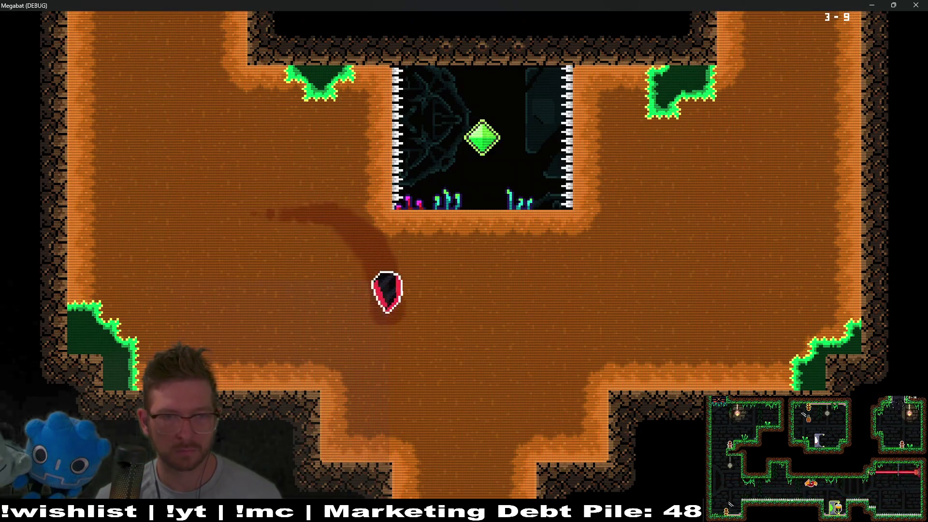
Step: Steer the bat through the gems, up to the strawberry, and down into the middle gem block
key(Right)
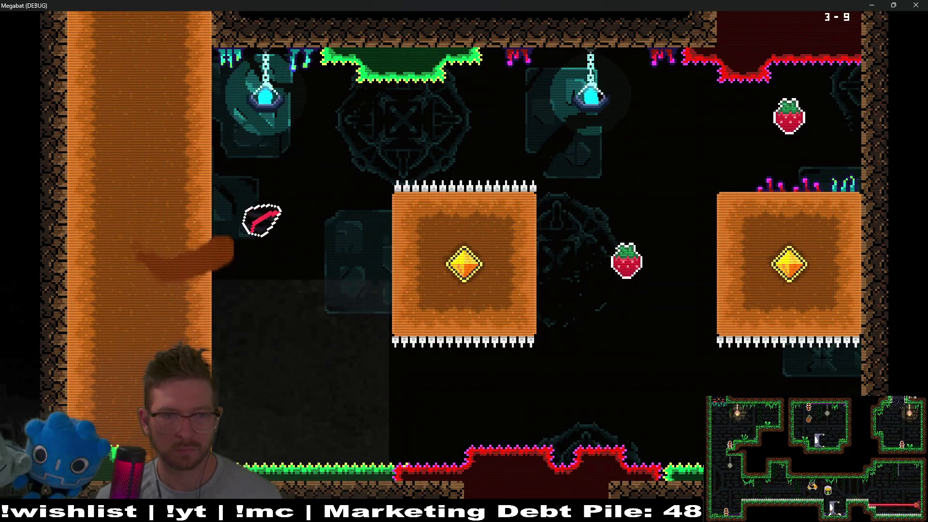
key(Up)
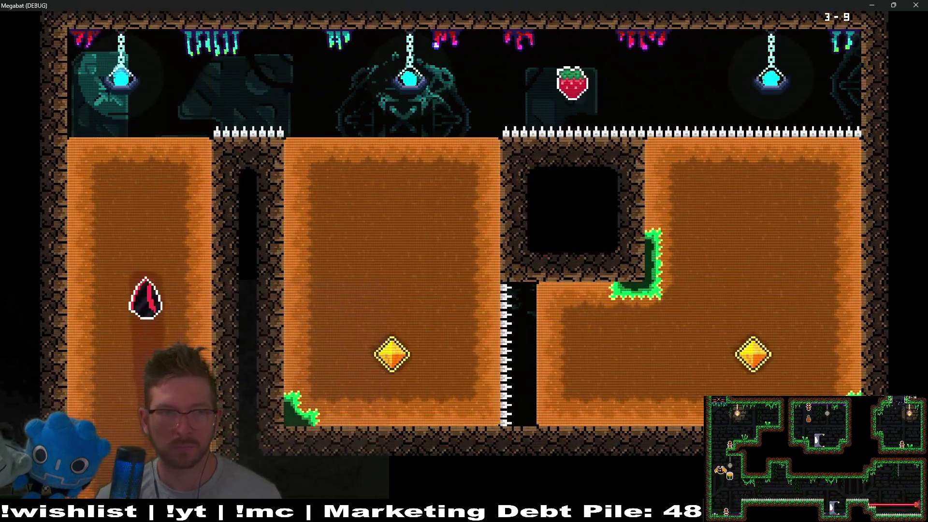
key(Right)
key(Down)
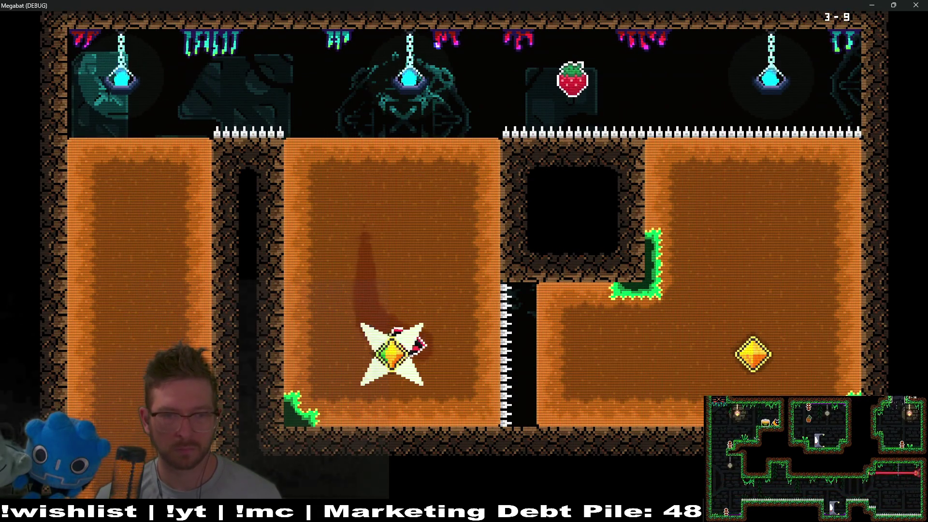
key(Right)
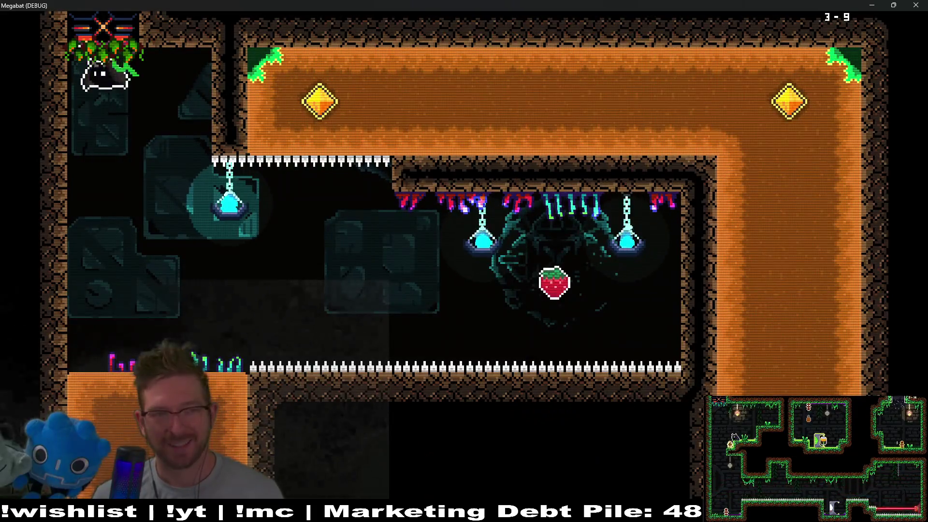
Step: Fly the respawned bat across the room, down into the room below and back up to the top corridor
key(Right)
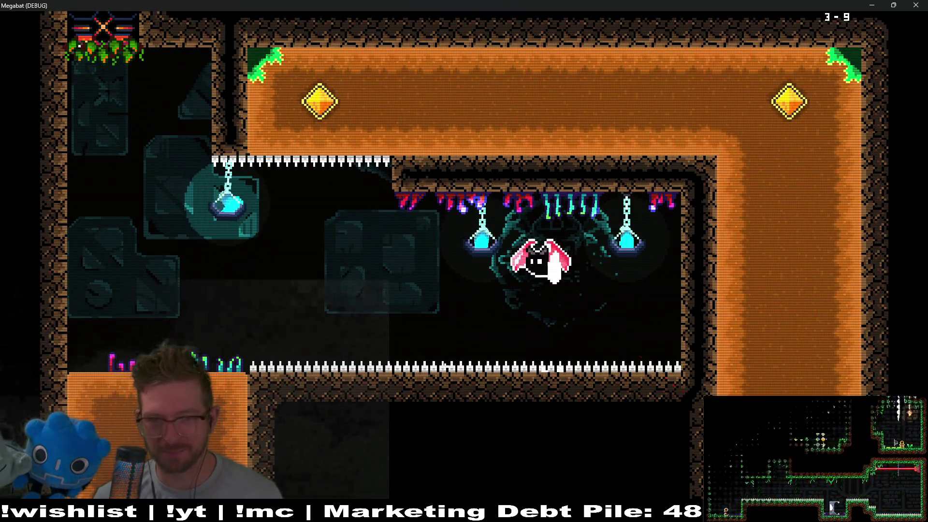
key(Left)
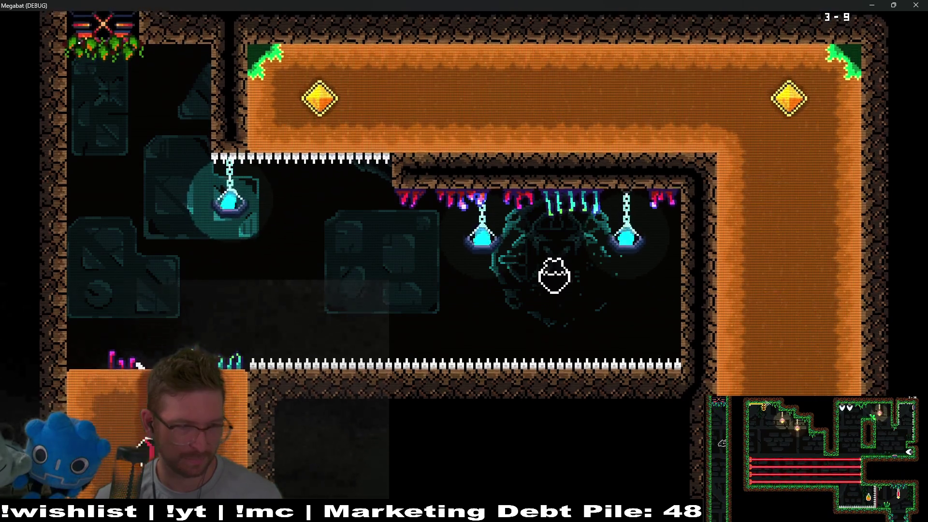
key(Right)
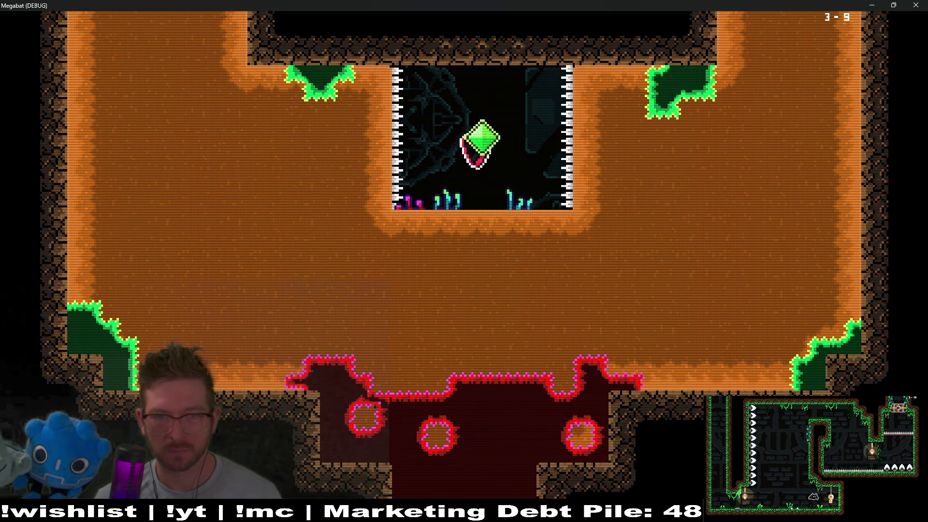
key(Up)
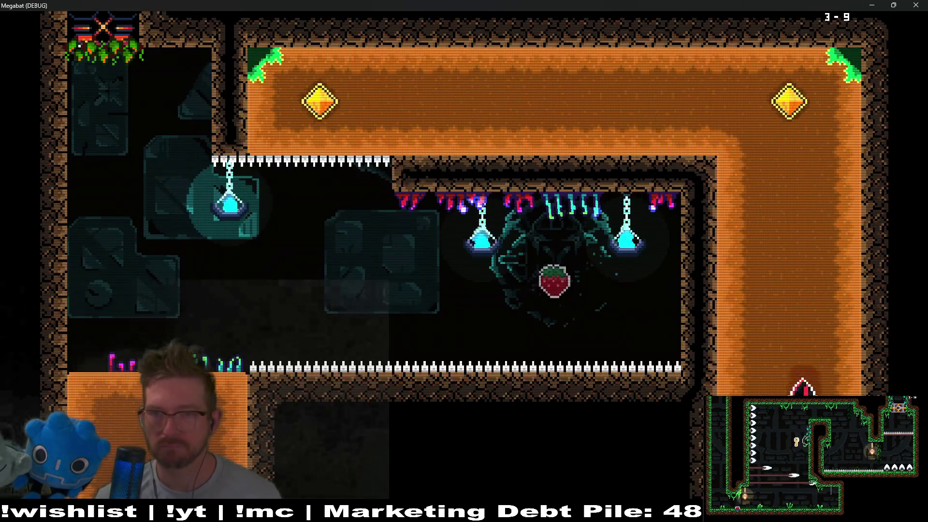
key(Left)
key(Down)
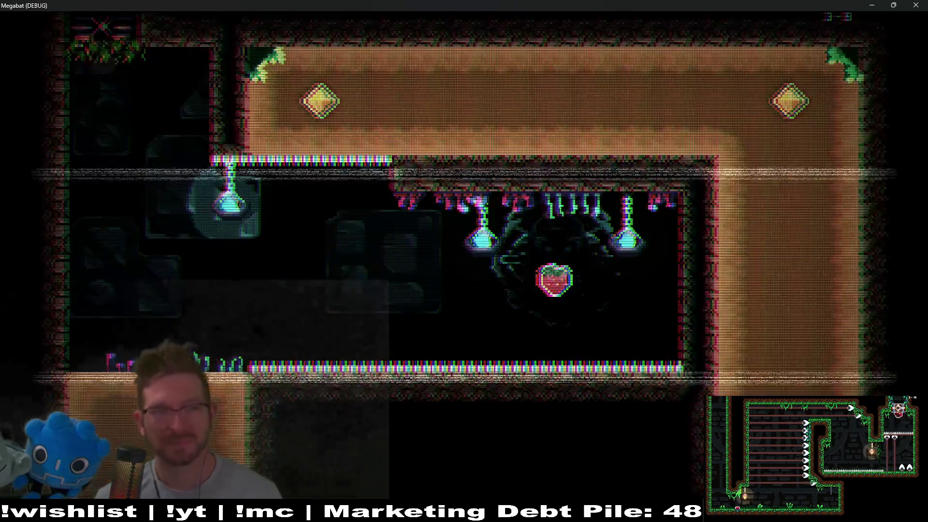
Step: After respawning, dive into the lower room, climb the shaft to the gem, and pass above the floor spikes
key(Right)
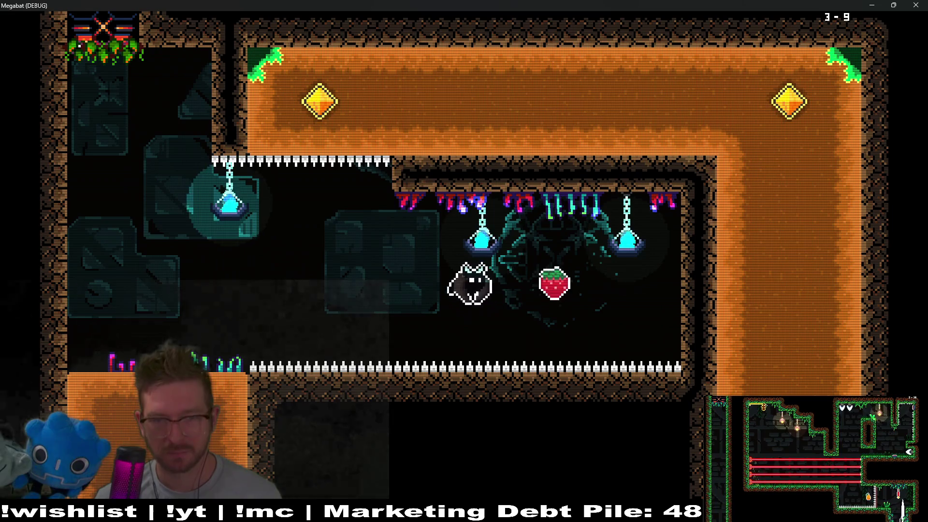
key(Down)
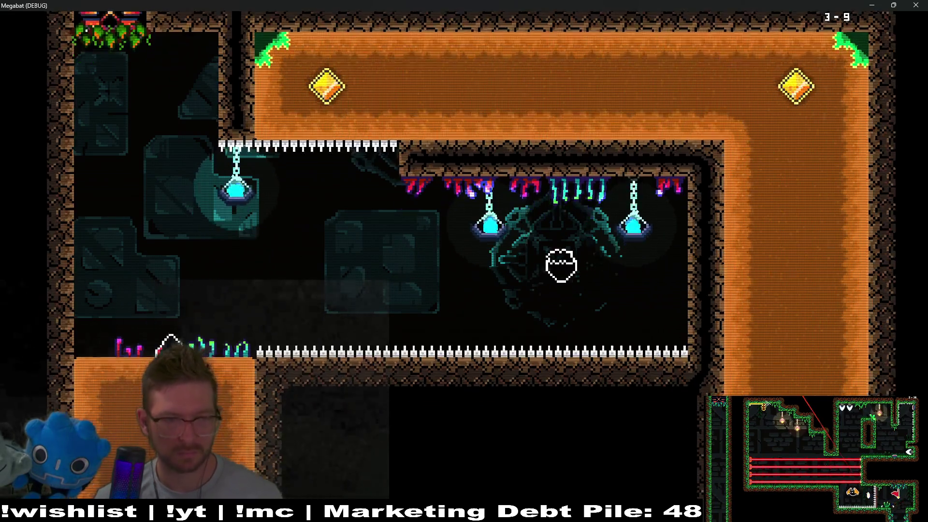
key(Right)
key(Up)
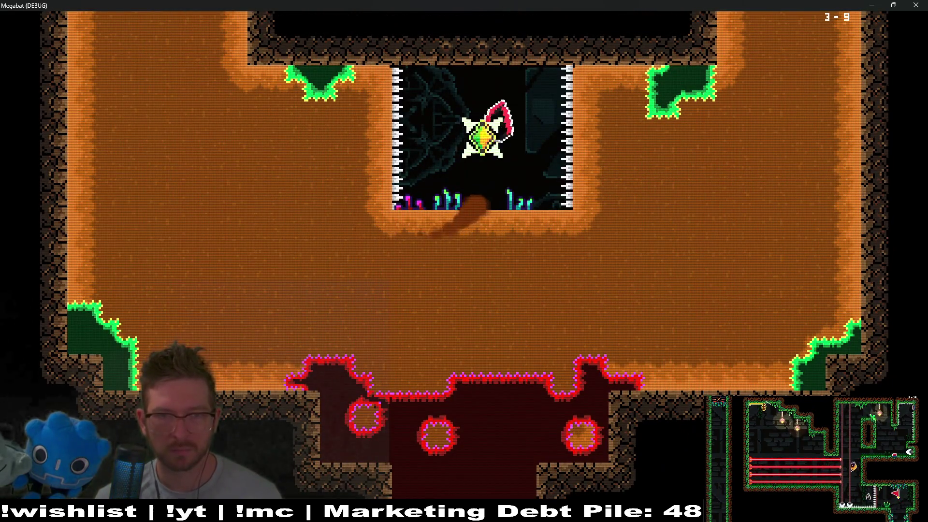
key(Up)
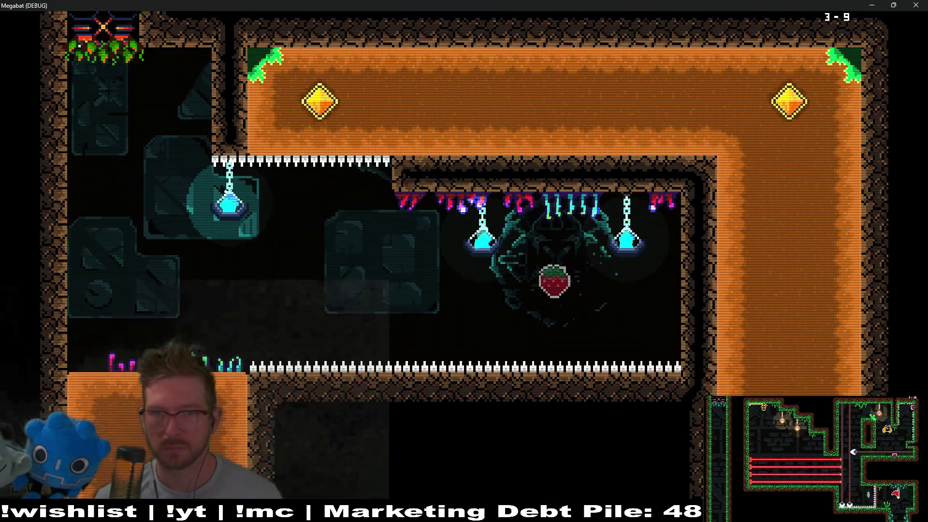
key(Left)
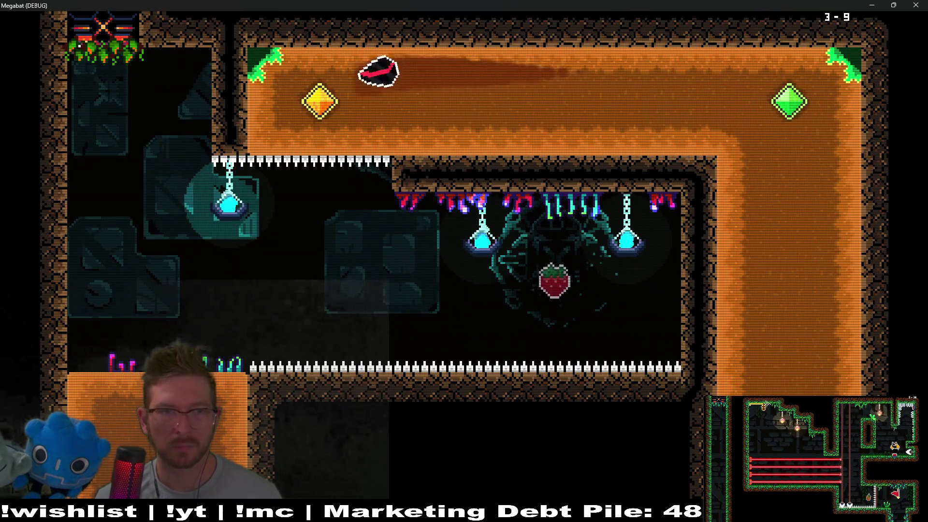
key(Down)
key(Right)
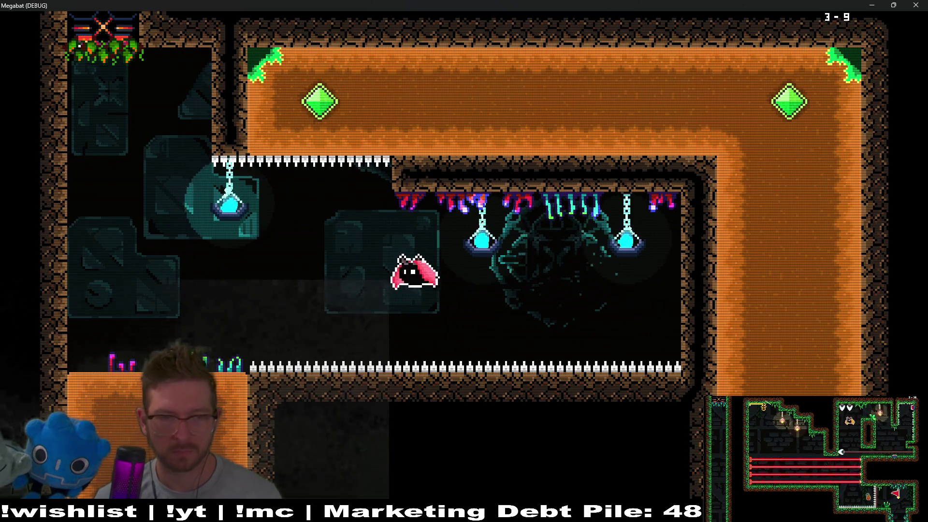
Step: Drop into the next room and curve the bat past the gem block
key(Down)
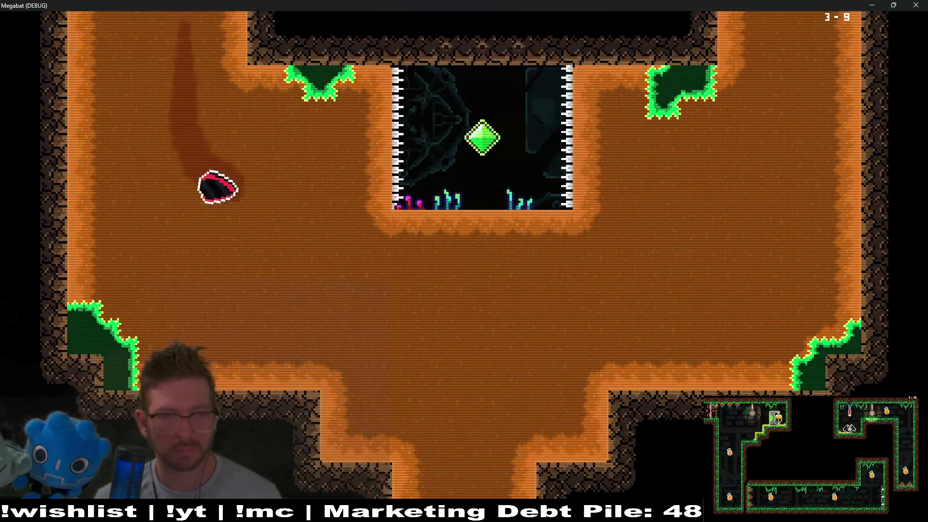
key(Right)
key(Down)
key(Right)
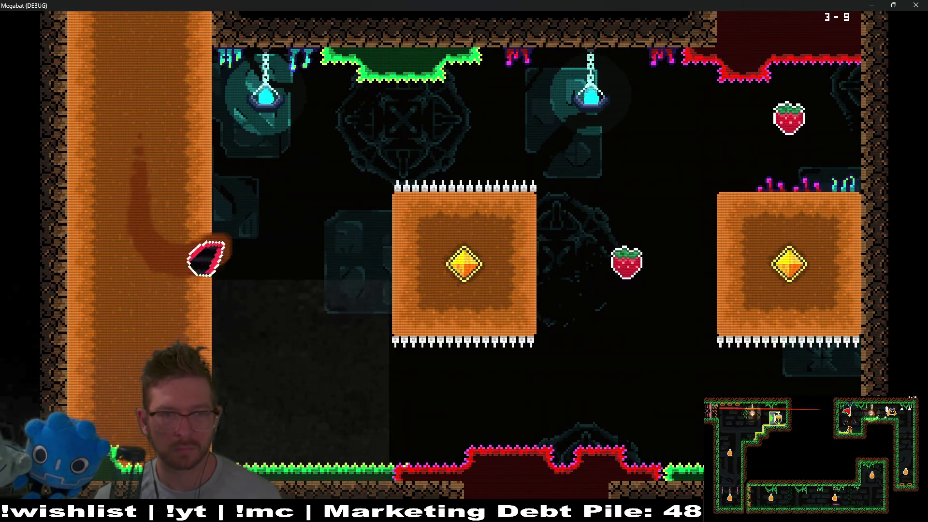
key(Up)
key(Up)
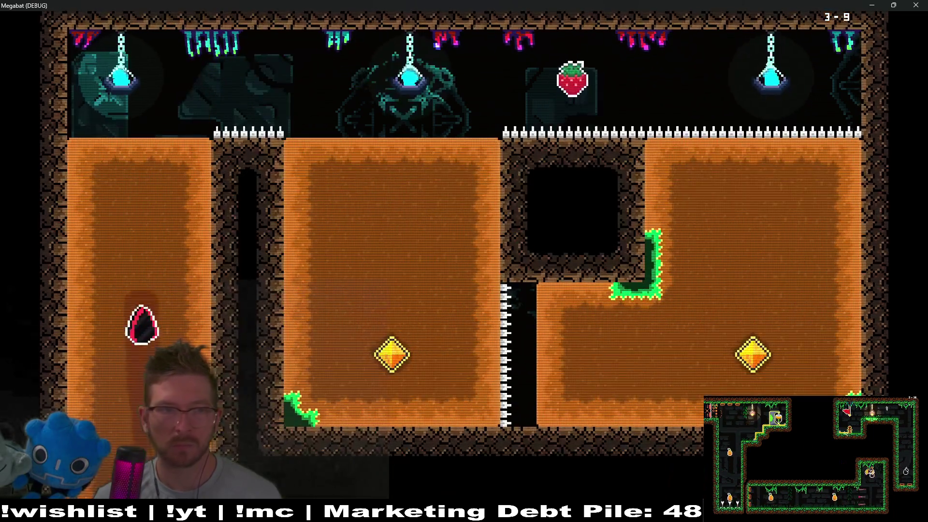
Step: Turn both gems green via the middle shaft, then grab the strawberry and head down the left shaft
key(Right)
key(Down)
key(Right)
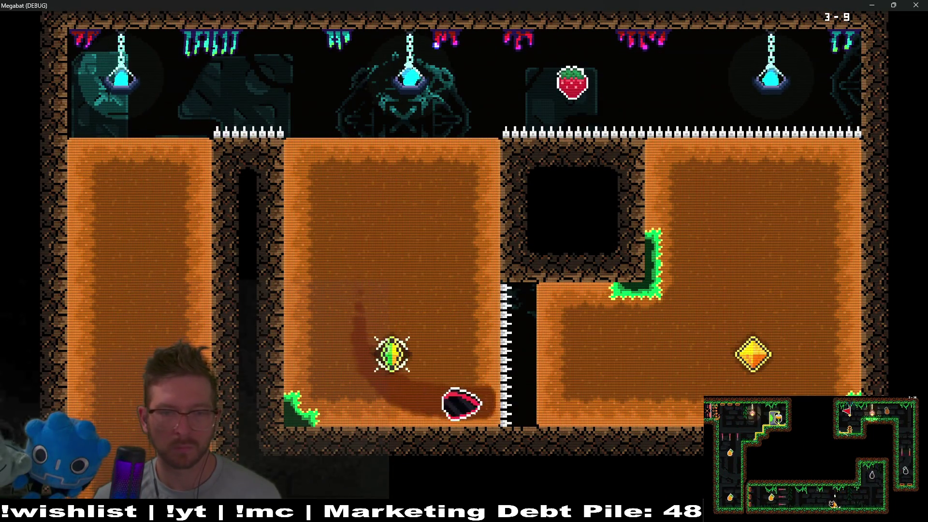
key(Up)
key(Left)
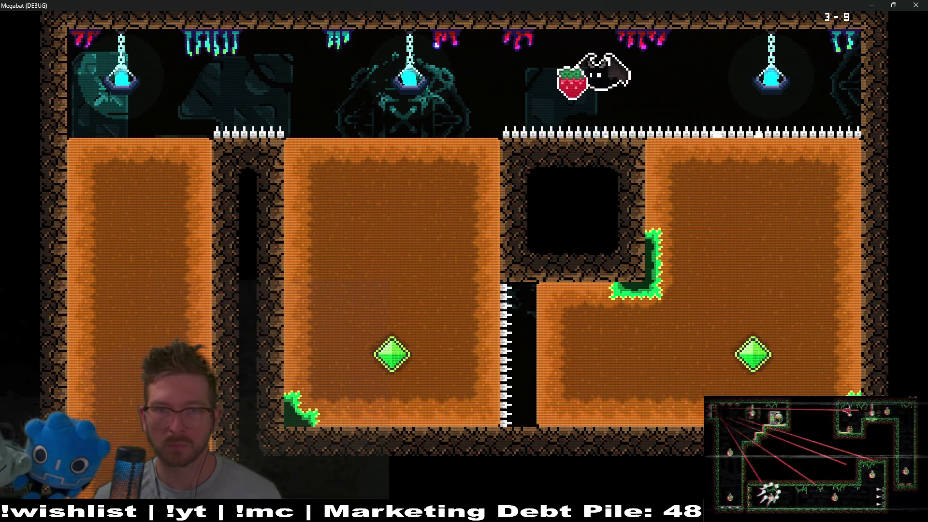
key(Down)
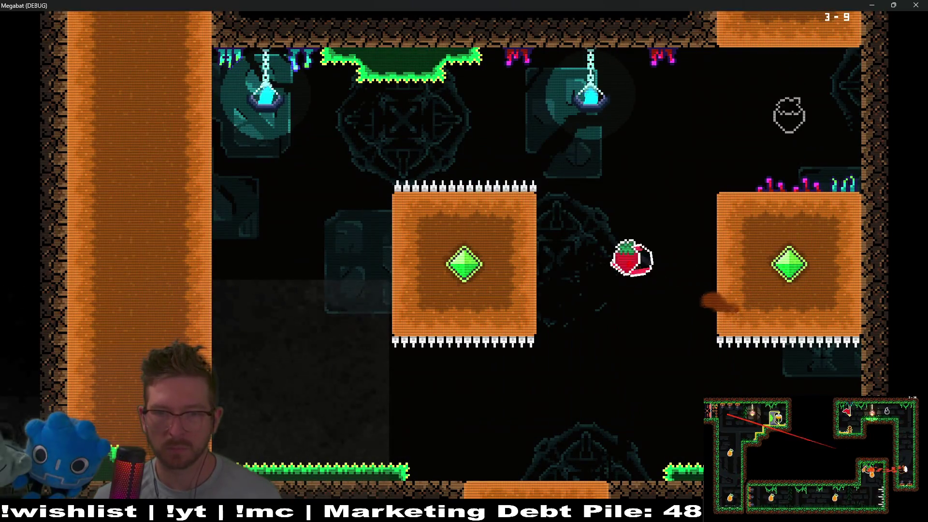
Step: Leave the room and sweep the bat back and forth through the yellow gems in the new room
key(Down)
key(Right)
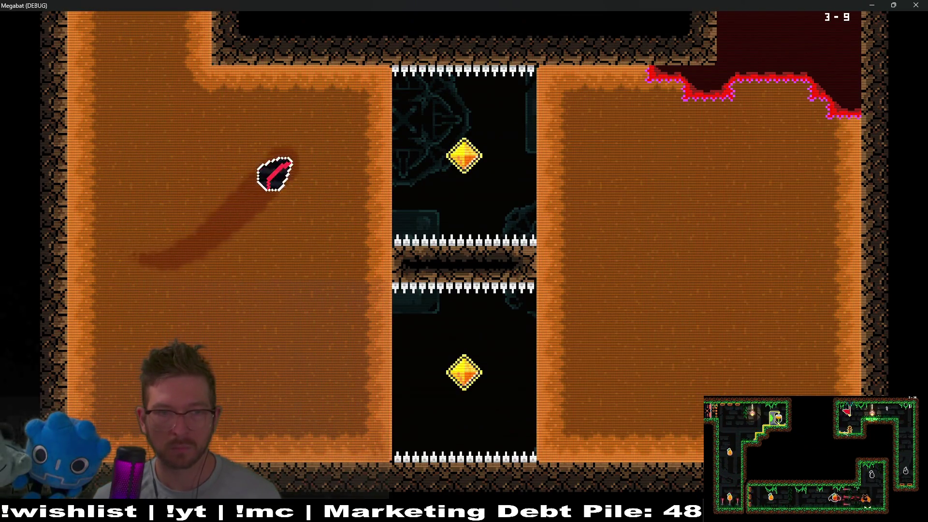
key(Down)
key(Left)
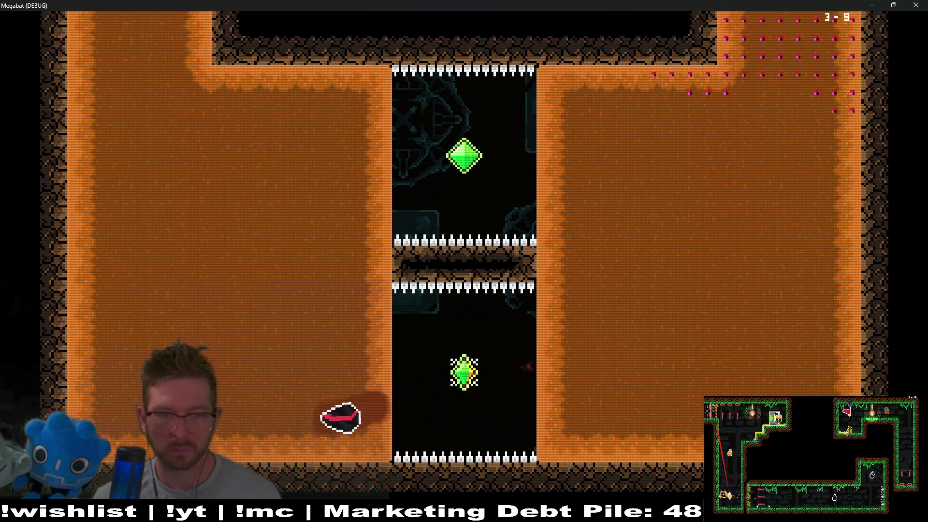
key(Up)
key(Right)
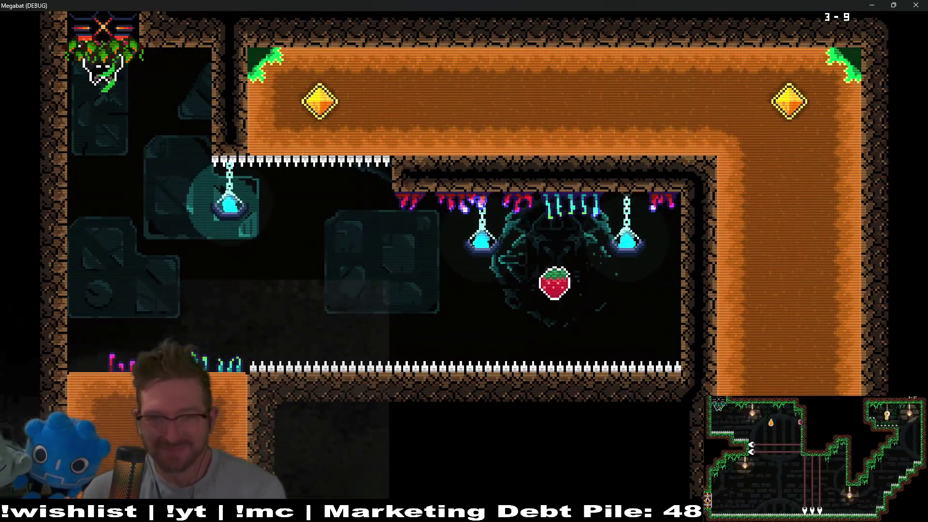
Step: Launch the respawned bat down into the alcove, hit the gems, and fly out to the next room
key(Right)
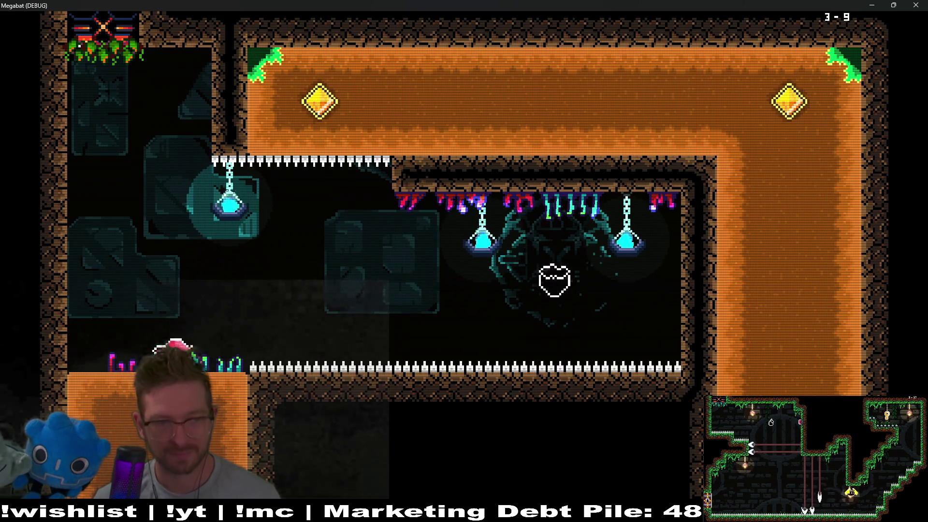
key(Down)
key(Up)
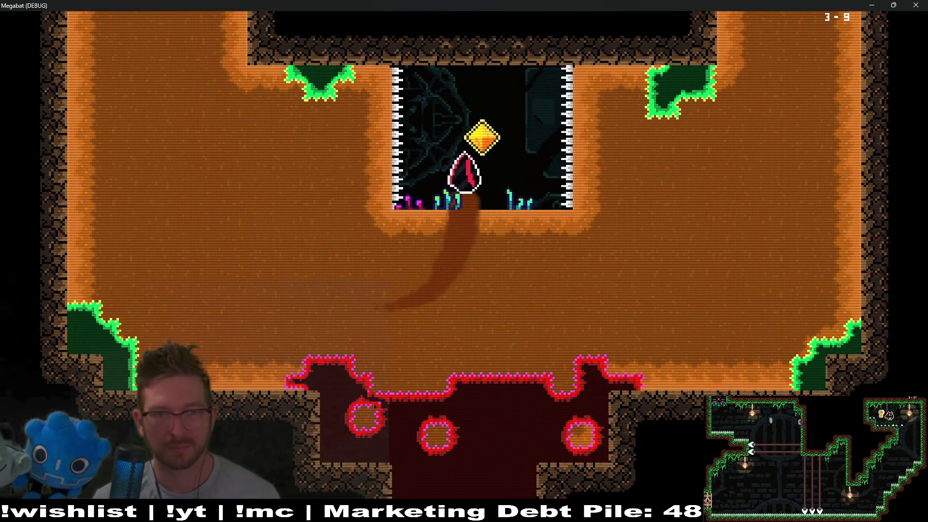
key(Up)
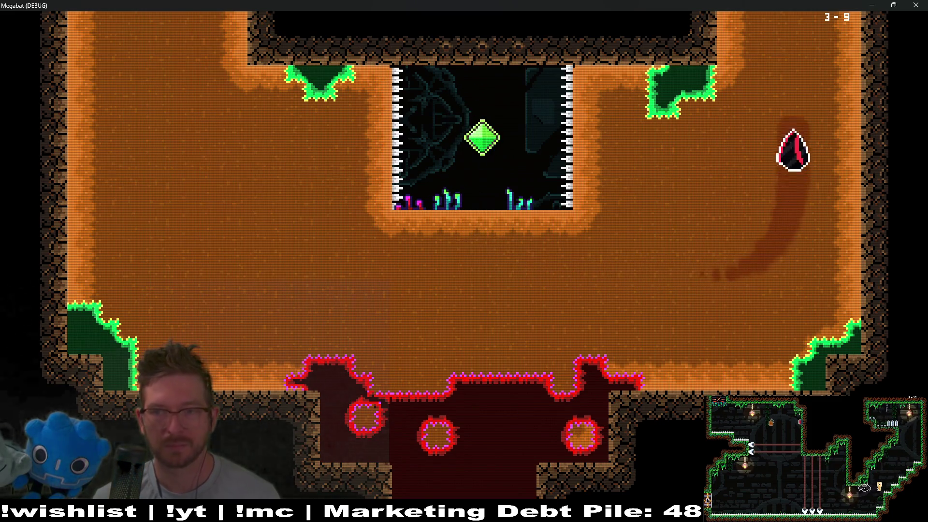
key(Left)
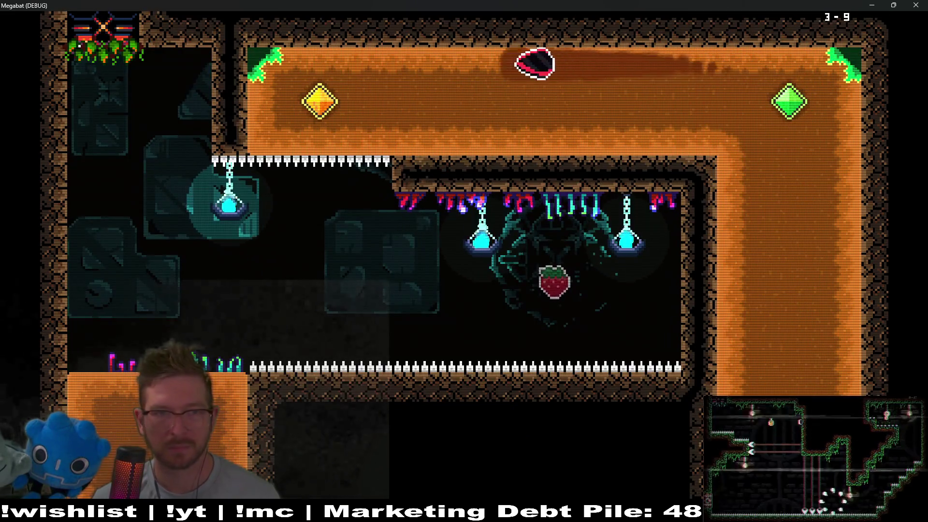
key(Down)
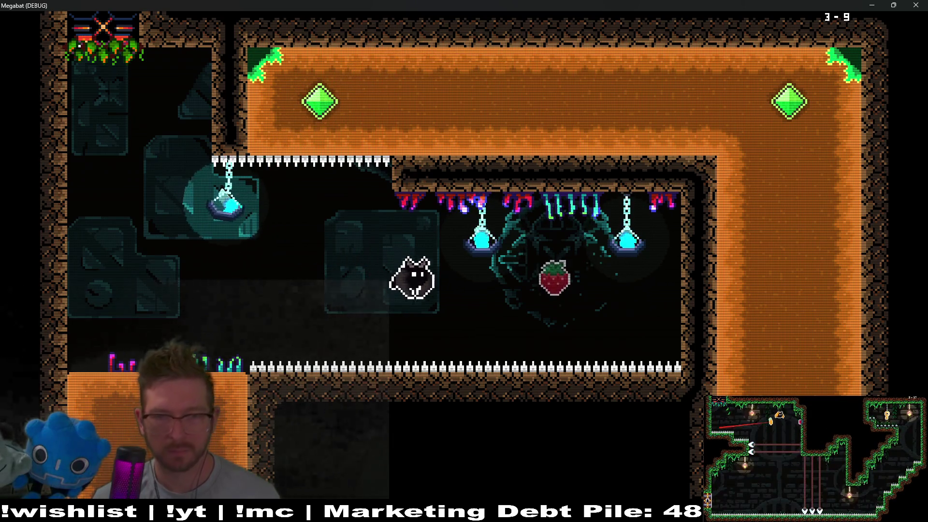
key(Right)
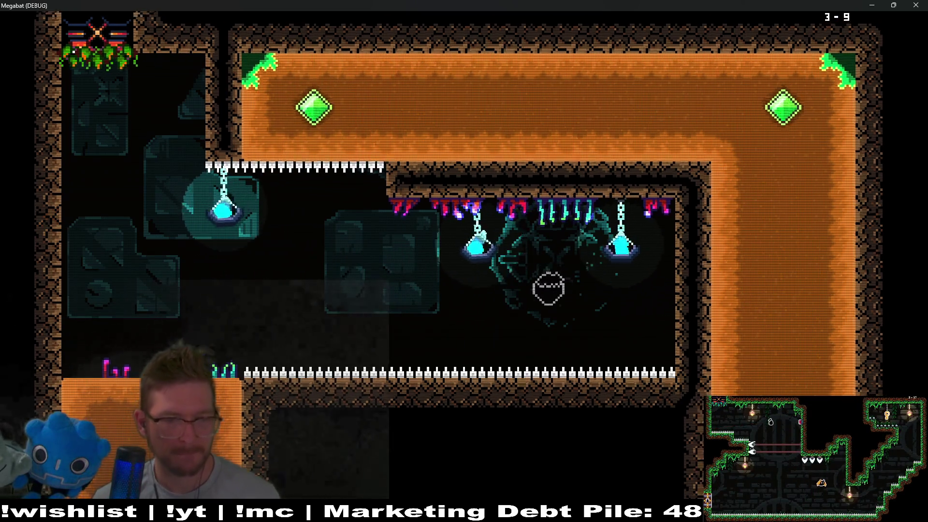
Step: Dive into the room below, steer toward the strawberry, and head left into the next room
key(Down)
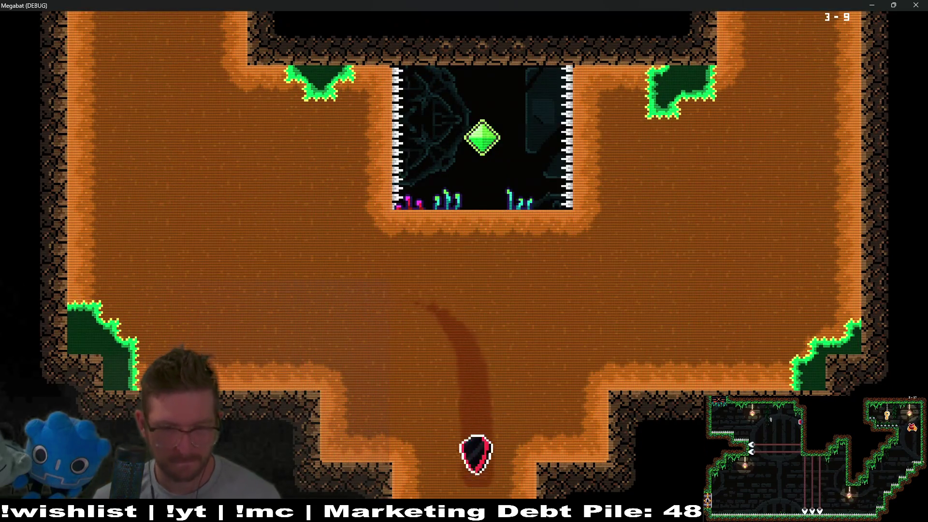
key(Right)
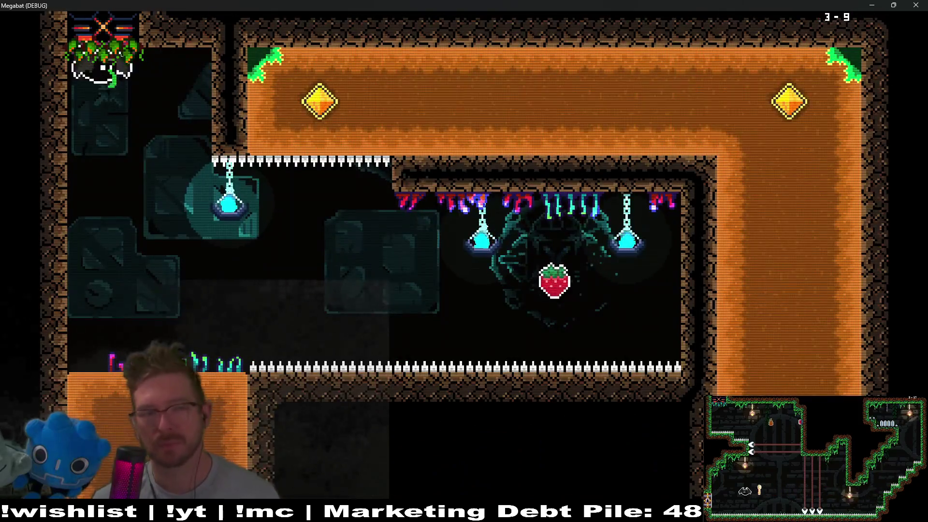
key(Right)
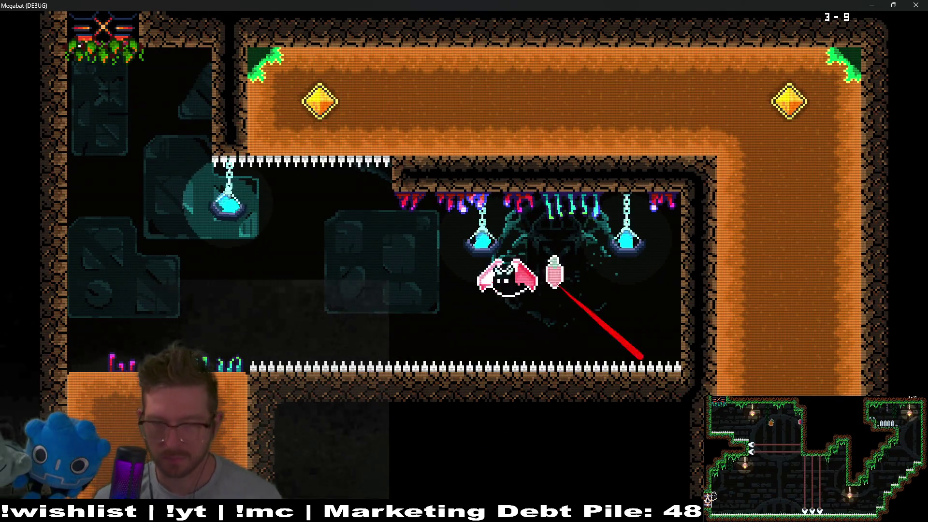
key(Left)
key(Up)
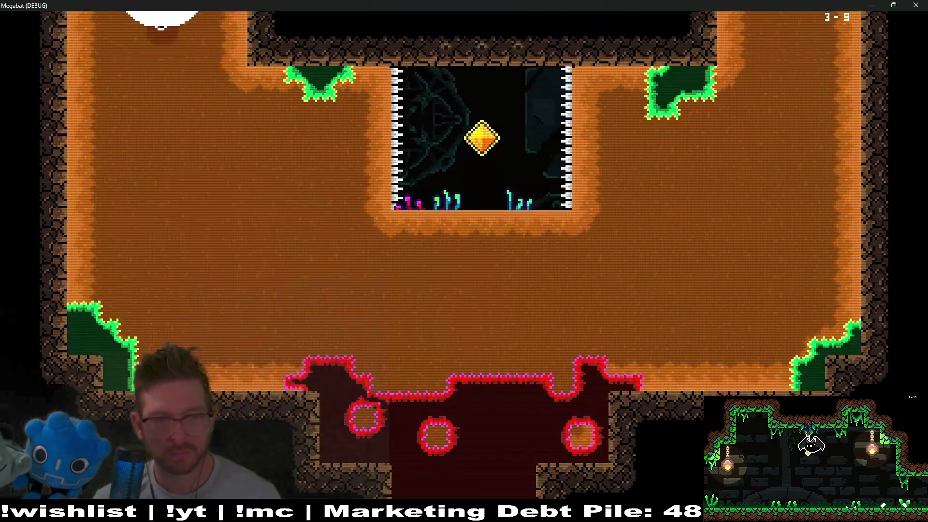
Step: Climb to grab the gem, then follow the top corridor and dive back down
key(Up)
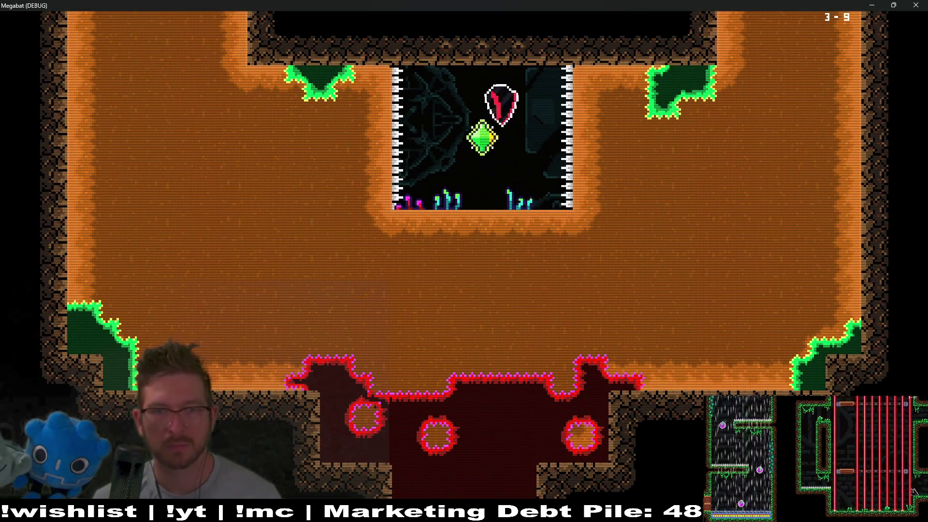
key(Up)
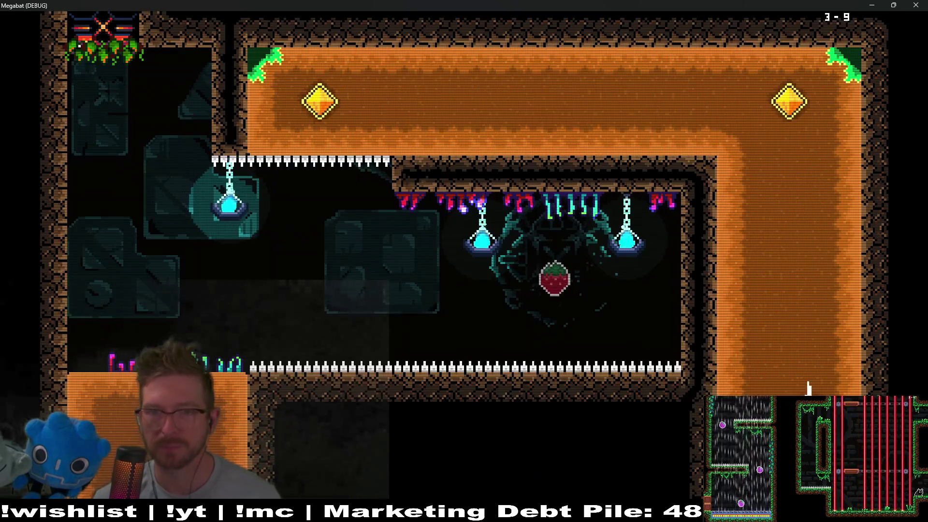
key(Left)
key(Down)
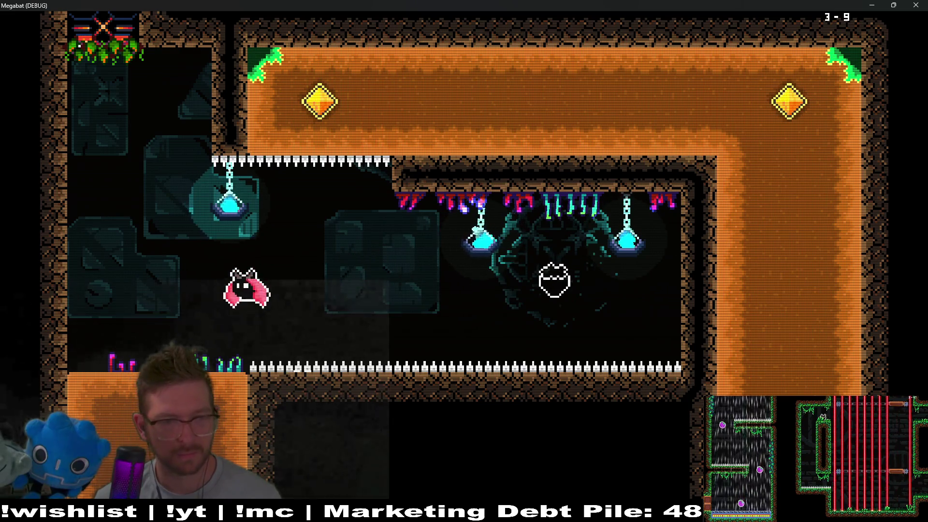
Step: Send the respawned bat through the dirt room, hit the top gem, and drop toward the strawberry
key(Right)
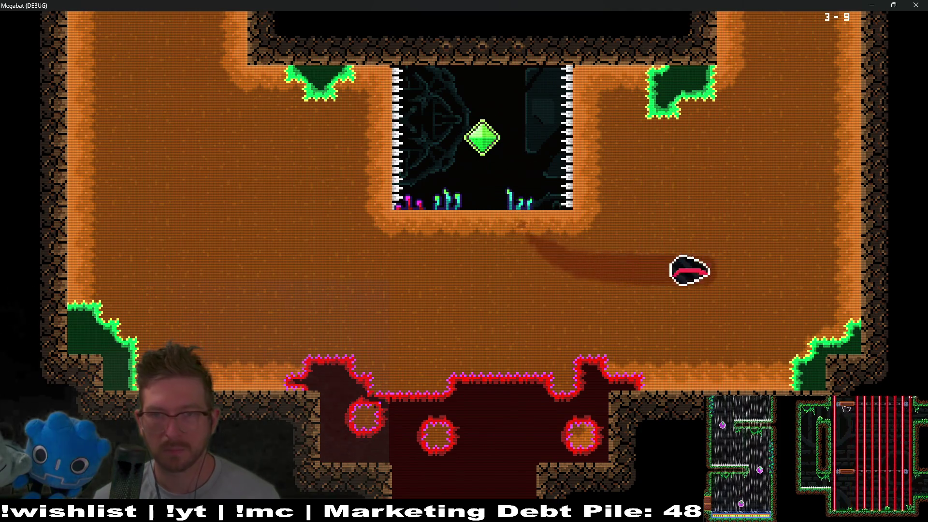
key(Up)
key(Left)
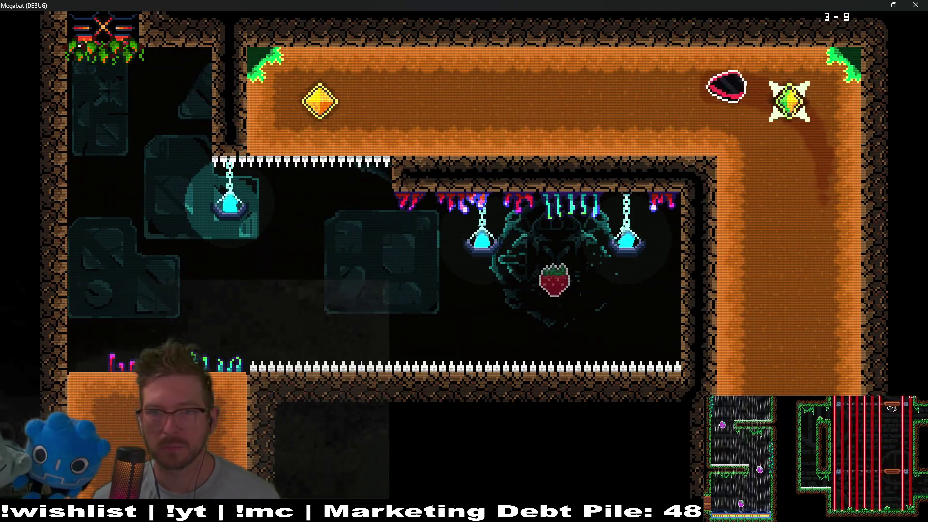
key(Down)
key(Right)
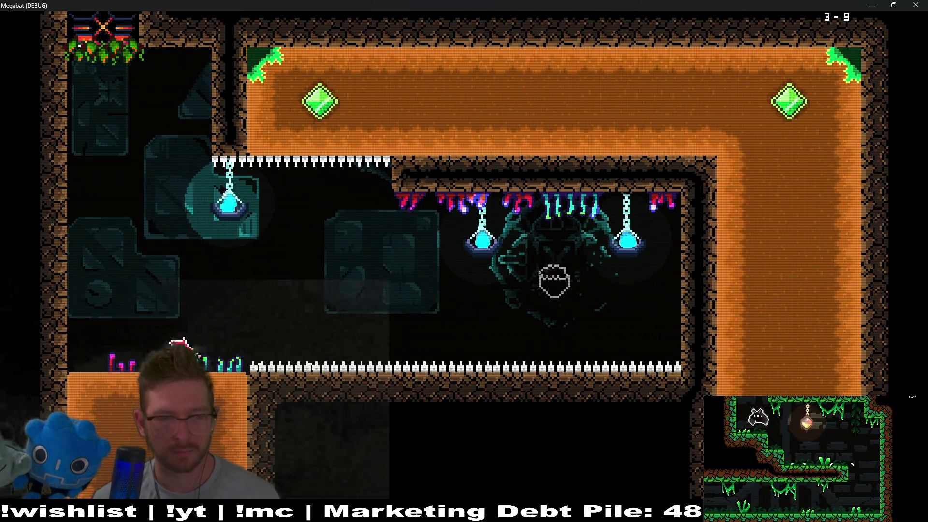
key(Down)
key(Down)
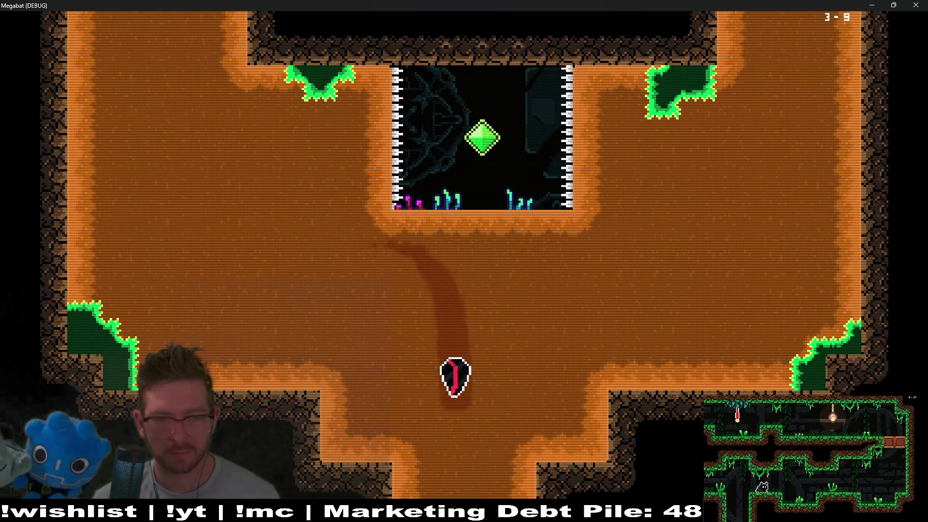
key(Right)
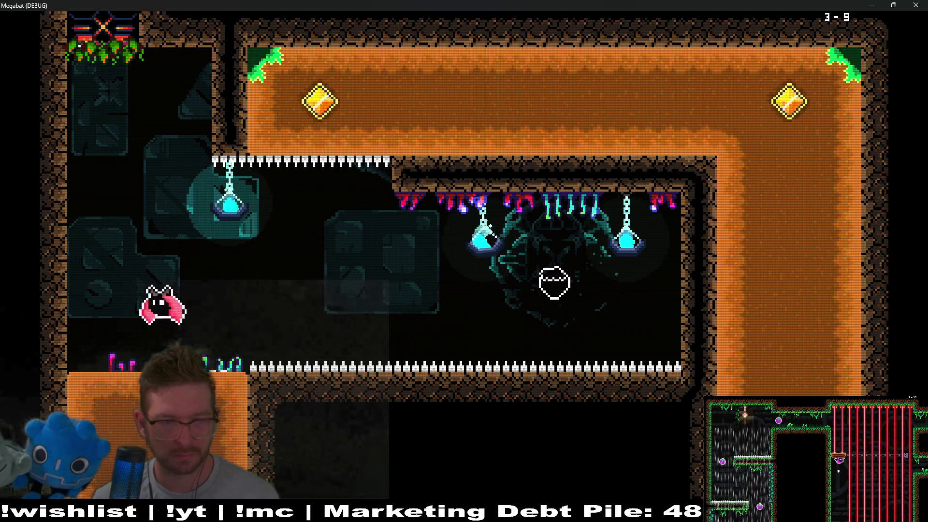
Step: Dig through the dirt floor, light both gems, and cross the dark cave into the next room
key(Down)
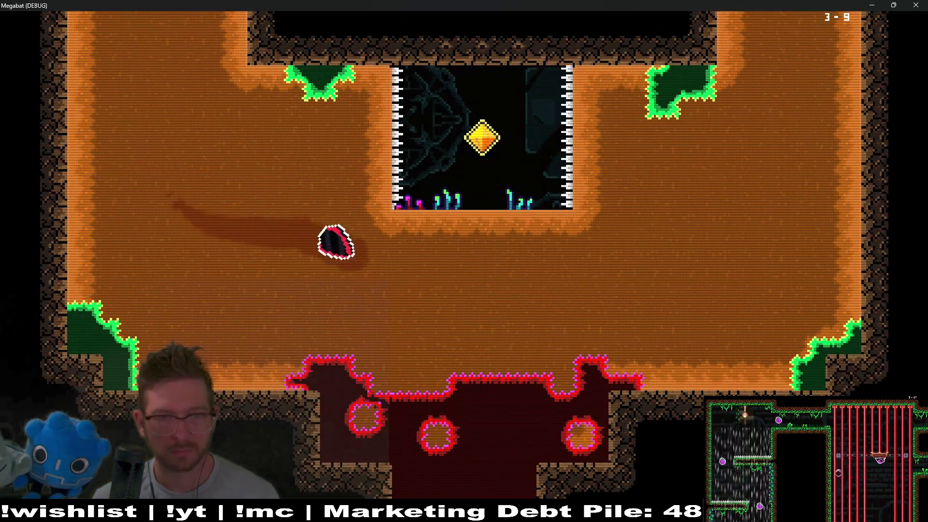
key(Right)
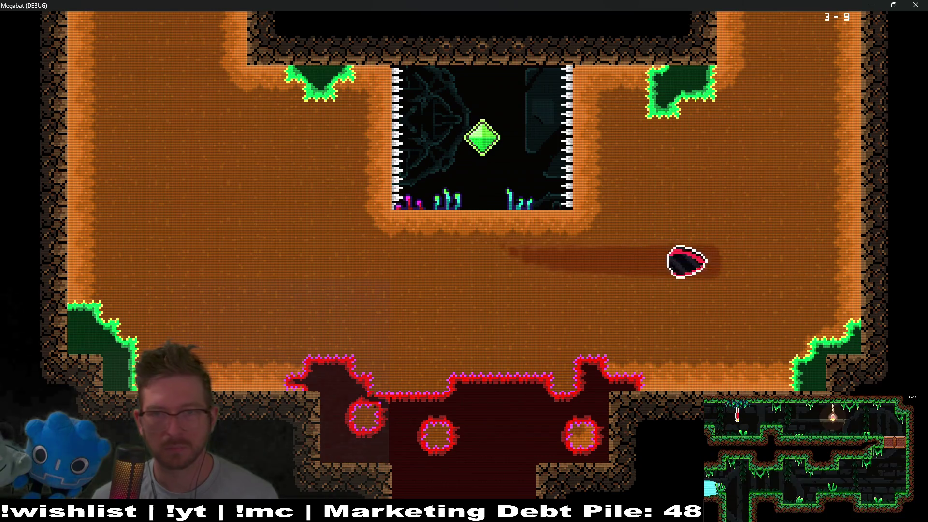
key(Up)
key(Left)
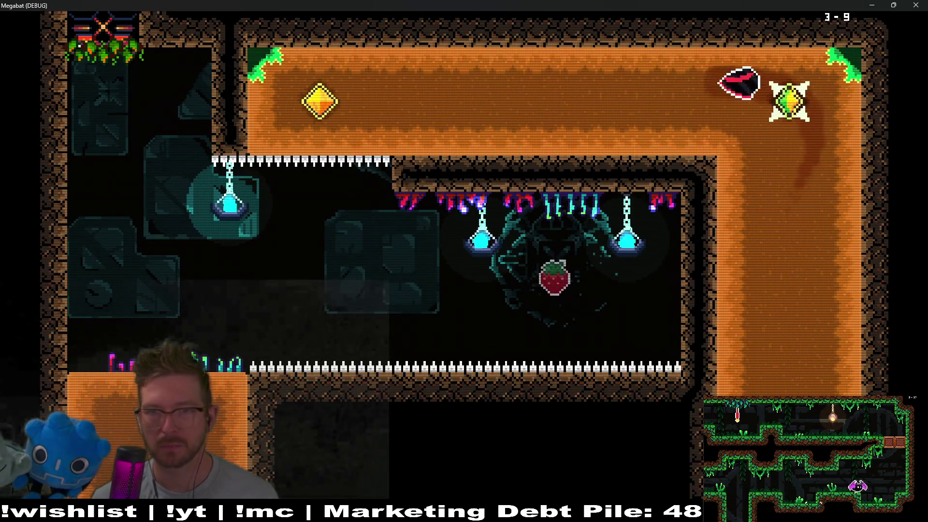
key(Down)
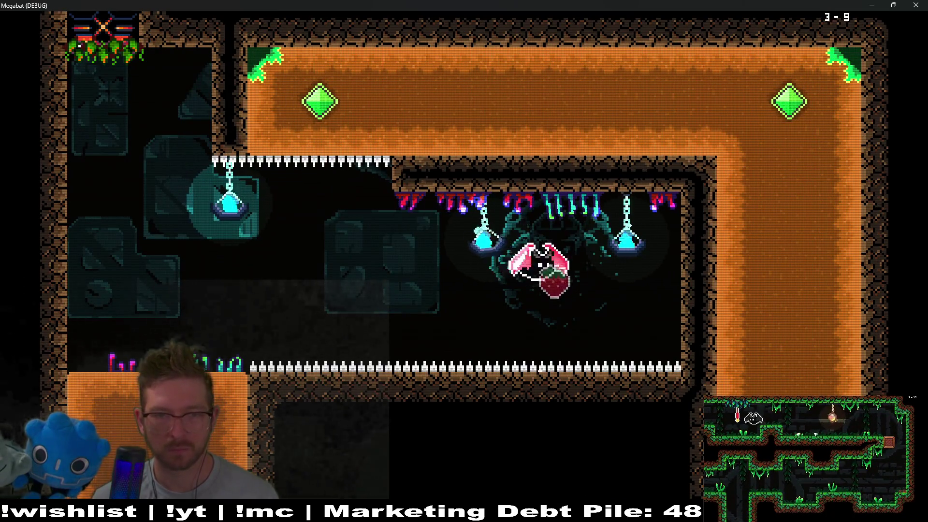
key(Left)
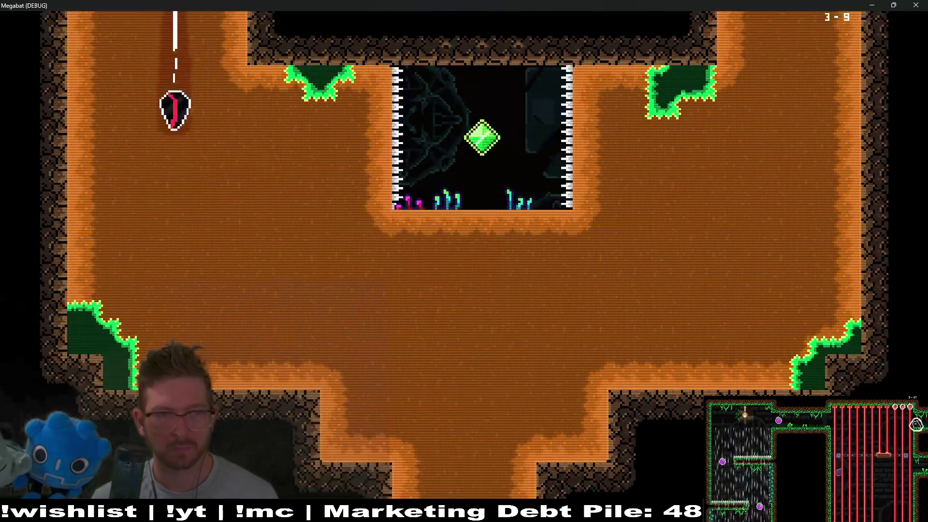
key(Right)
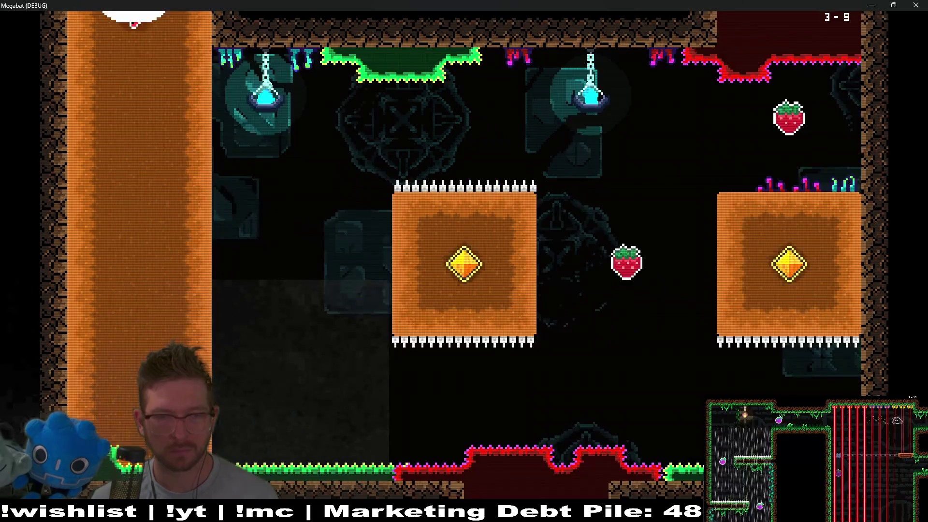
Step: Tunnel to the strawberry, then dig through the middle and right blocks to light the right gem
key(Right)
key(Right)
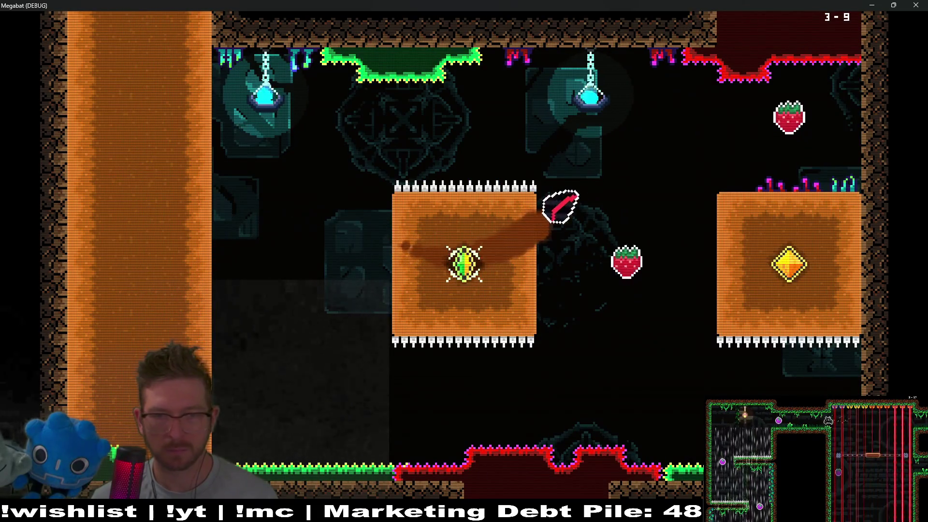
key(Up)
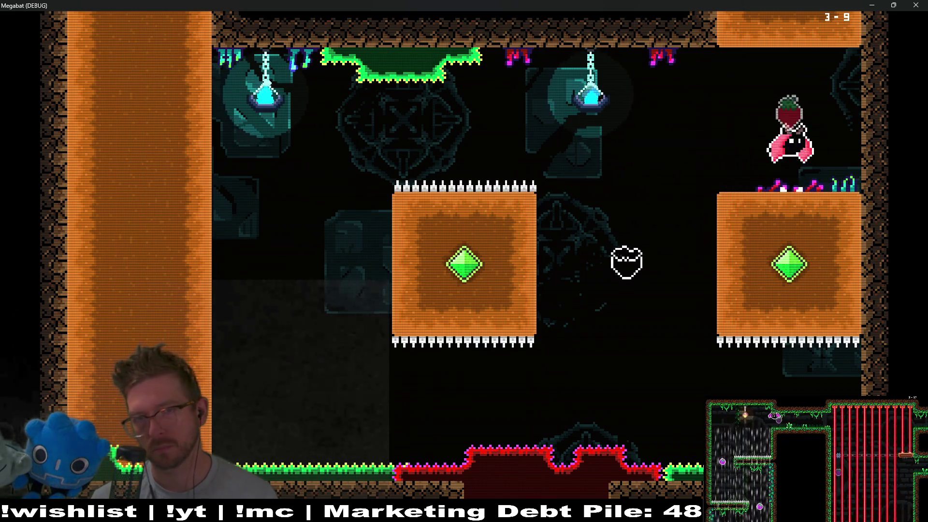
key(Up)
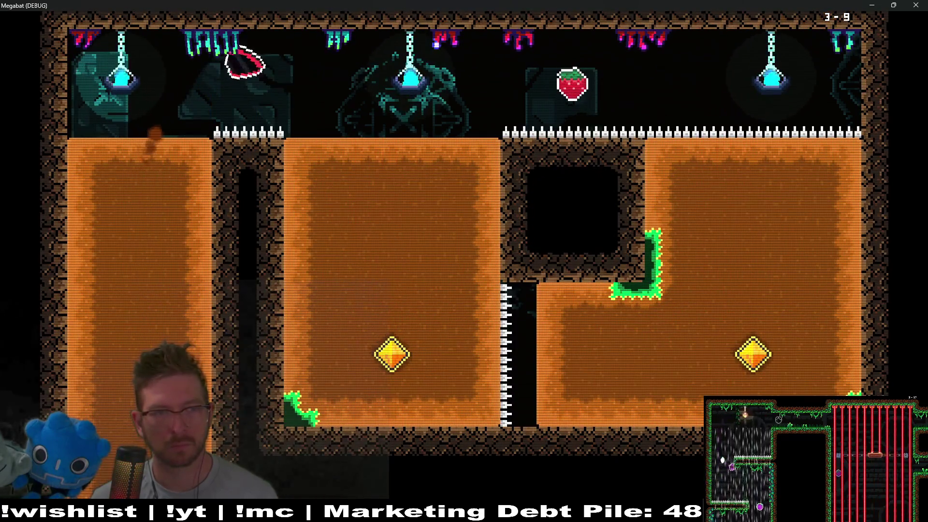
key(Down)
key(Right)
key(Up)
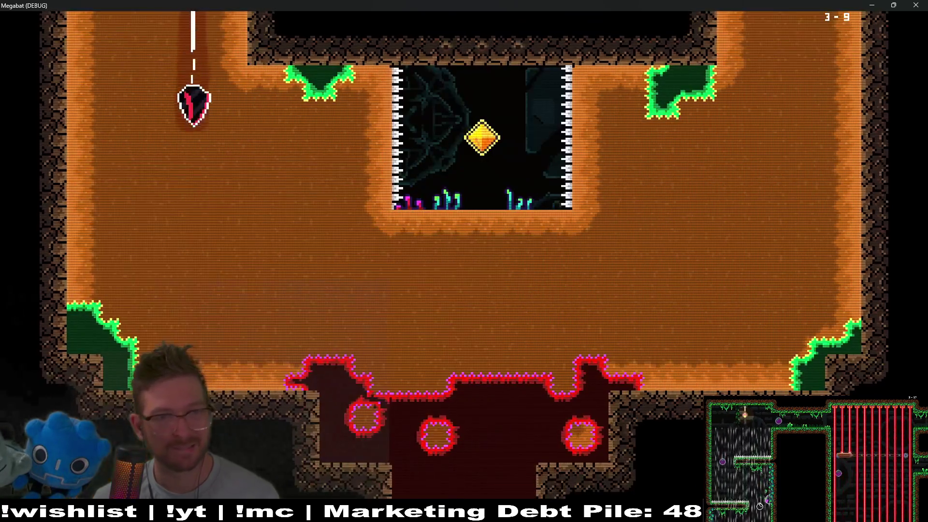
Step: Tunnel through the dirt room, light both gems, and head through the cavern toward the exit
key(Right)
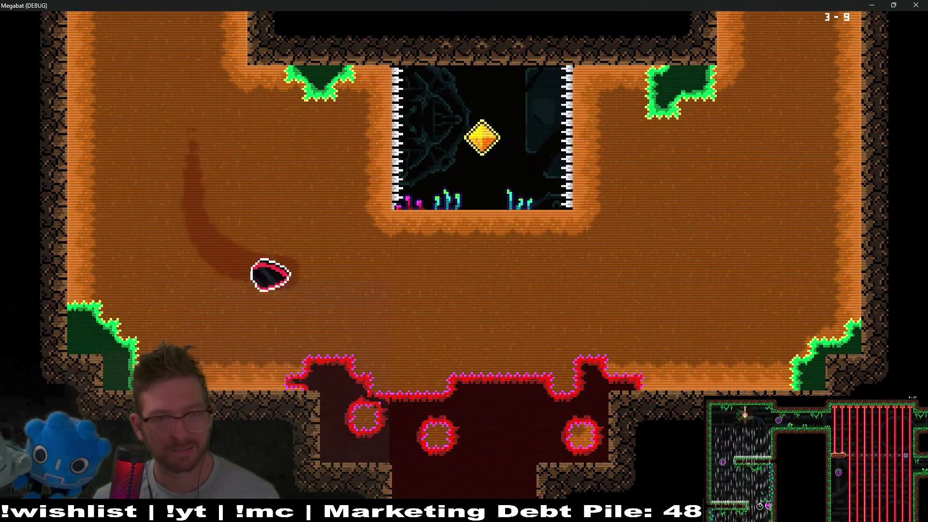
key(Up)
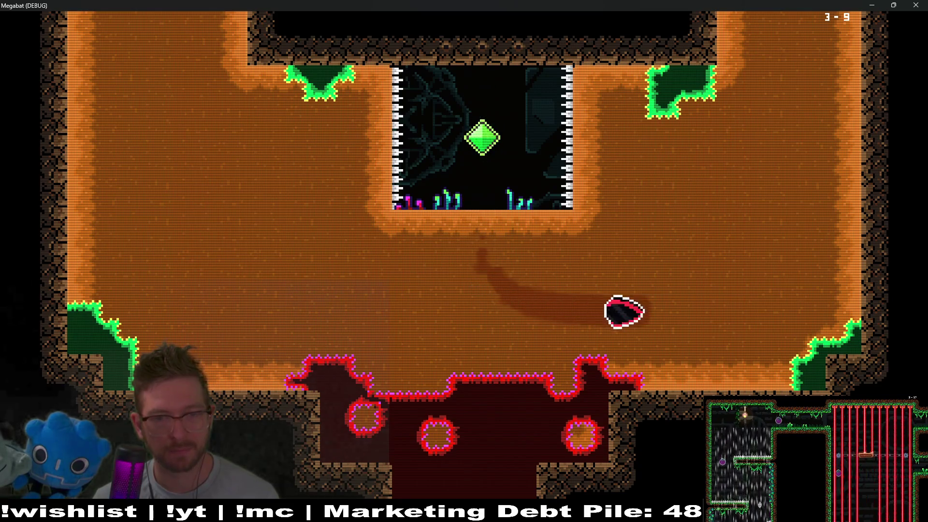
key(Up)
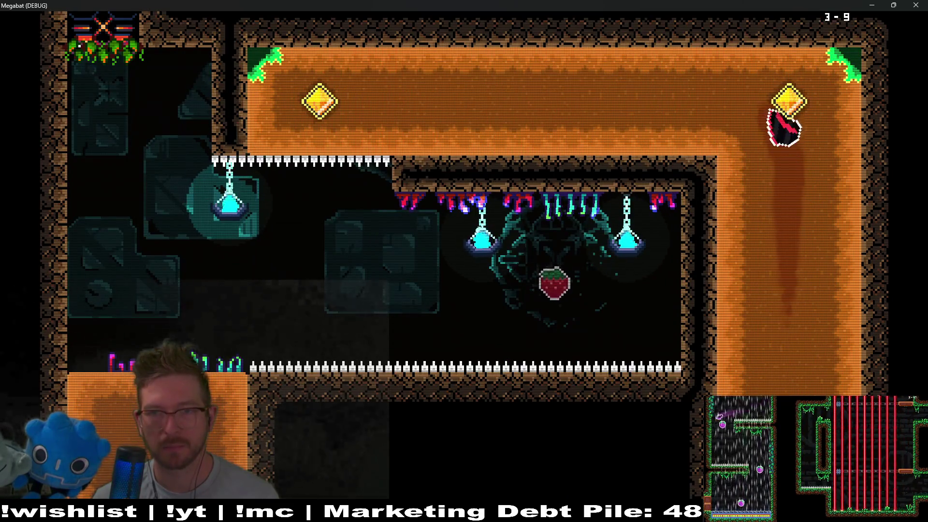
key(Left)
key(Down)
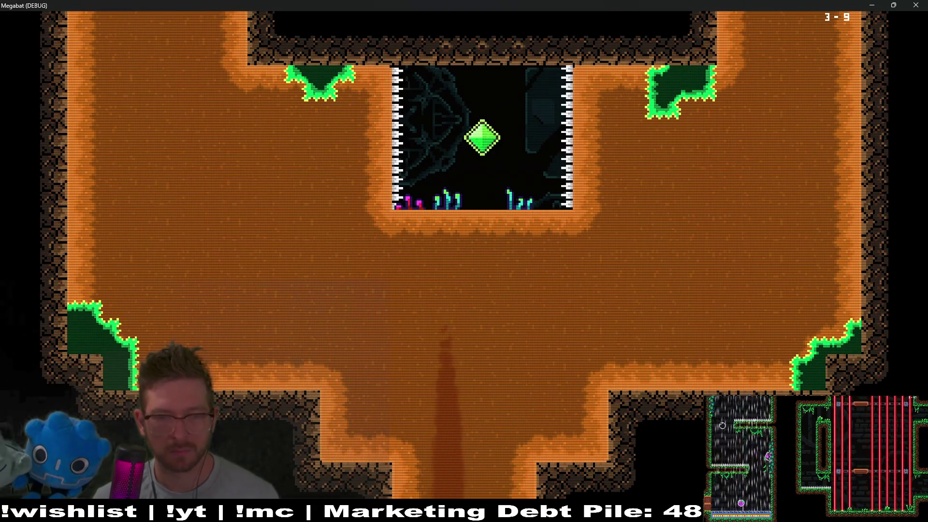
key(Right)
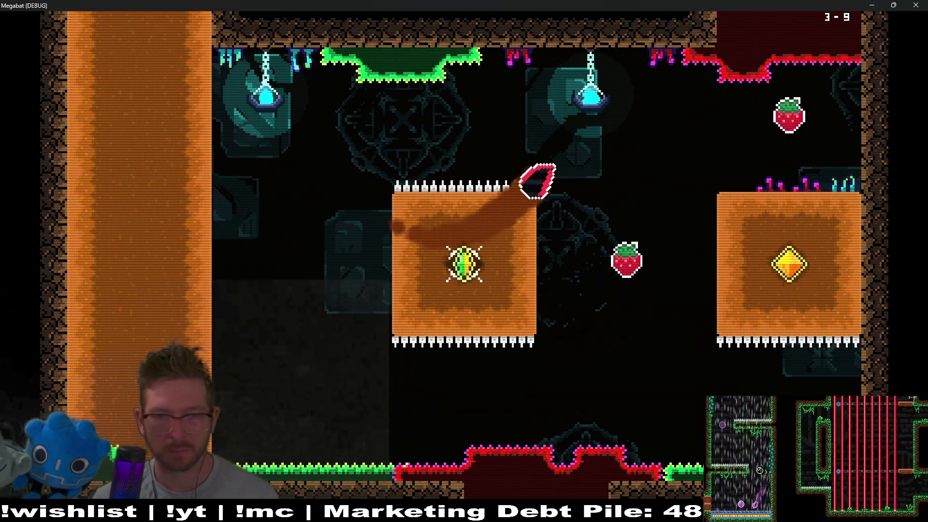
key(Up)
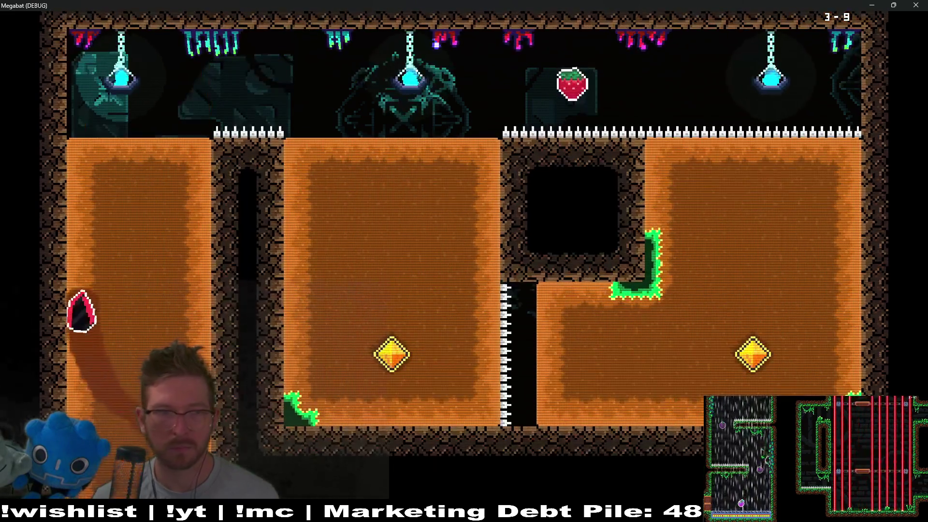
key(Right)
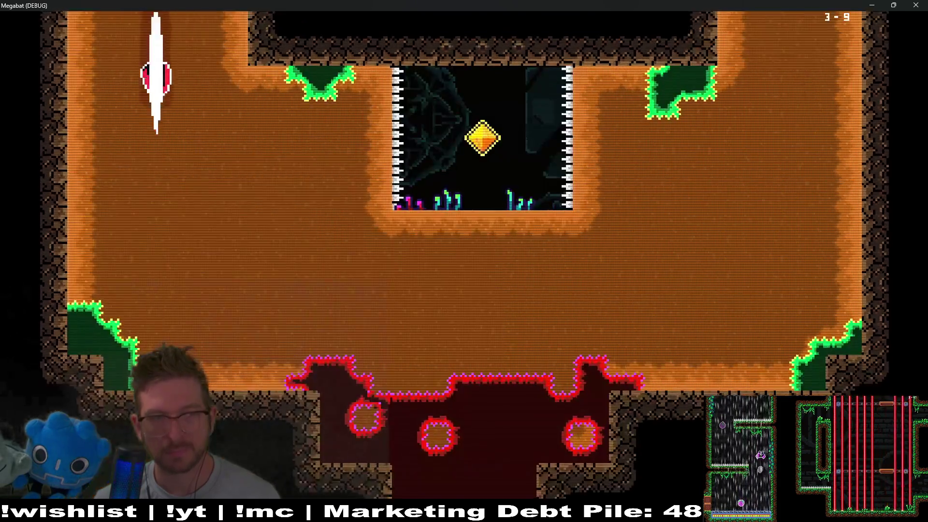
Step: Send the respawned bat through the orange block to the gems and toward the strawberry
key(Right)
key(Up)
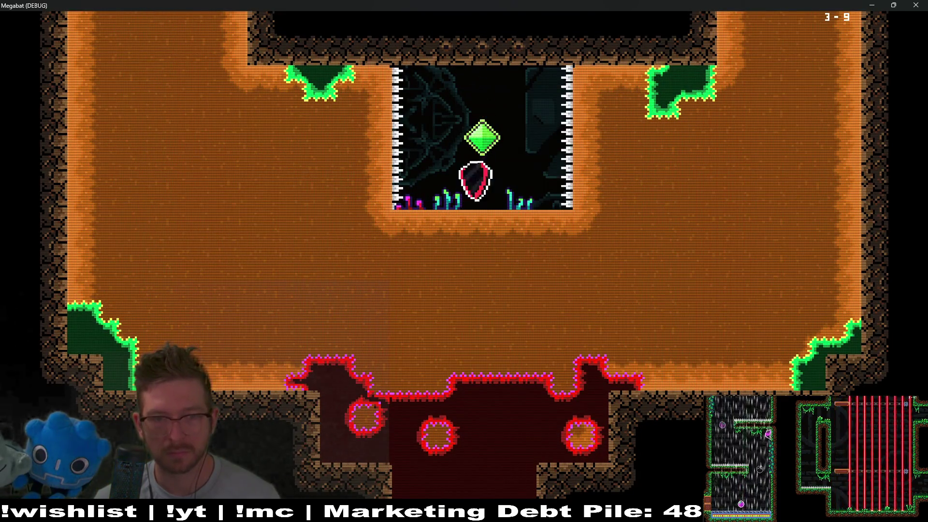
key(Up)
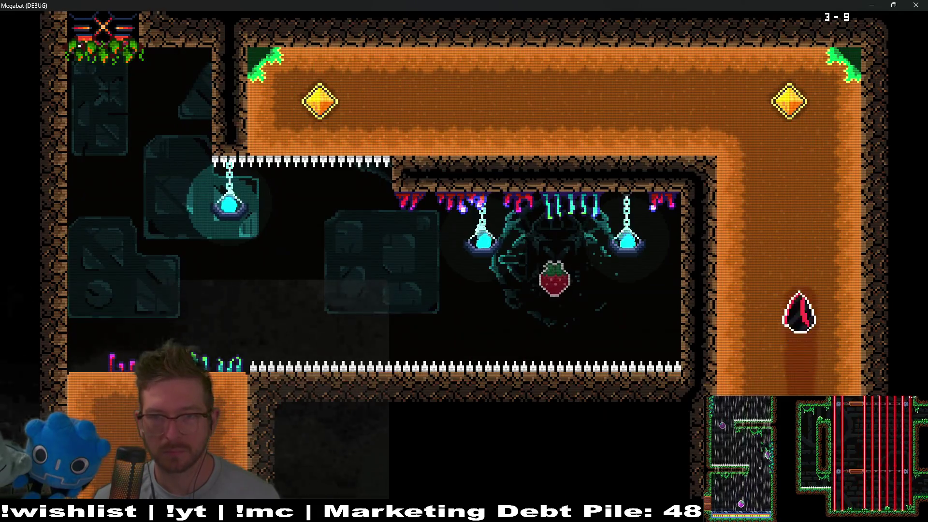
key(Left)
key(Down)
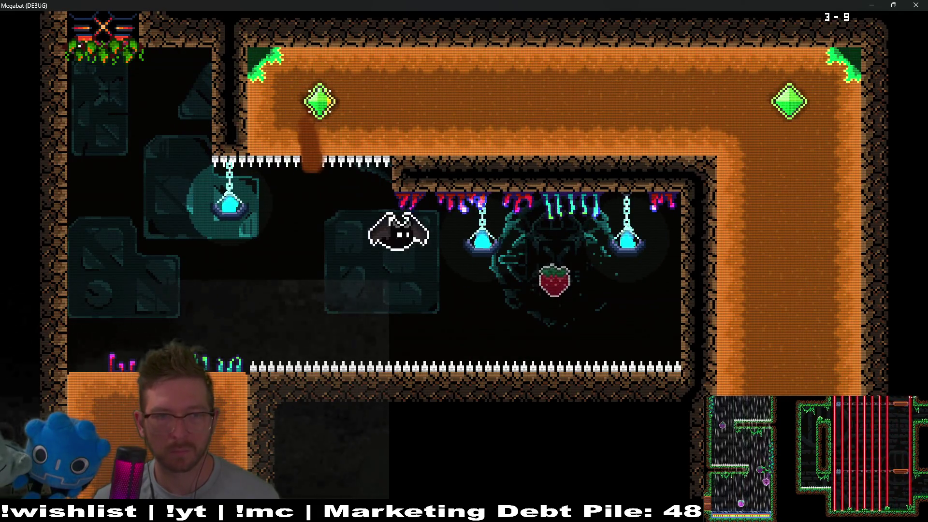
key(Right)
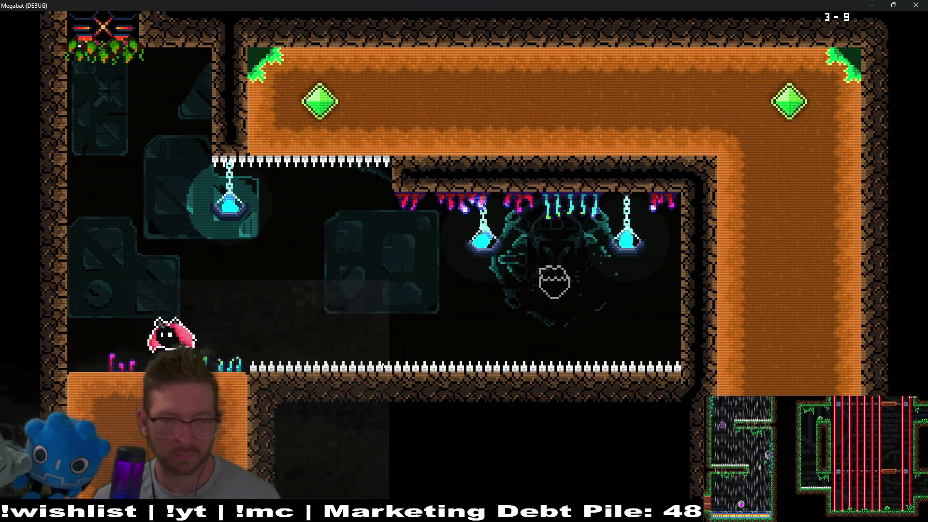
Step: Dive into the orange room and steer down and right into the right gem block
key(Down)
key(Right)
key(Down)
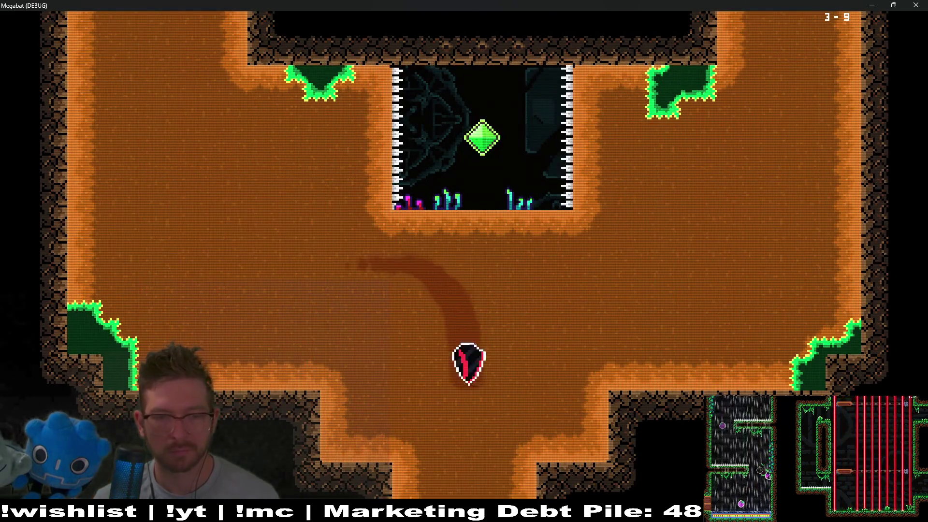
key(Right)
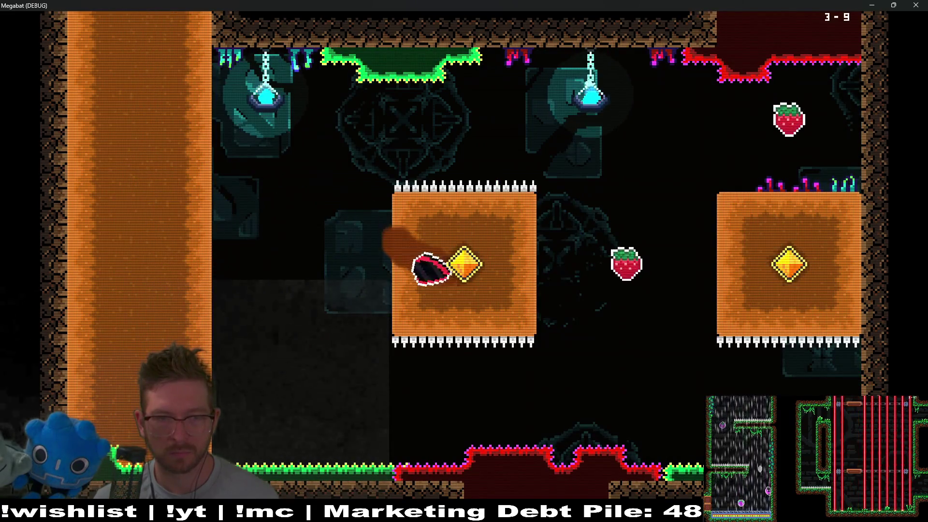
key(Up)
key(Up)
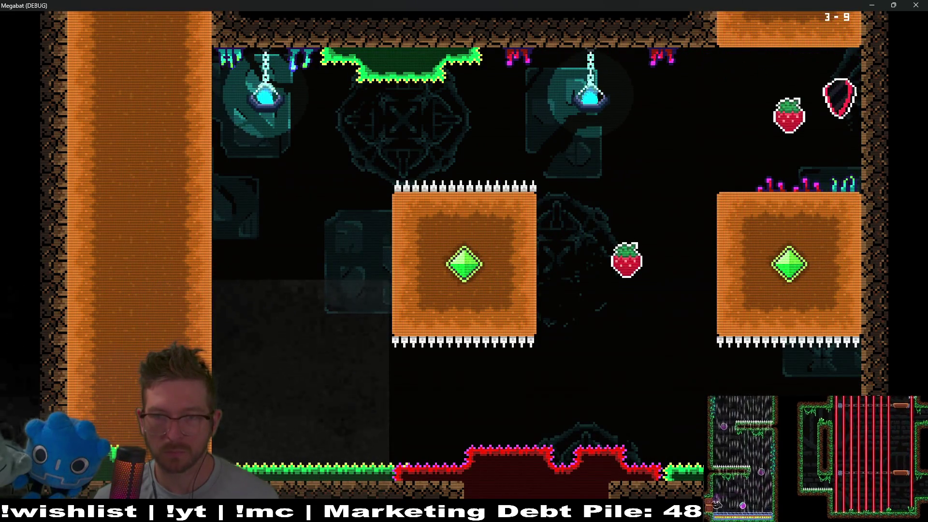
Step: Turn the middle and right block gems green, then rise to collect the strawberry
key(Left)
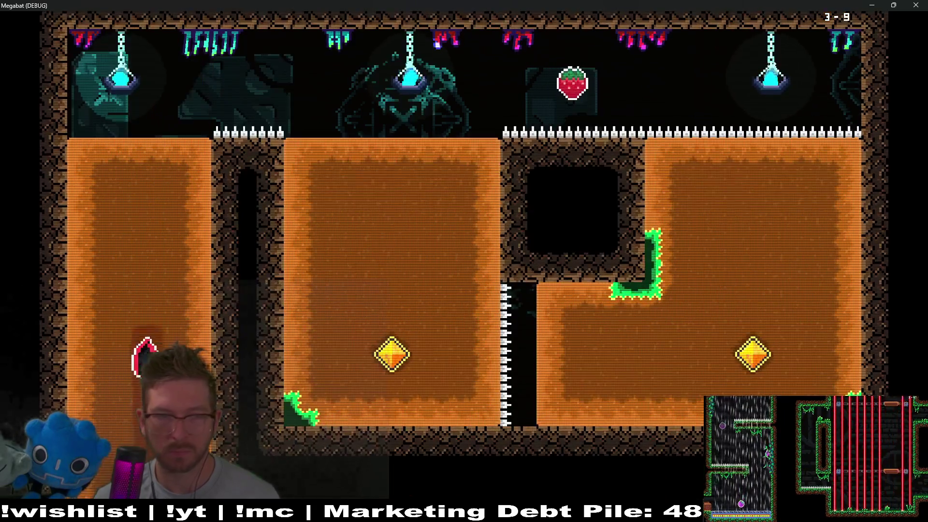
key(Right)
key(Down)
key(Right)
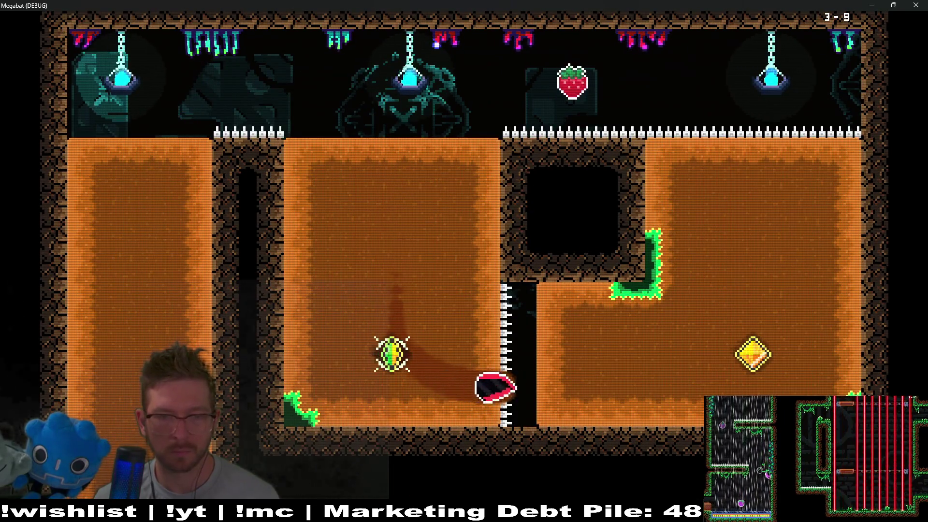
key(Up)
key(Left)
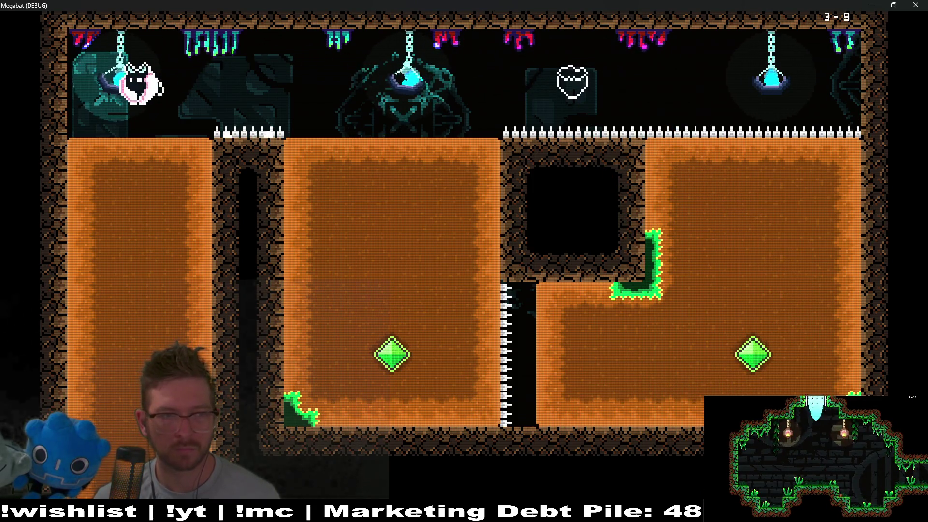
Step: Sweep the bat through the last 3-9 gems, enter level 3-10, and collect its first strawberry
key(Down)
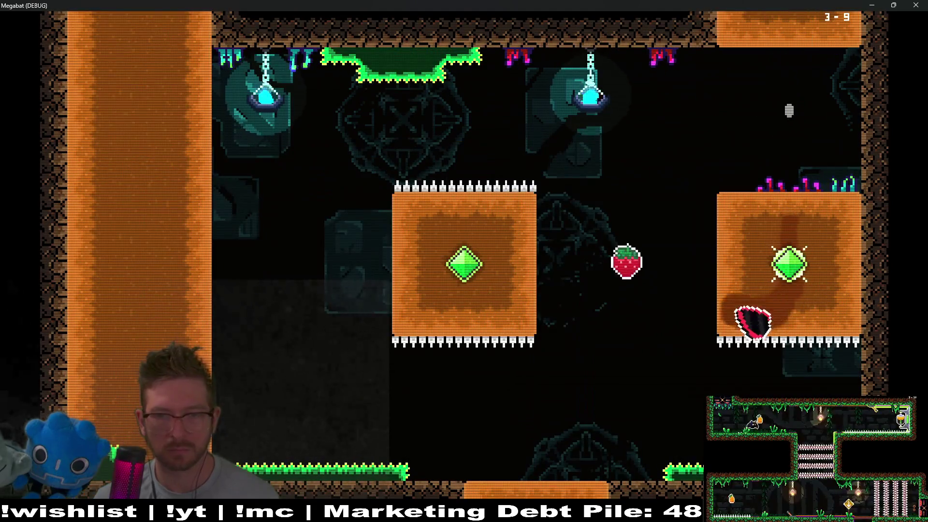
key(Up)
key(Left)
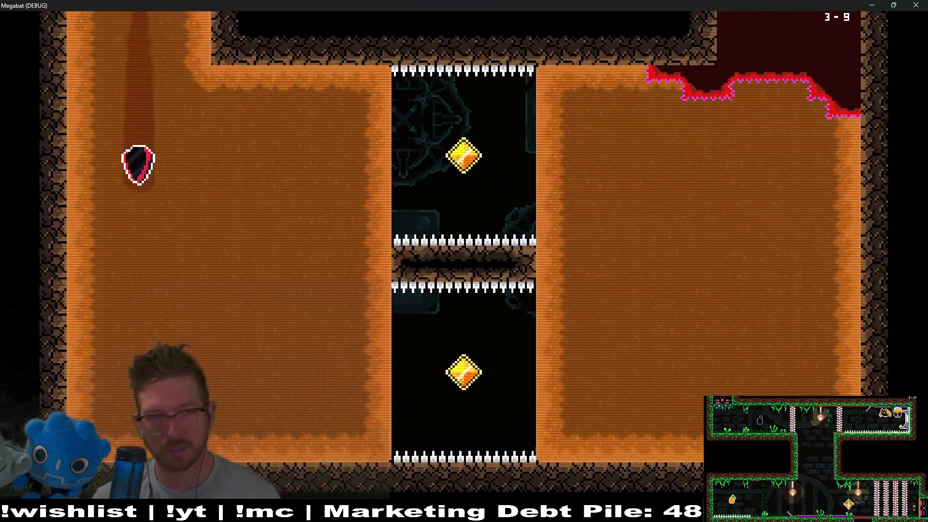
key(Right)
key(Up)
key(Down)
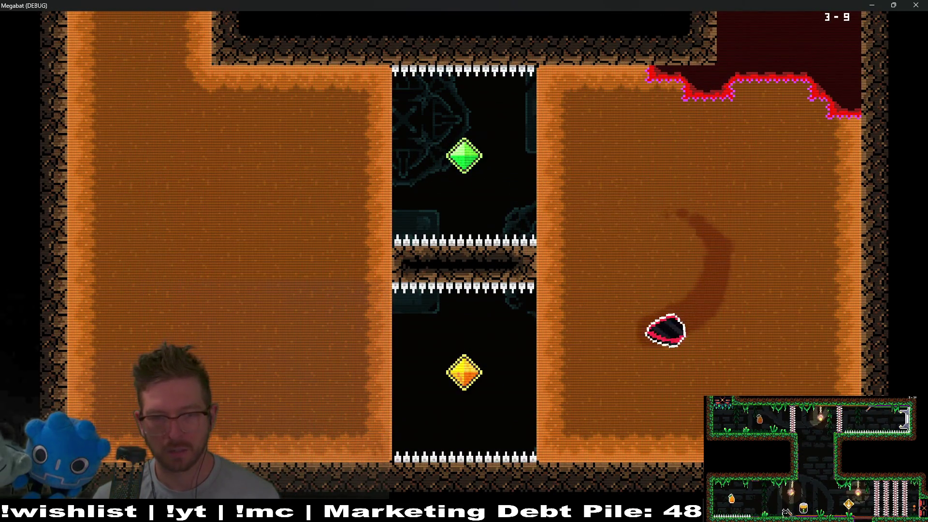
key(Left)
key(Up)
key(Right)
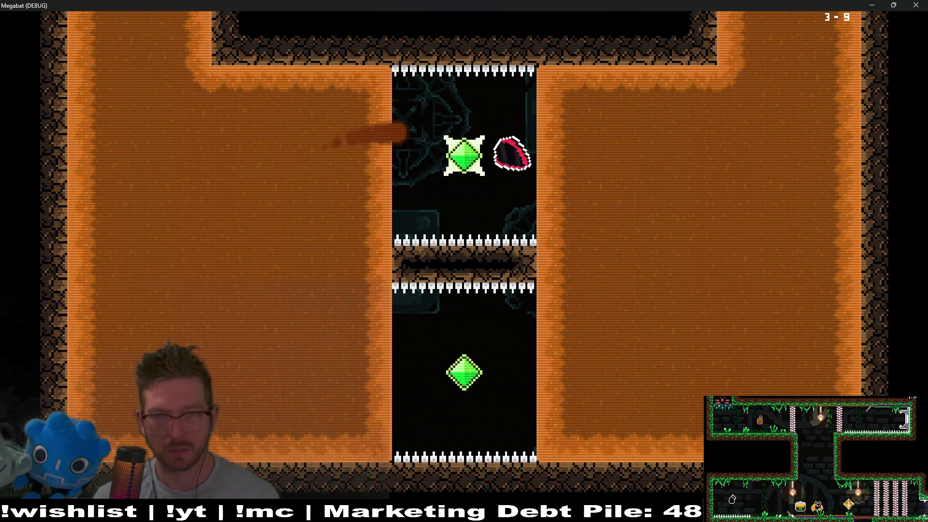
key(Right)
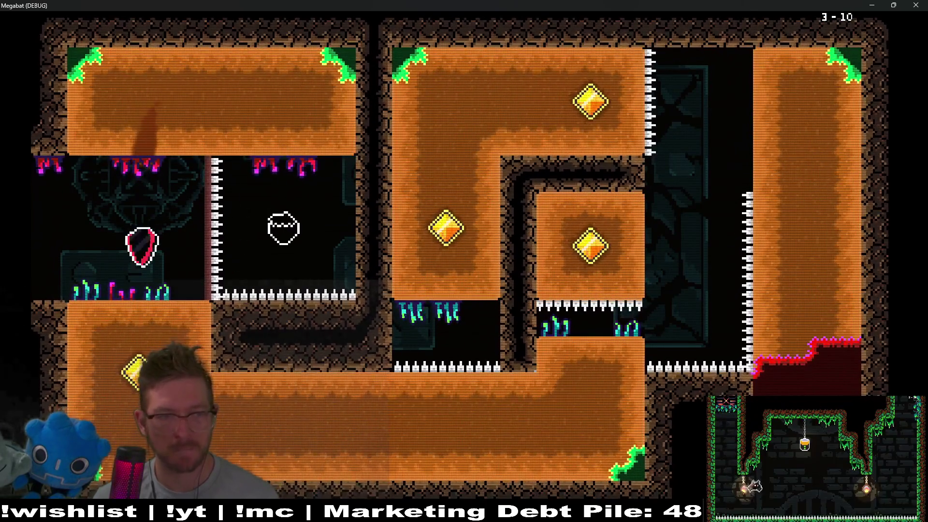
Step: Fly the bat through level 3-10's gem rooms into the laser corridor, dying and respawning
key(Up)
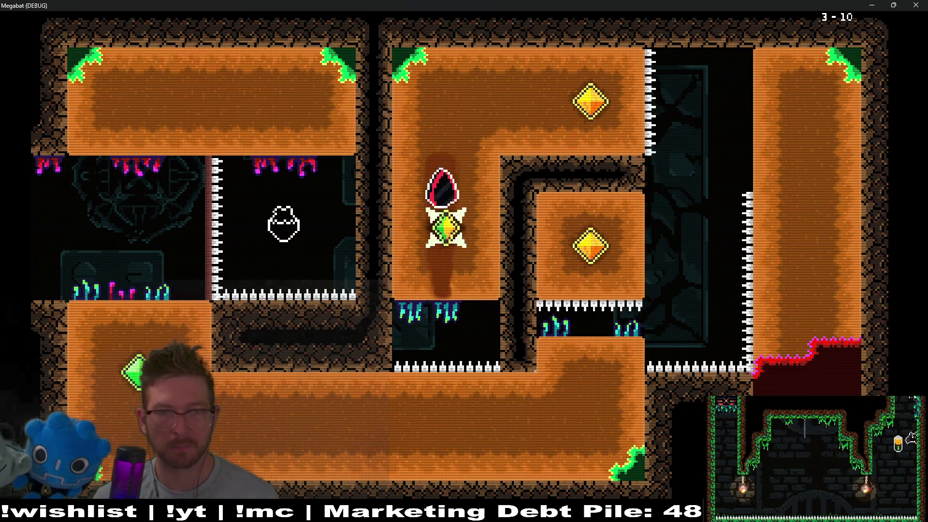
key(Right)
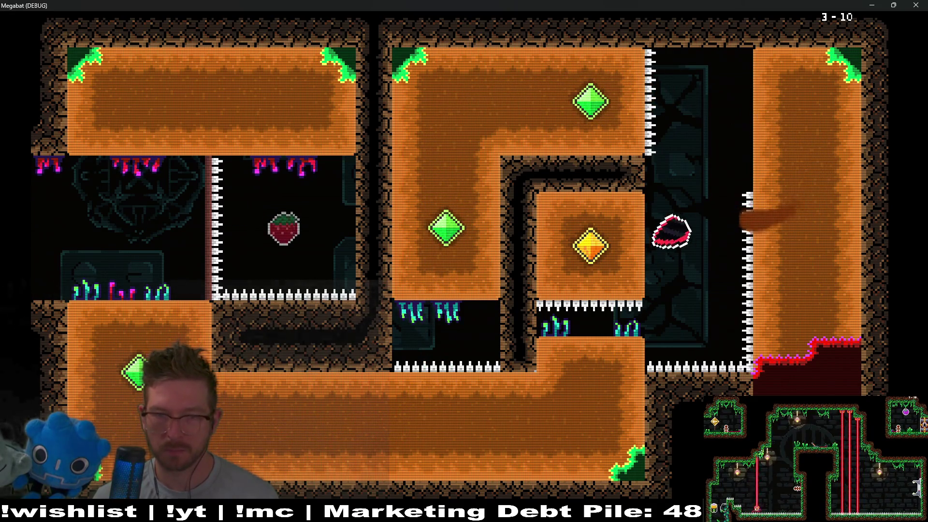
key(Left)
key(Down)
key(Left)
key(Up)
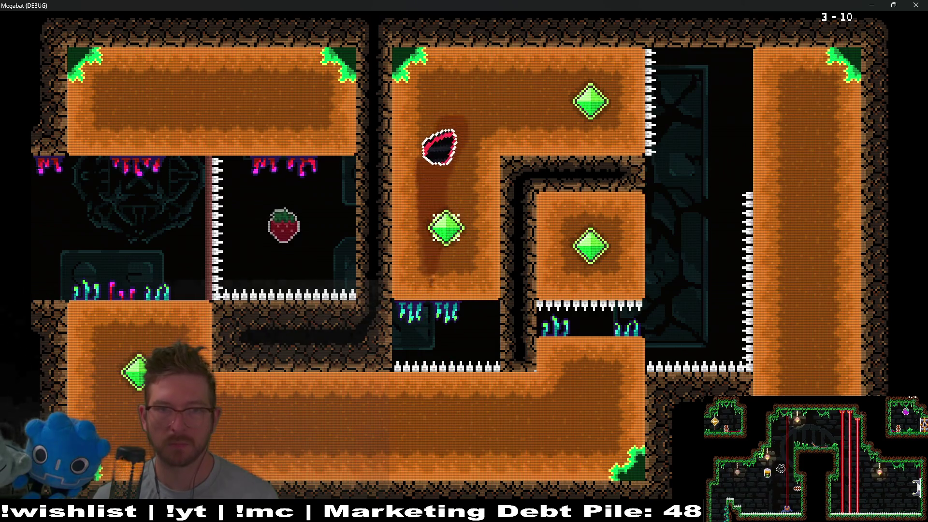
key(Right)
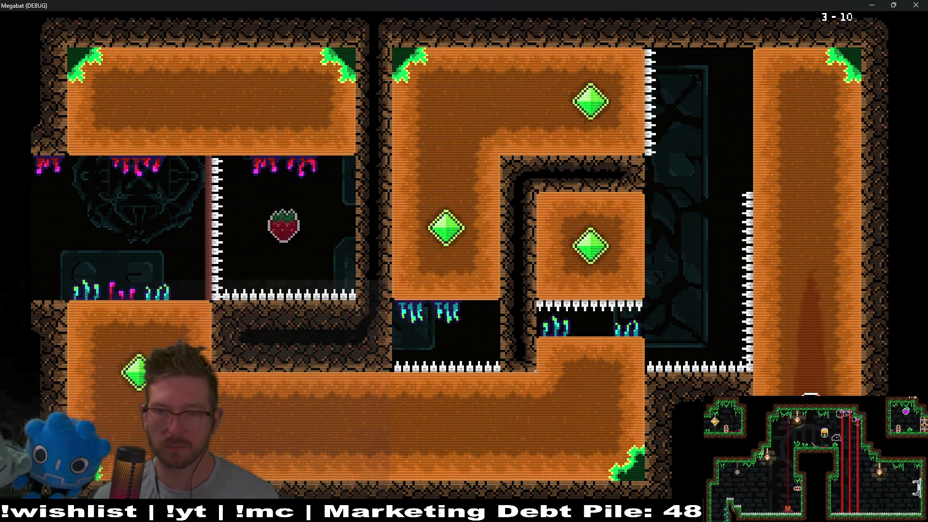
key(Left)
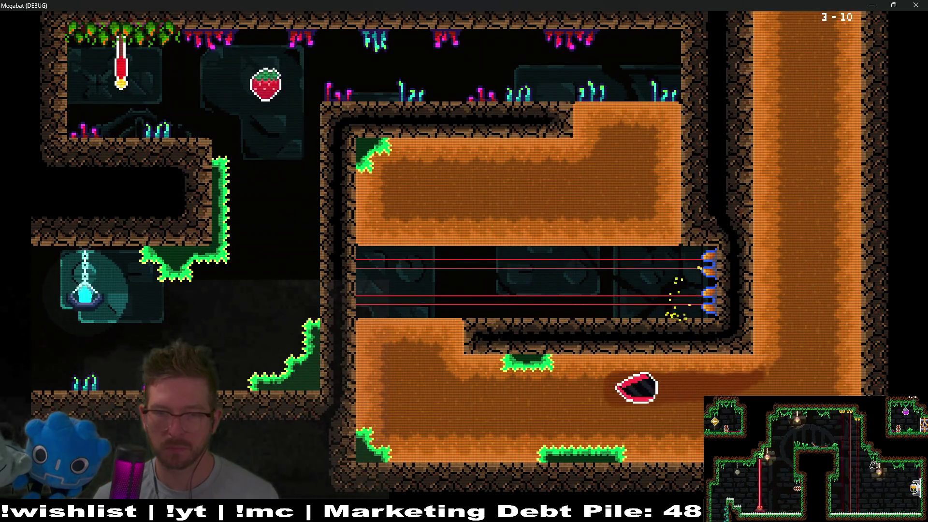
key(Up)
key(Right)
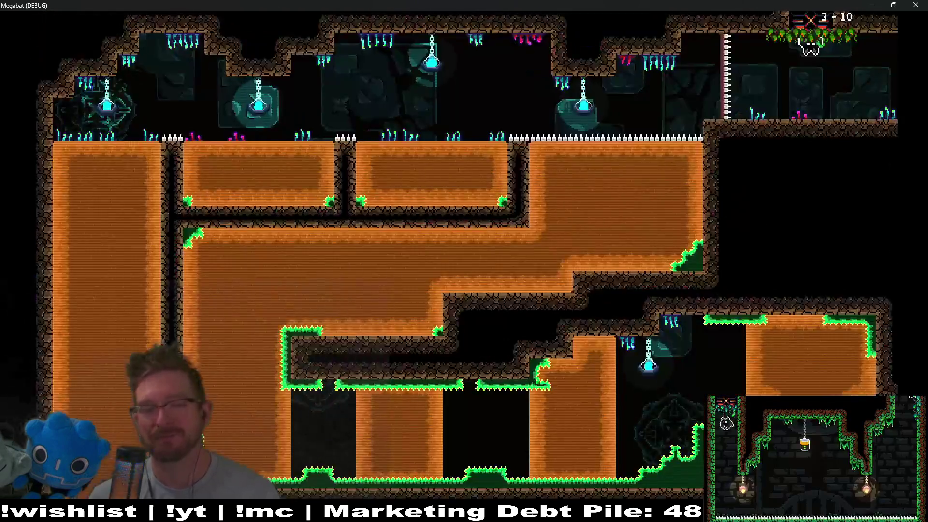
key(Right)
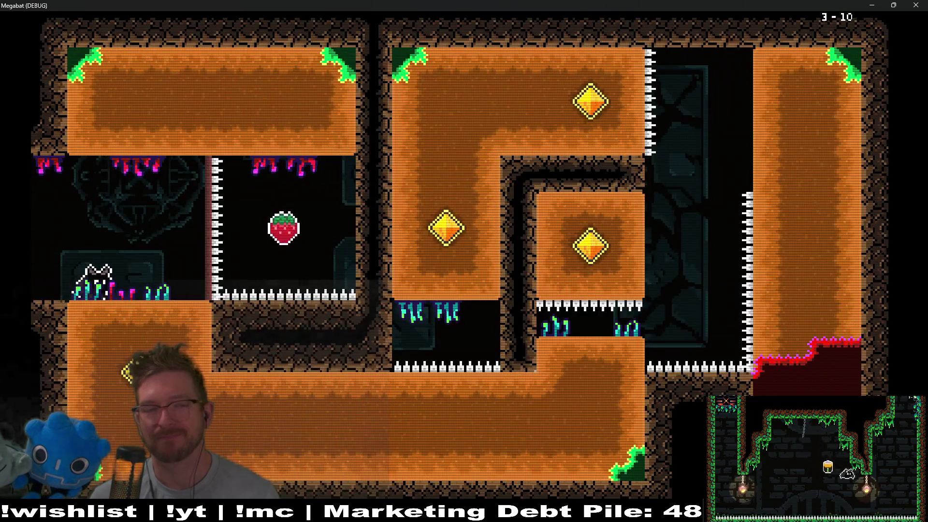
Step: Guide the bat through room 3-10's gem and right shaft, grabbing the strawberry
key(space)
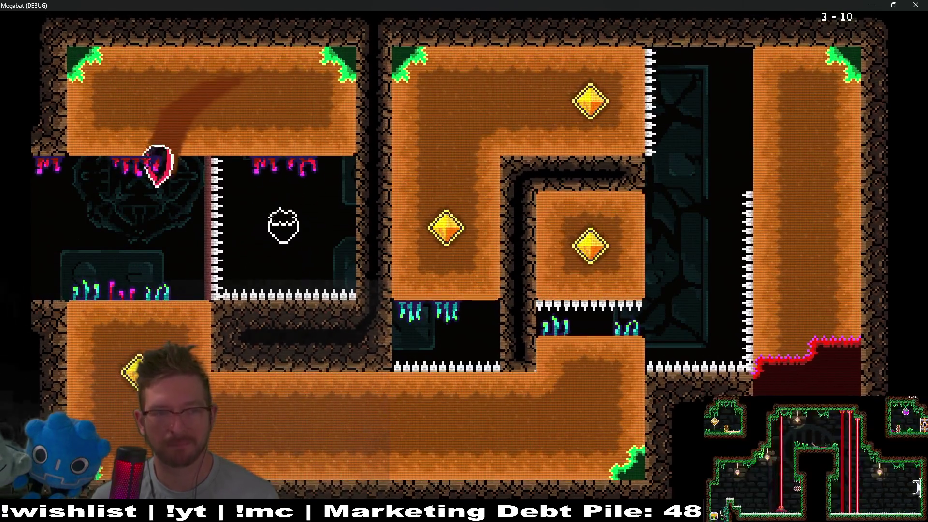
key(Up)
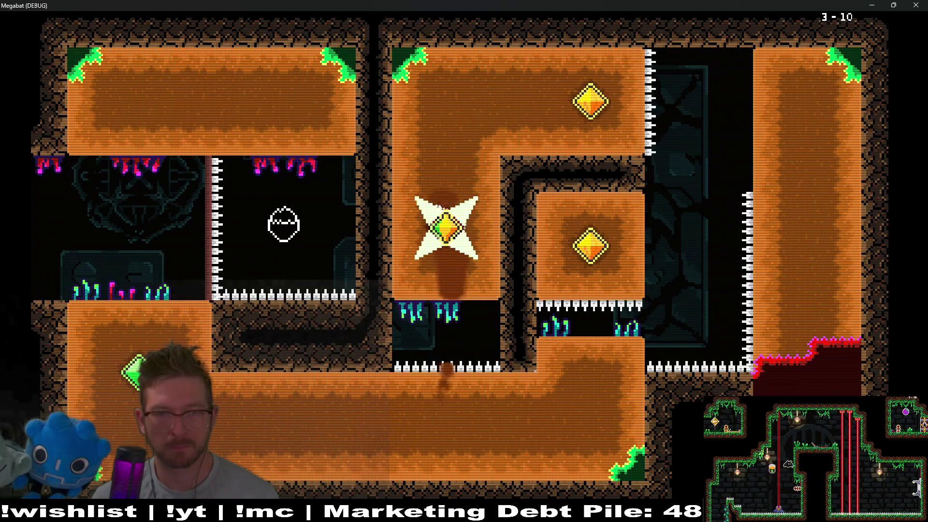
key(Right)
key(Down)
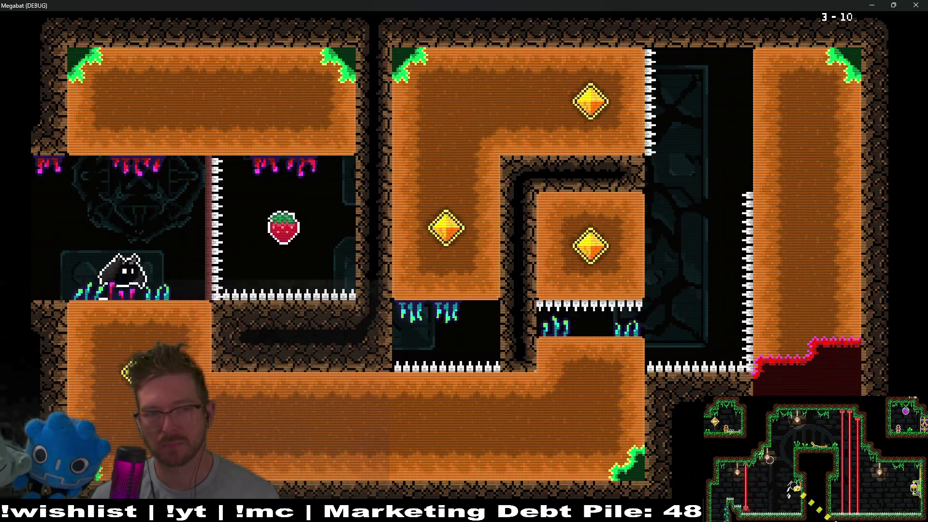
key(Up)
key(Left)
key(Down)
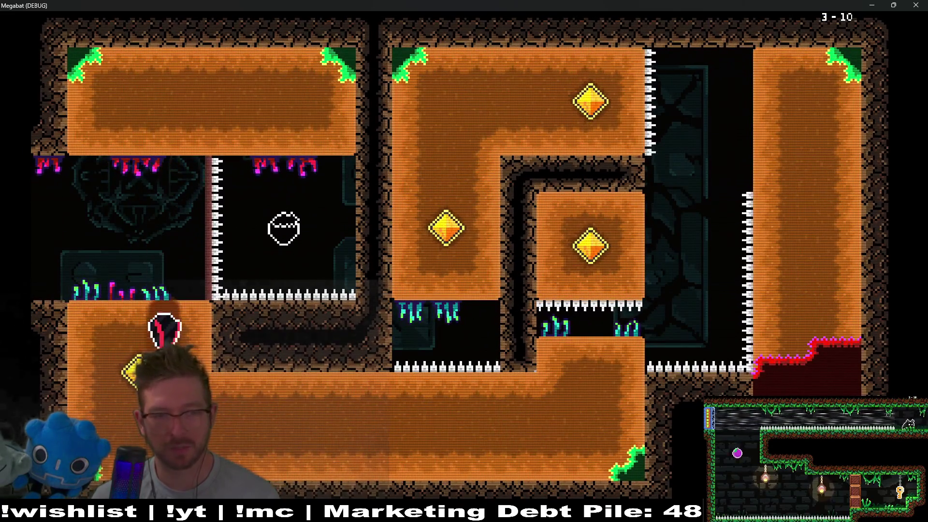
key(Right)
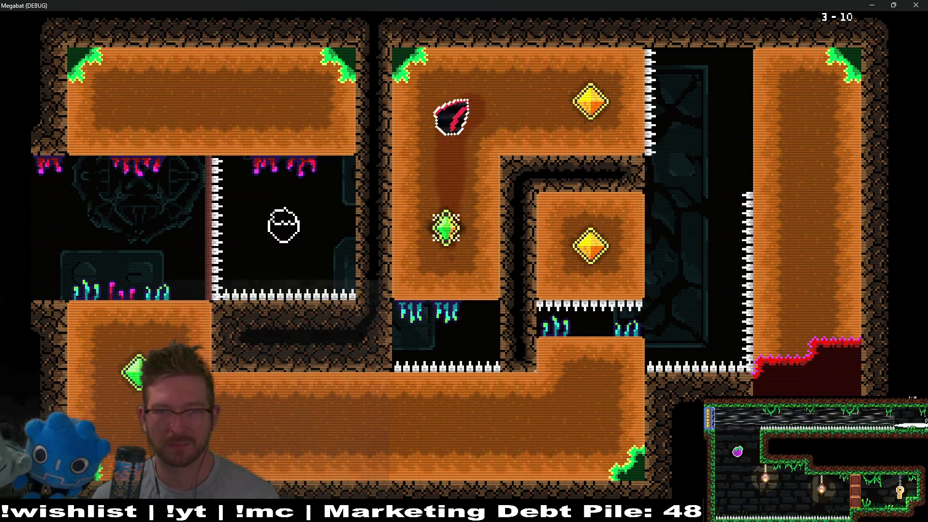
Step: Steer the bat across the top, down the middle shaft and along the bottom corridor
key(Right)
key(Down)
key(Left)
key(Down)
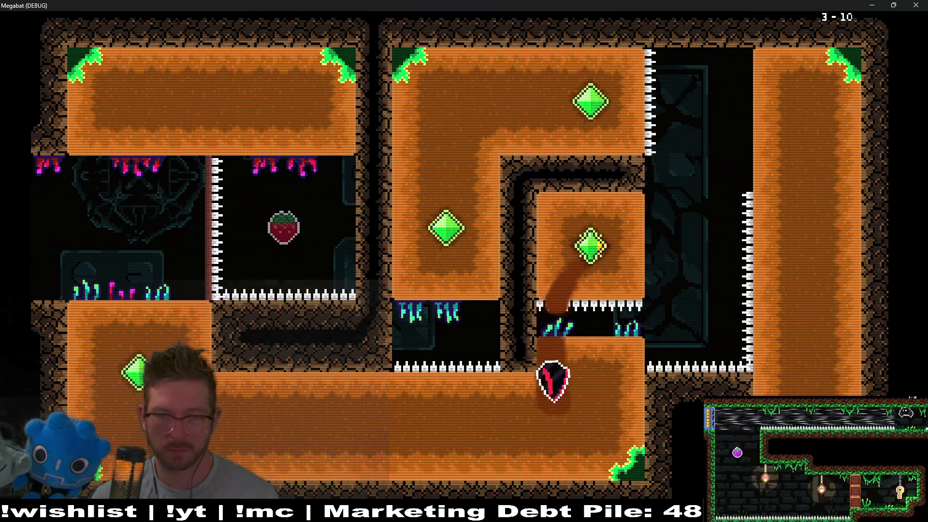
key(Left)
key(Right)
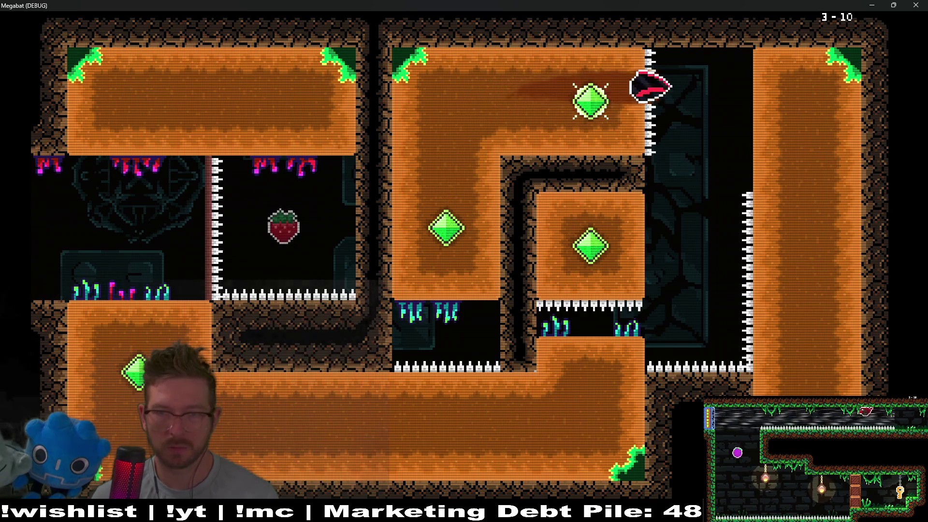
key(Down)
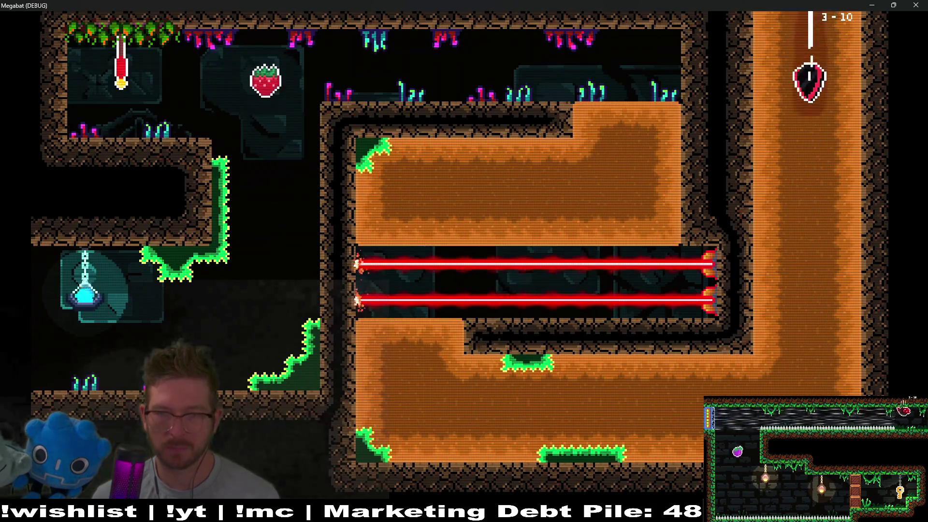
key(Left)
Step: Pass the laser passage and dash up out of the bottom-left shaft into level 3-11
key(Up)
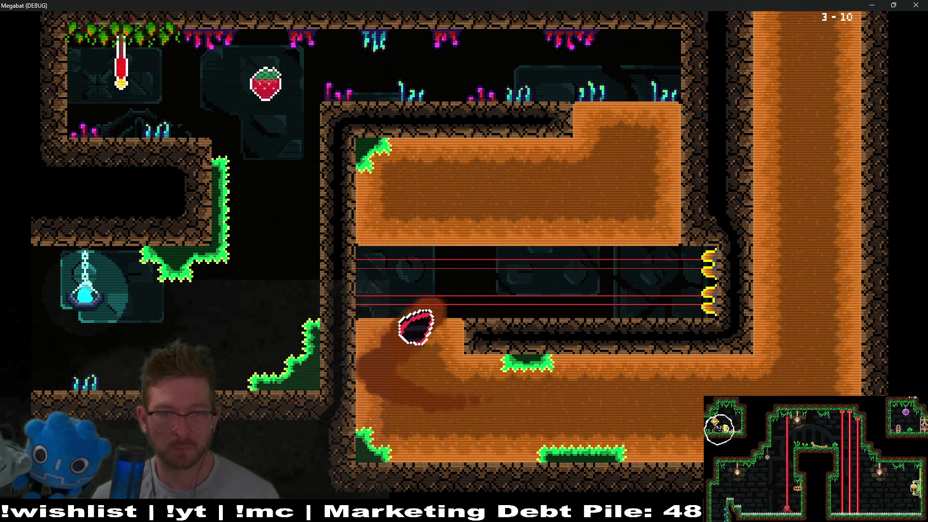
key(Right)
key(Left)
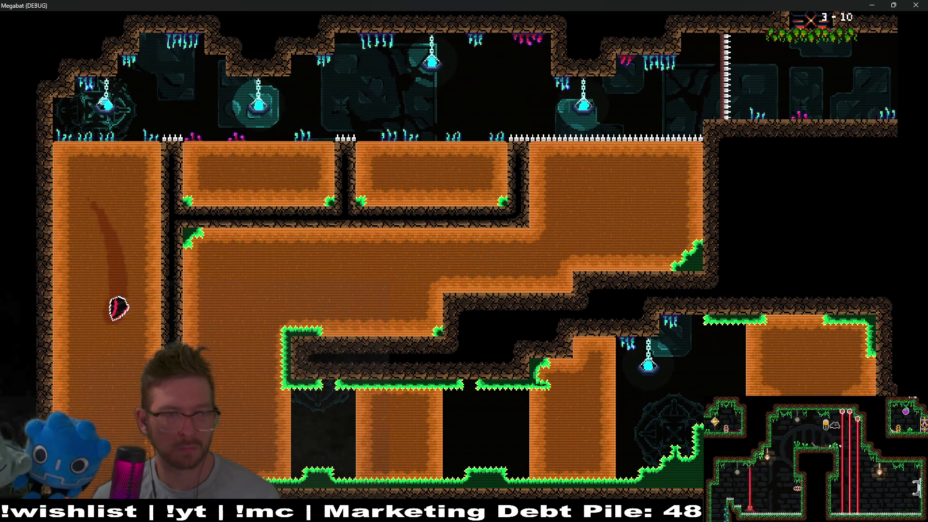
key(Up)
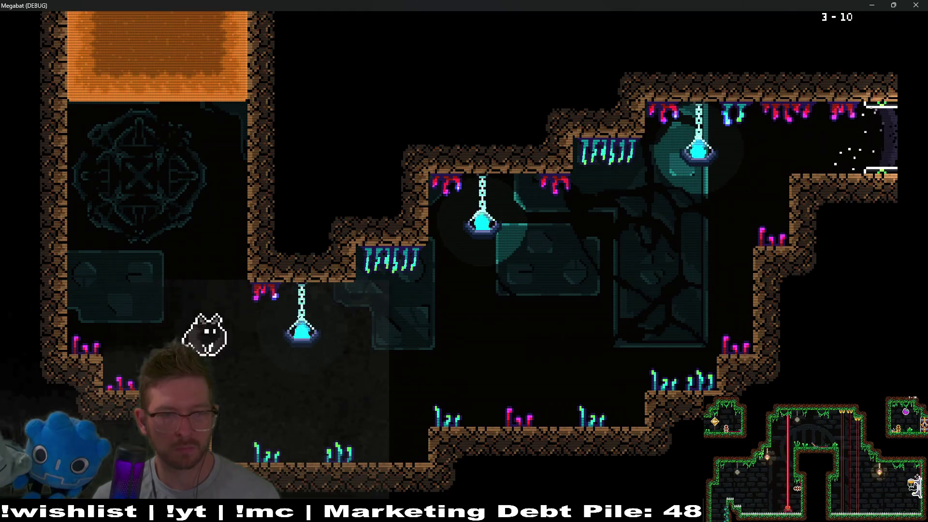
key(Right)
key(Up)
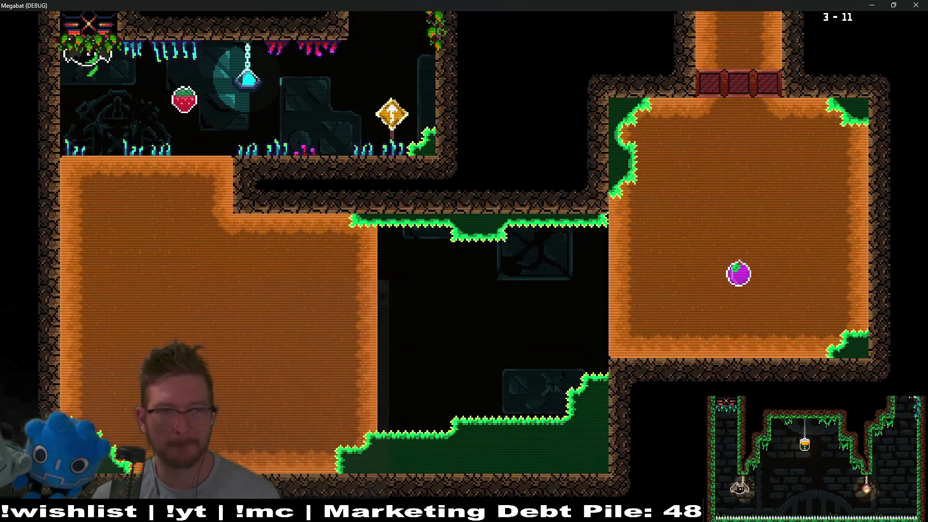
Step: Clear room 3-11 through its orange areas and dash out into room 3-12
key(Up)
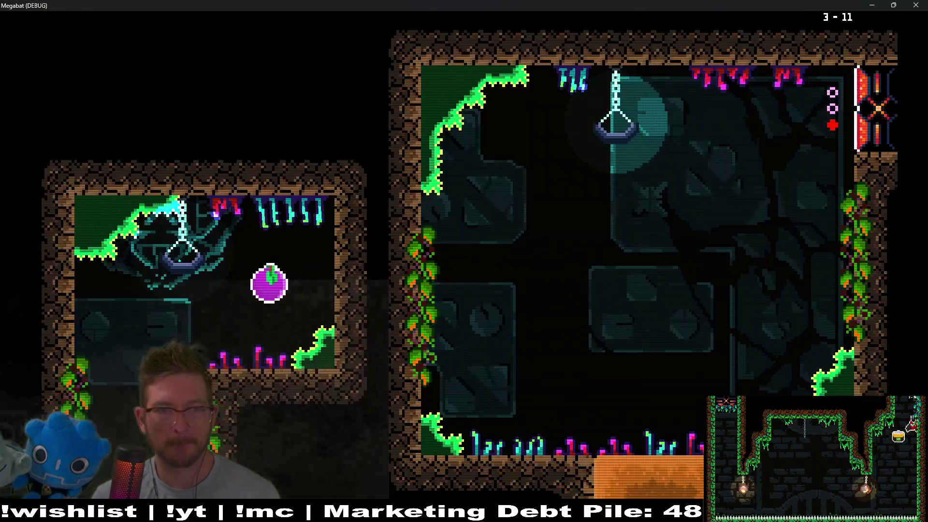
key(Left)
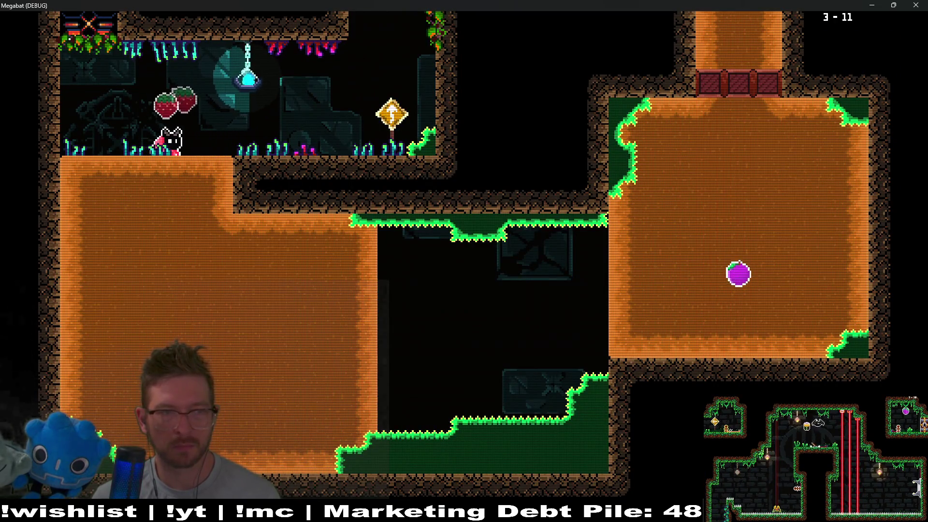
key(Down)
key(Right)
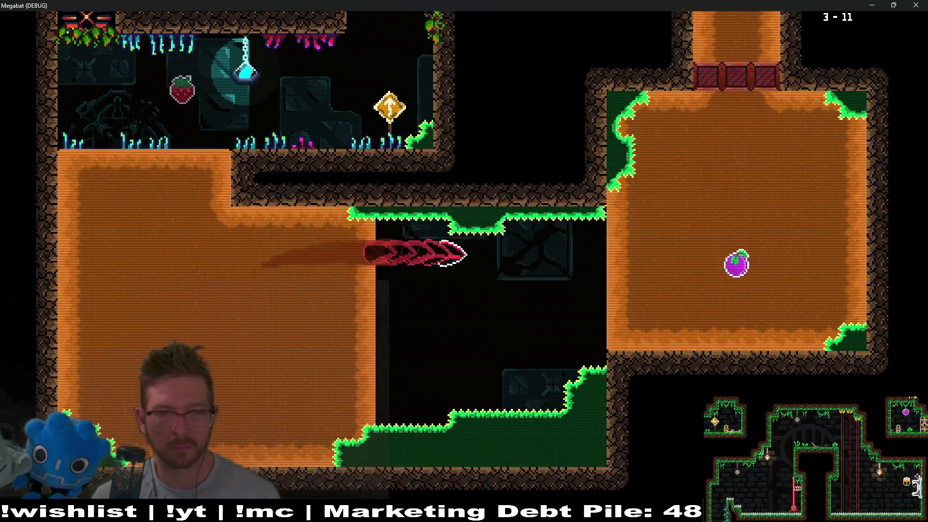
key(Up)
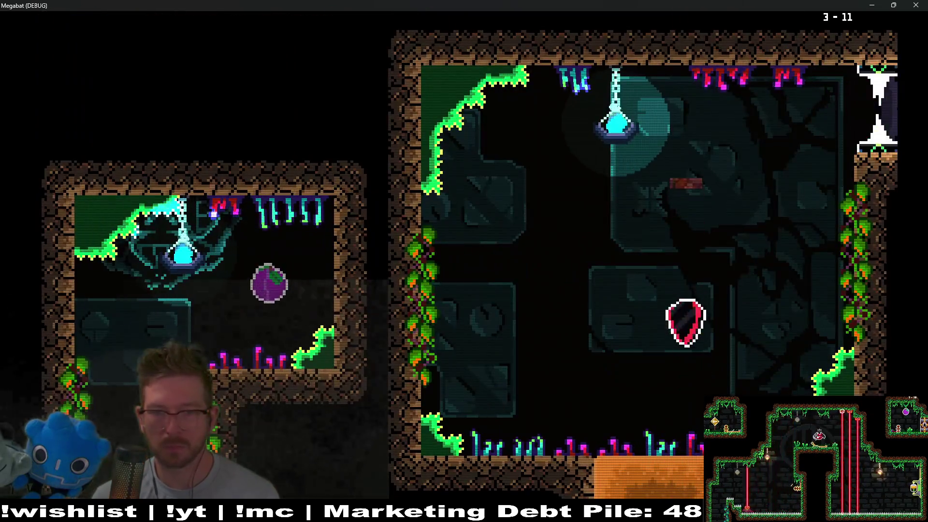
key(Right)
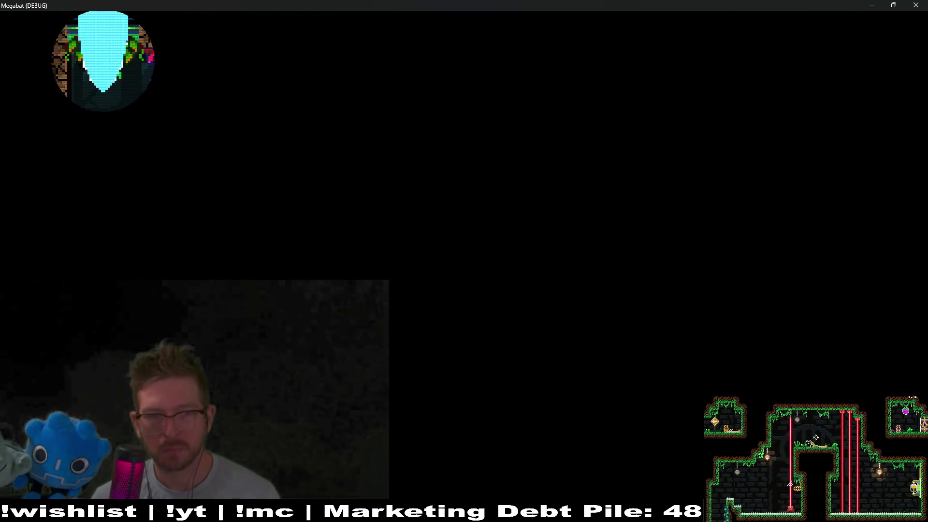
Step: Grab the 3-12 strawberry, smash the red crates and leave through the top exit
key(Left)
key(Down)
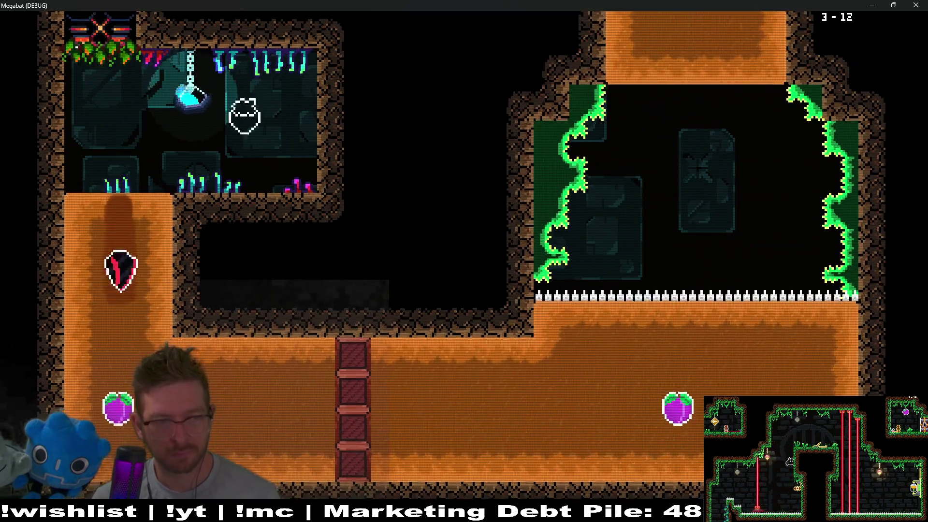
key(Right)
key(Up)
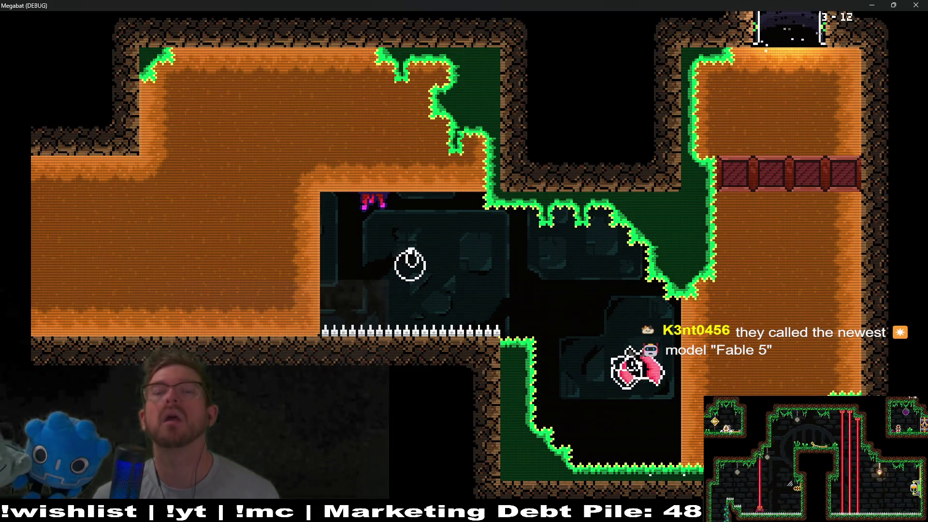
key(Up)
key(Left)
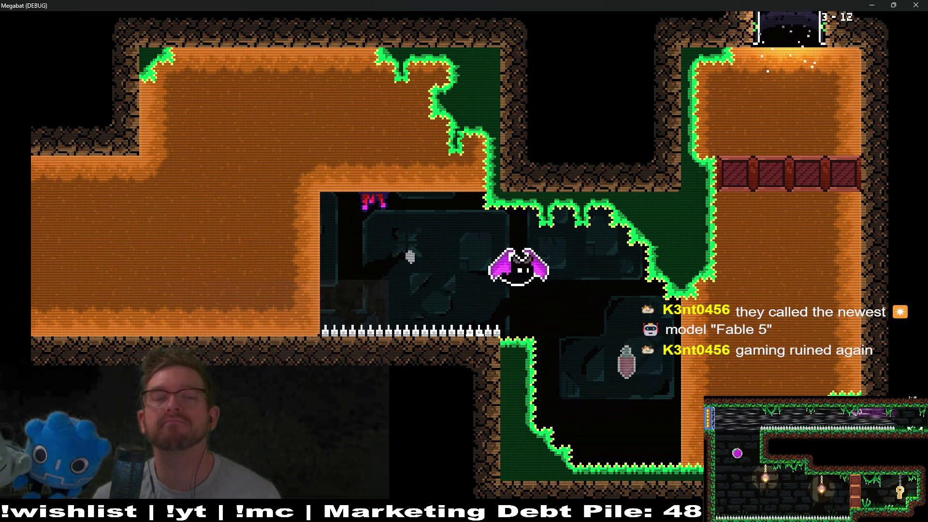
key(Up)
key(Right)
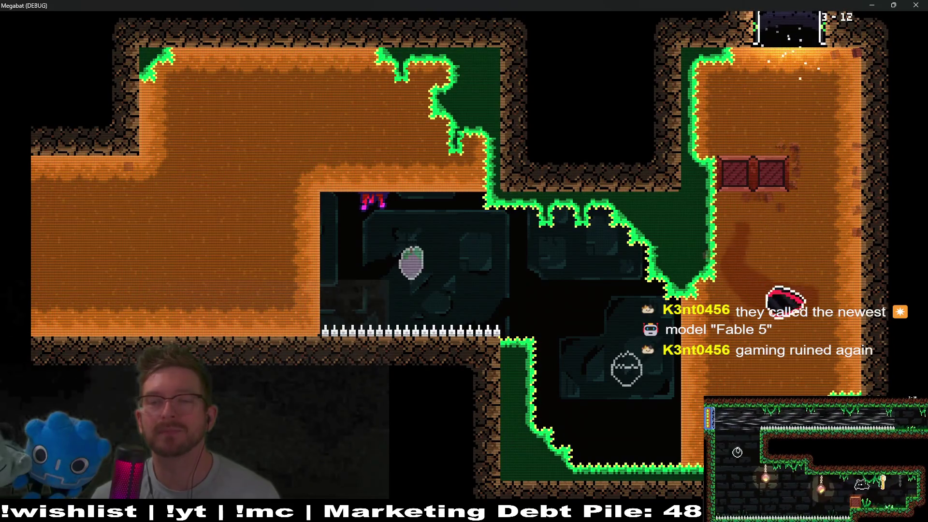
key(Up)
key(Right)
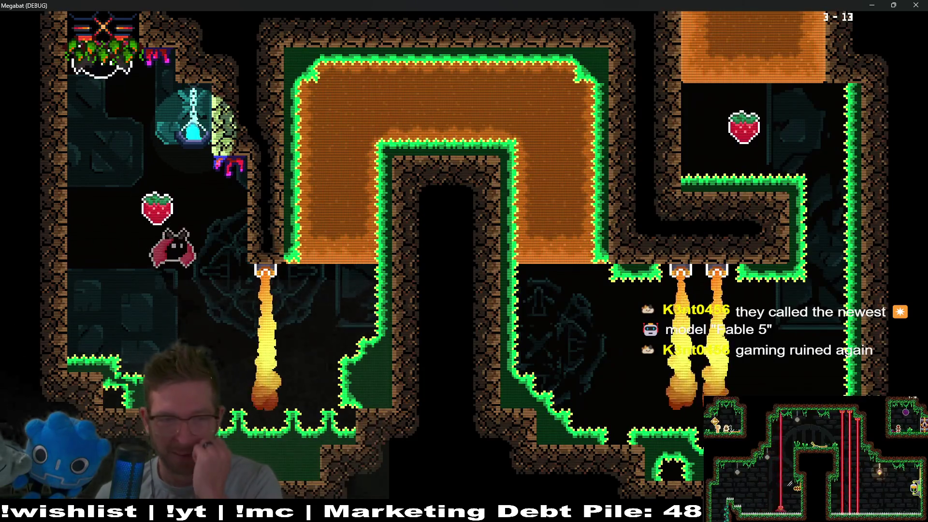
Step: Collect the strawberries and pears in room 3-13 and leave down the left shaft
key(Right)
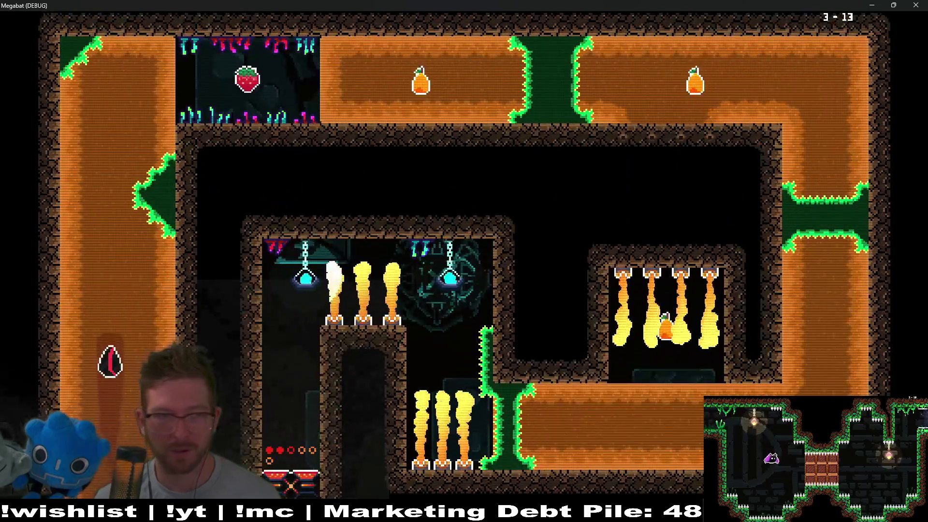
key(Right)
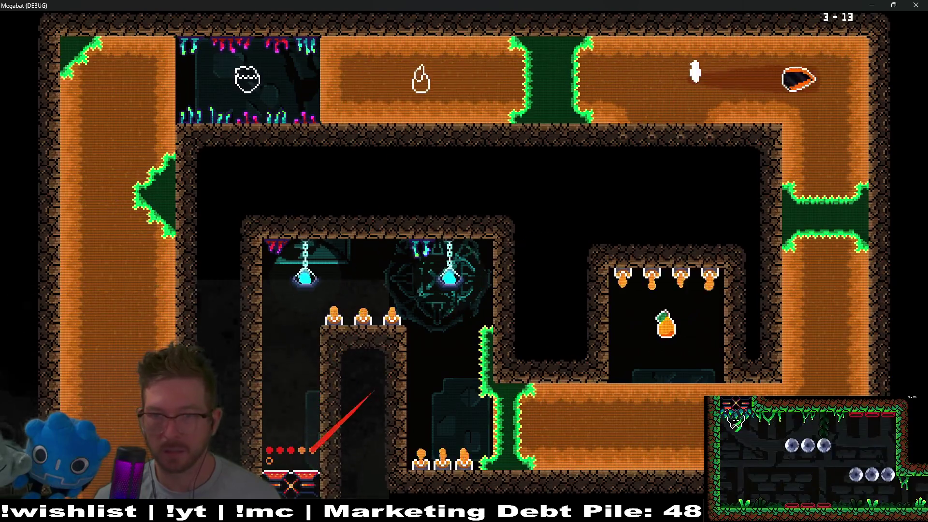
key(Down)
key(Left)
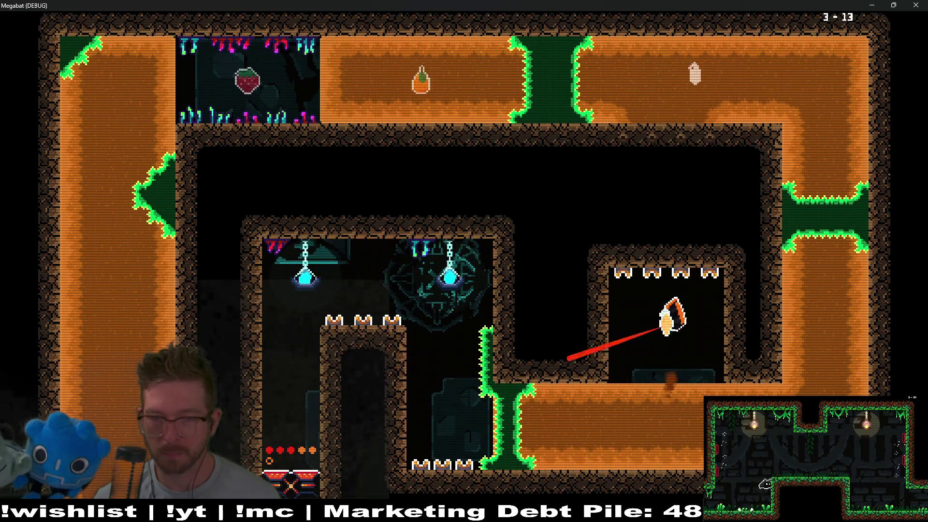
key(Left)
key(Up)
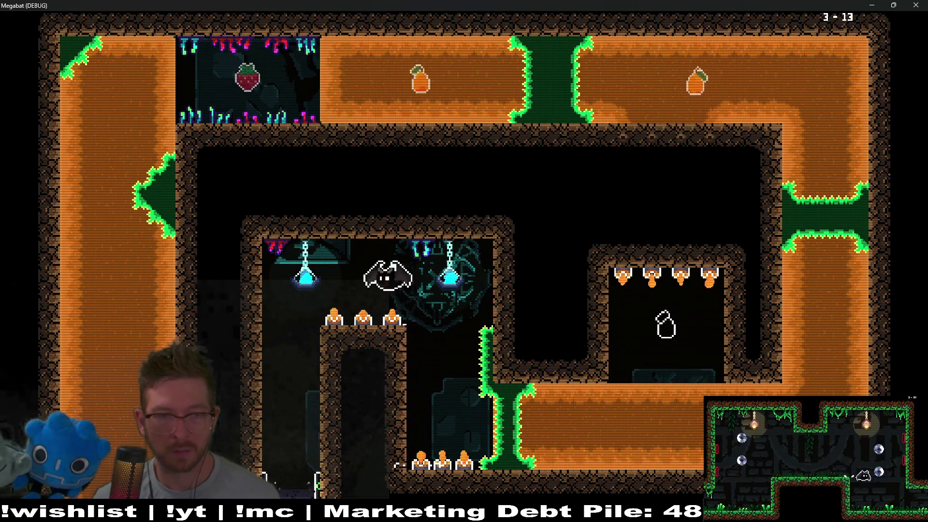
key(Left)
key(Down)
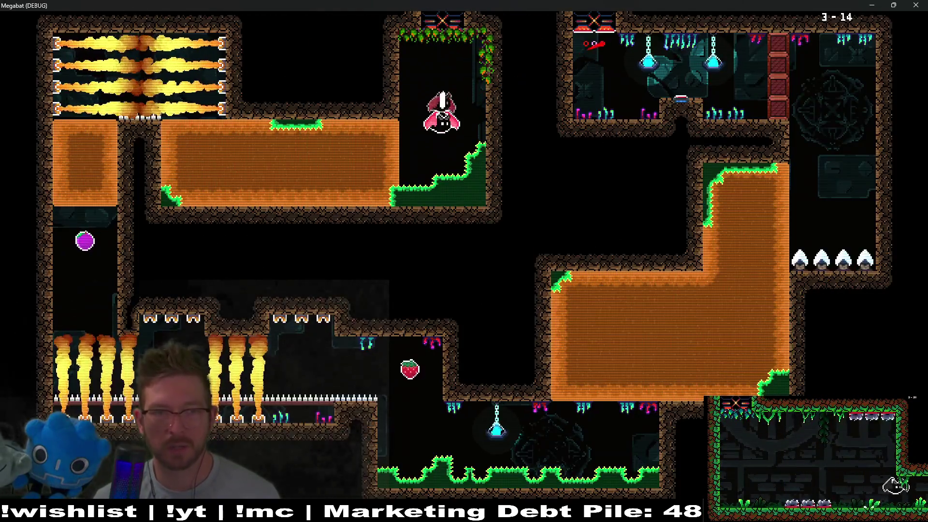
Step: Cross room 3-14 past the fire jets, grab the strawberry and burrow up-right through the orange block
key(Left)
key(Up)
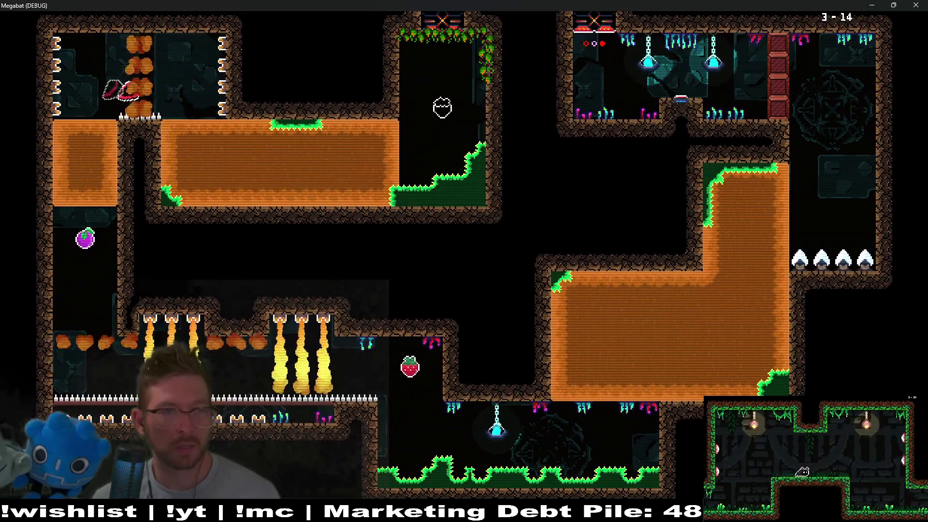
key(Down)
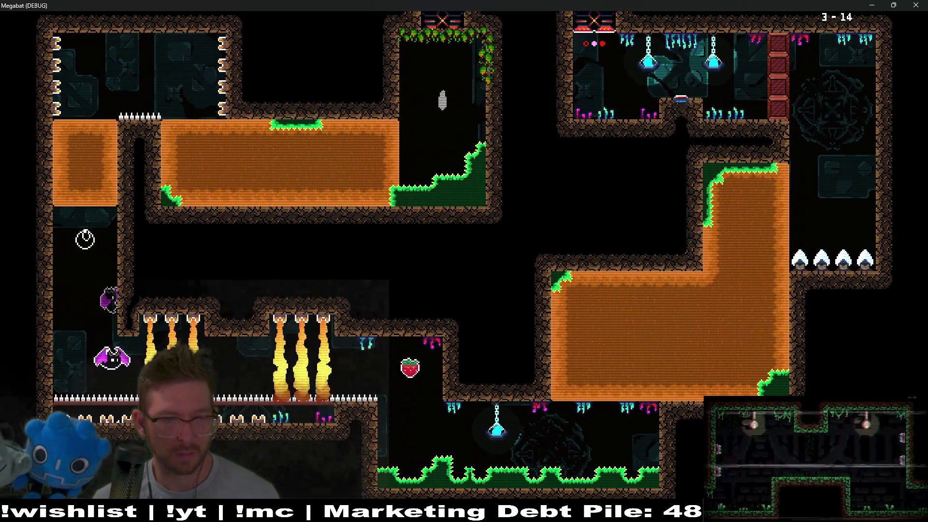
key(Right)
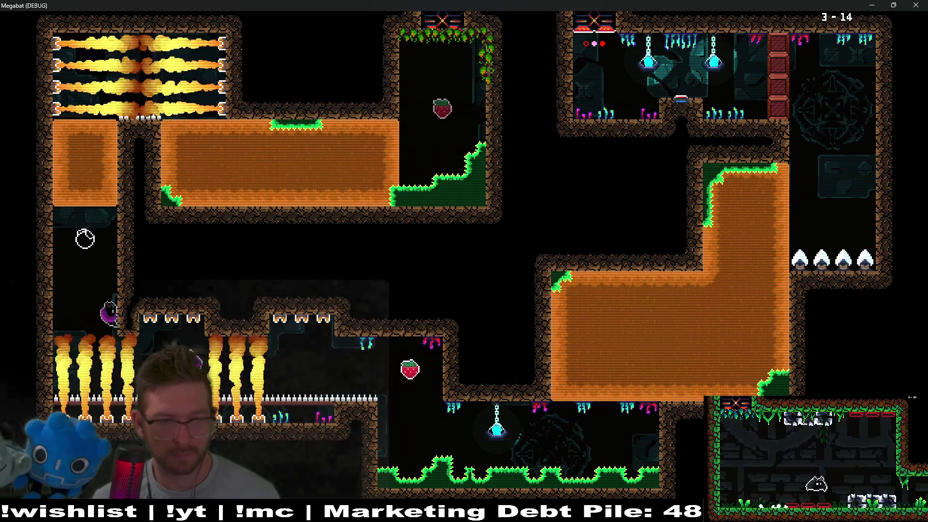
key(Right)
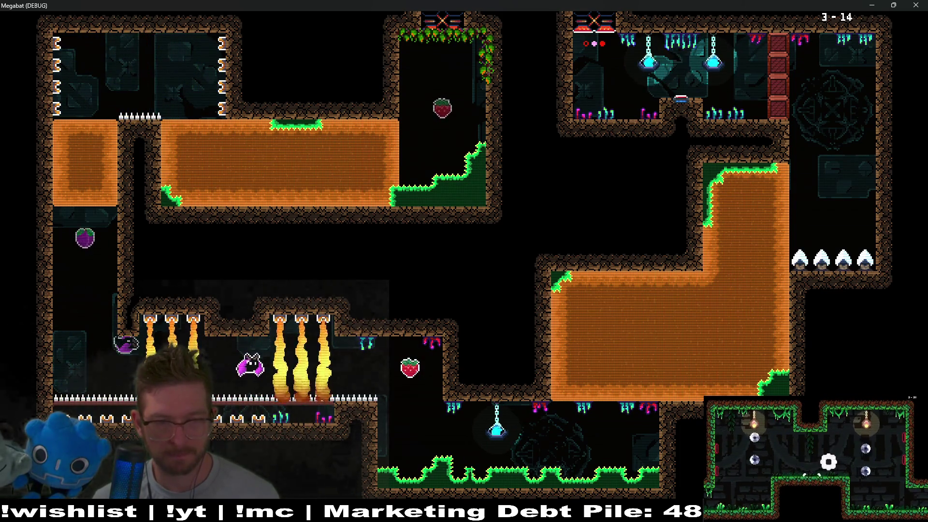
key(Right)
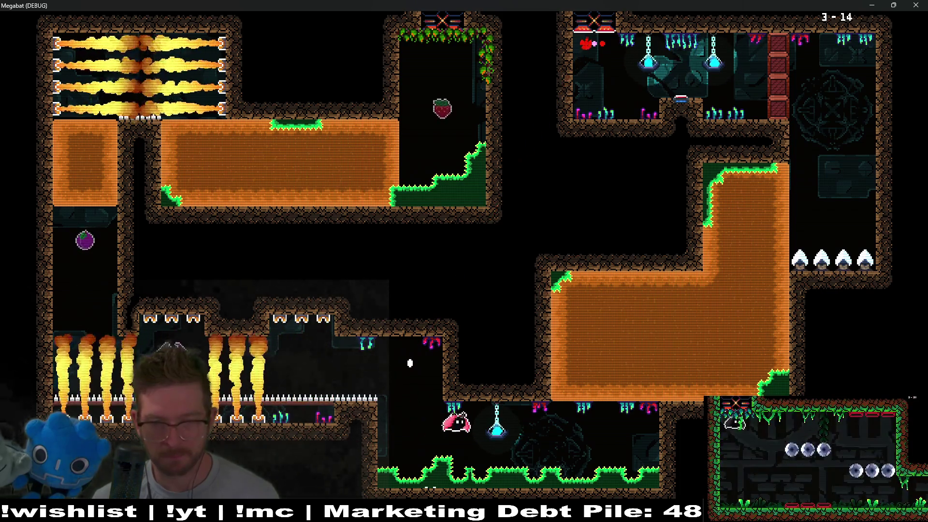
key(Up)
key(Right)
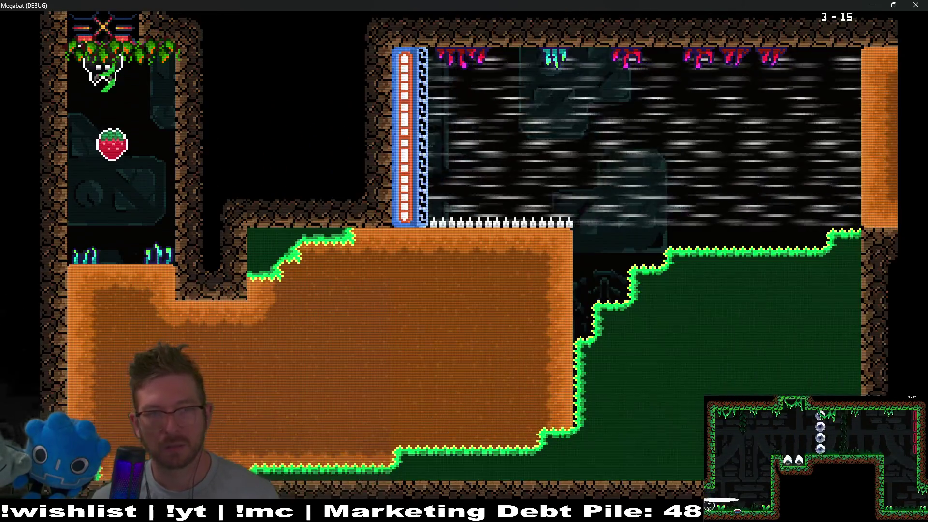
Step: Burrow the bat through level 3-15's orange block, retrying after a respawn, into the next room
key(Down)
key(Right)
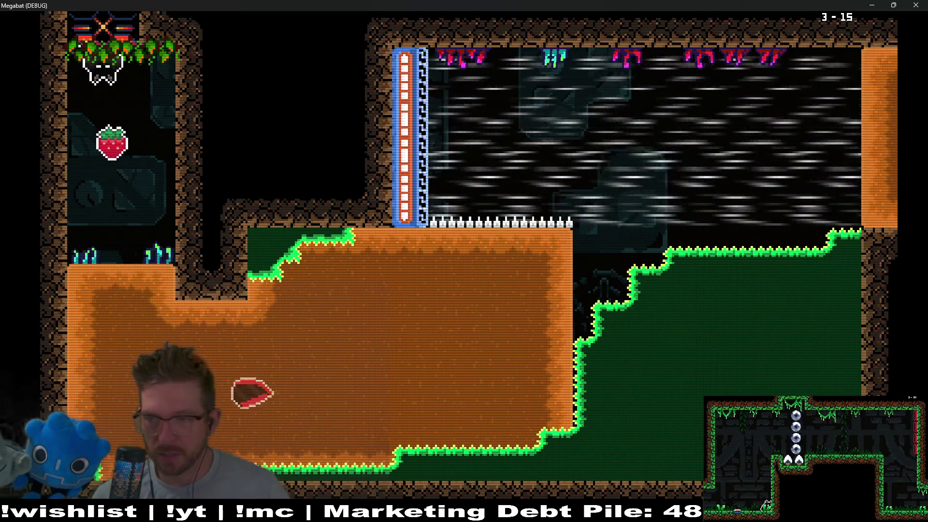
key(Up)
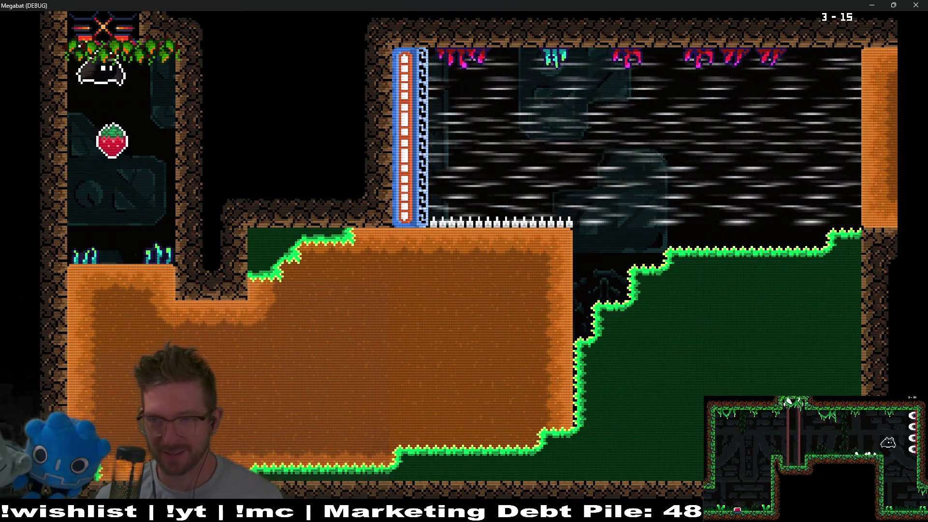
key(Down)
key(Right)
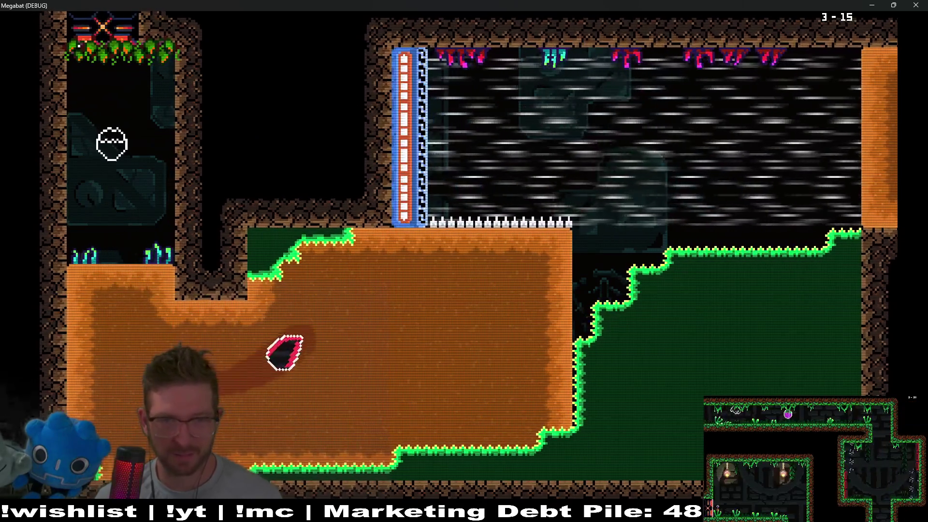
key(Up)
key(Right)
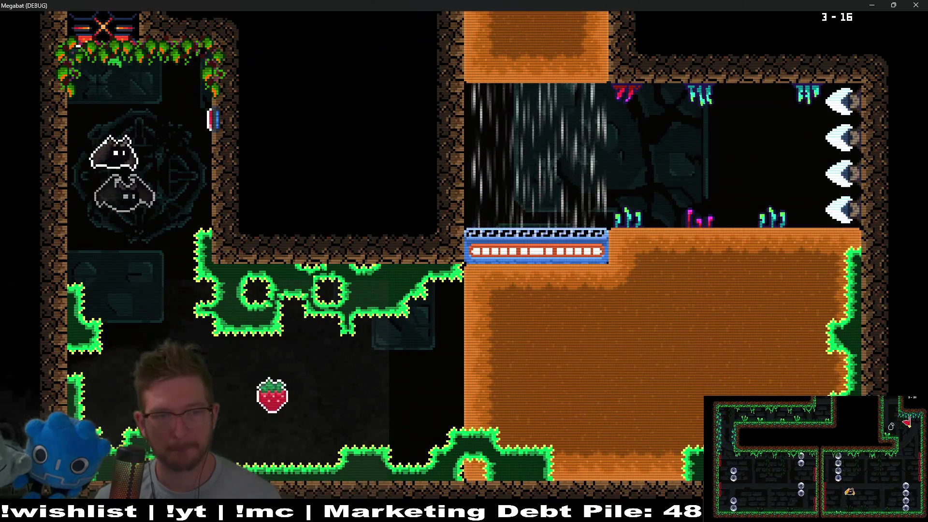
Step: Tunnel through room 3-16's orange block past the strawberry, exit right, then stop the game with F8
key(Right)
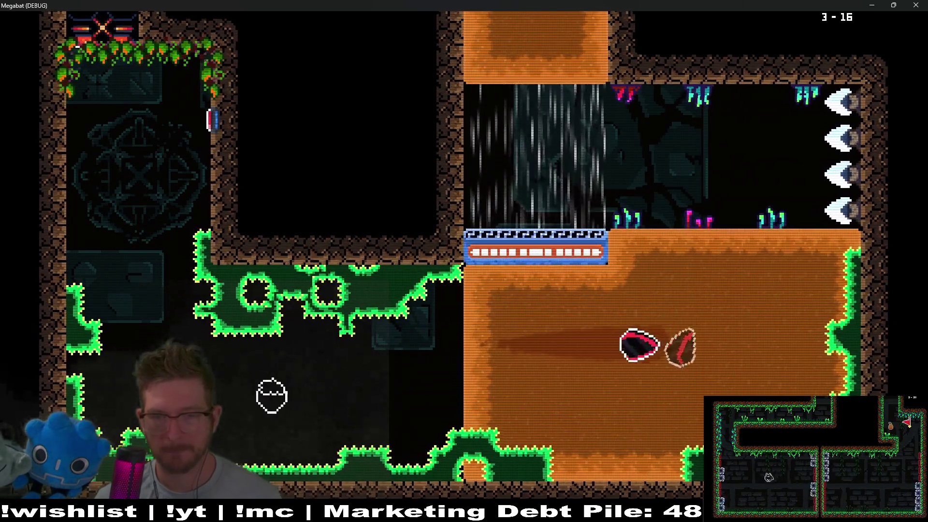
key(Up)
key(Right)
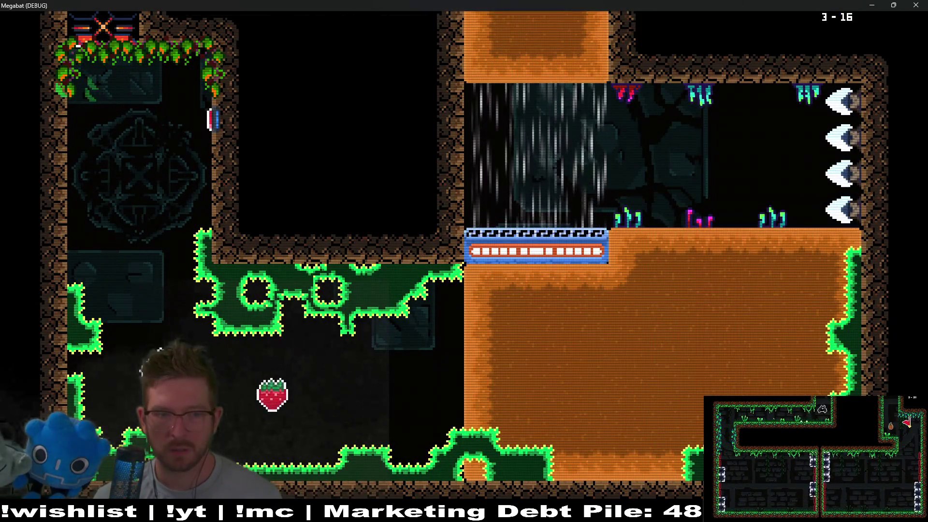
key(Right)
key(Up)
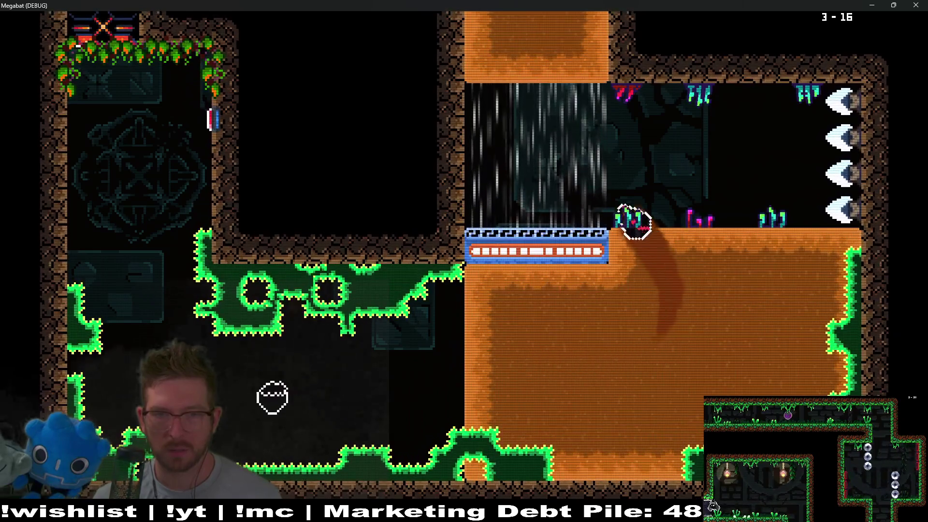
key(Right)
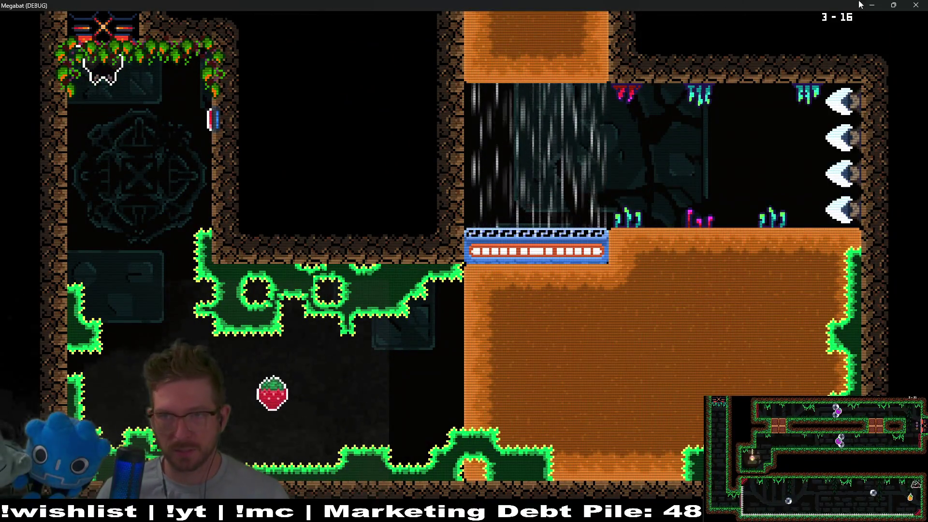
key(F8)
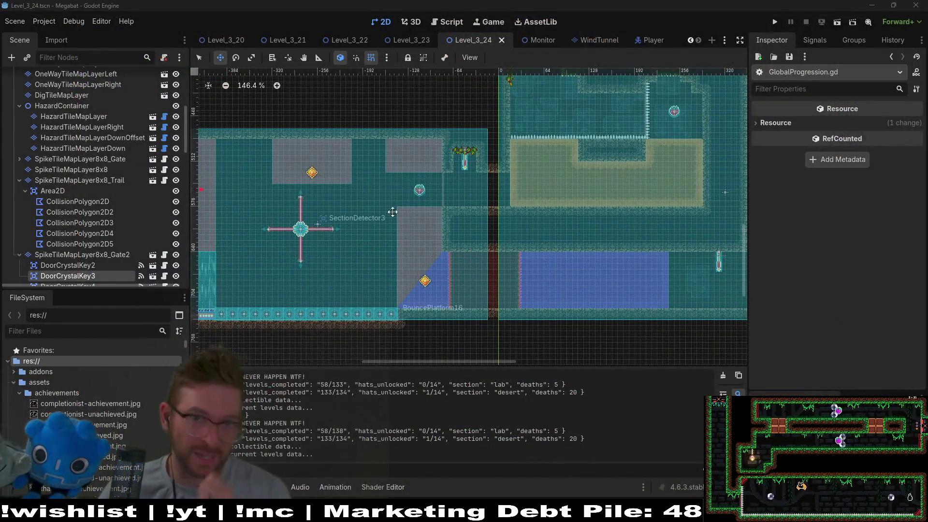
Step: Change the wind-tunnel fake gravity in Player.gd to Vector2(0, 2) and save the script
click(600, 40)
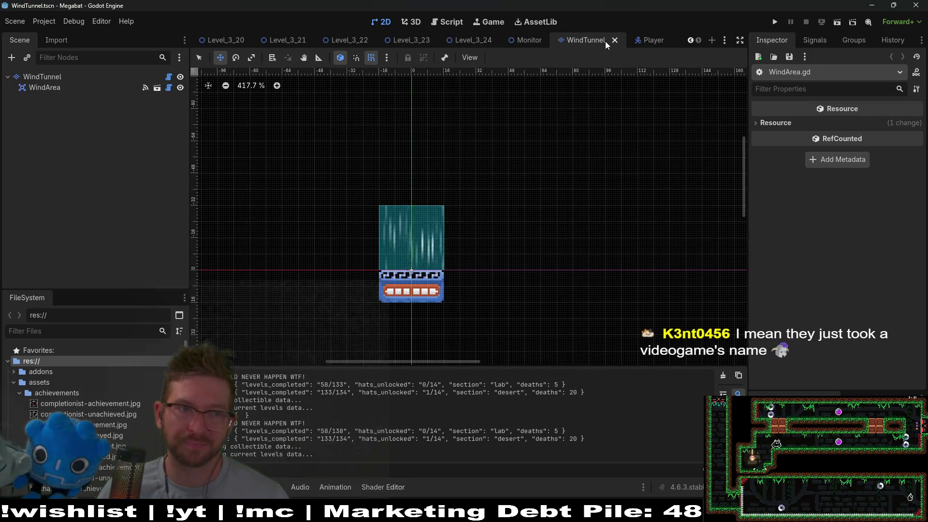
click(636, 41)
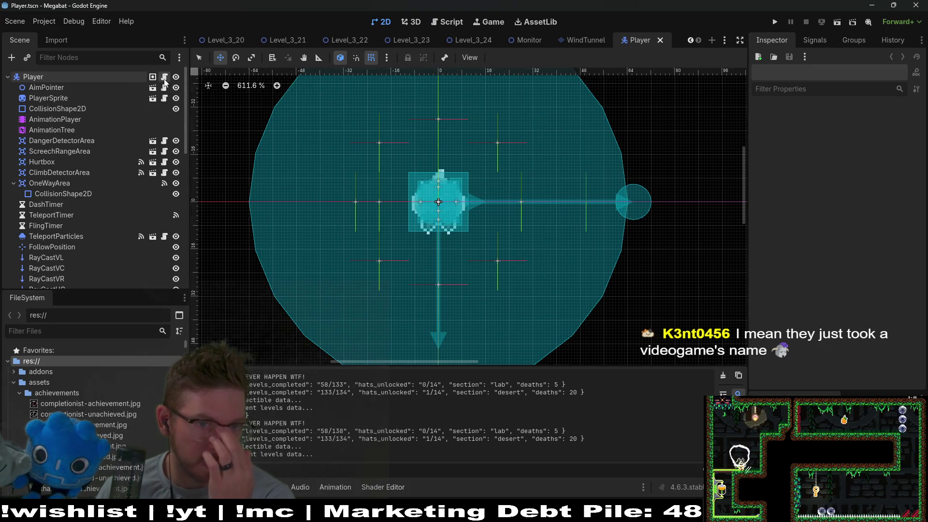
click(164, 78)
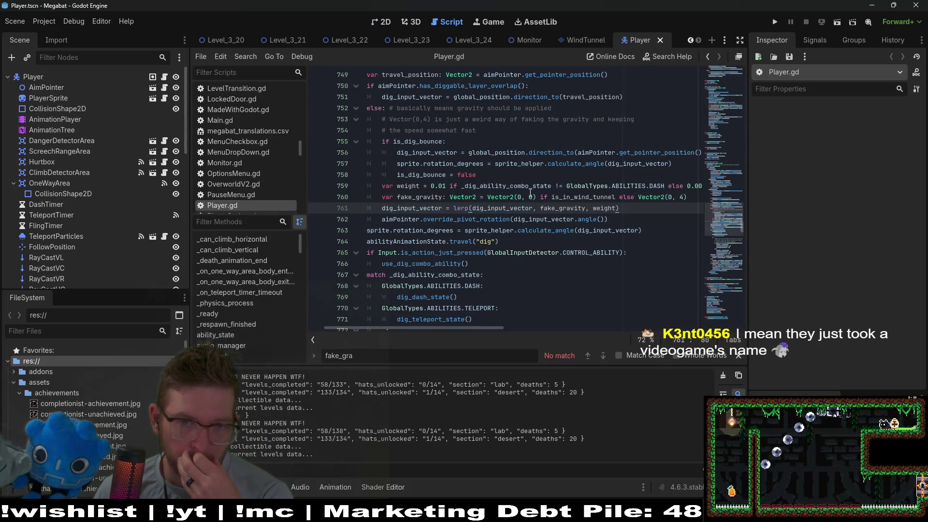
click(534, 196)
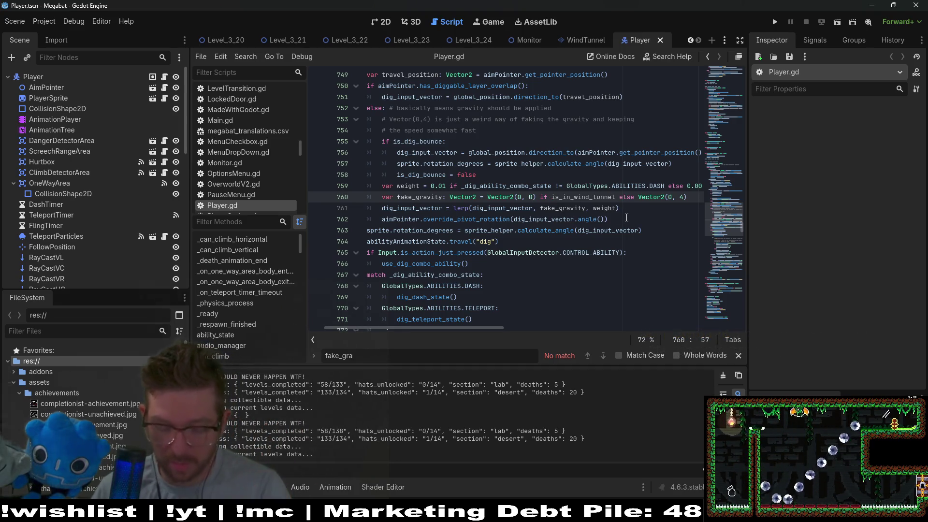
key(BackSpace)
text(2)
key(ctrl+s)
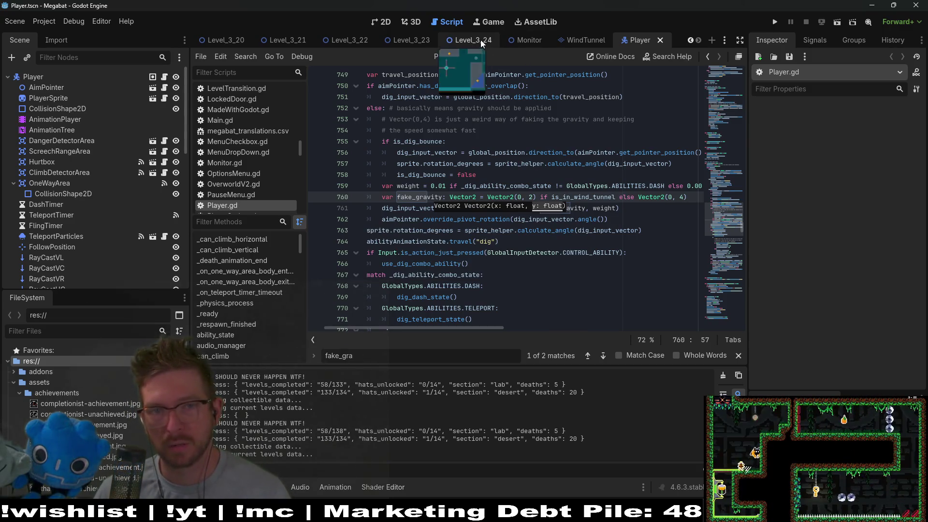
Step: Switch back to the Level_3_24 scene and run the project
click(481, 43)
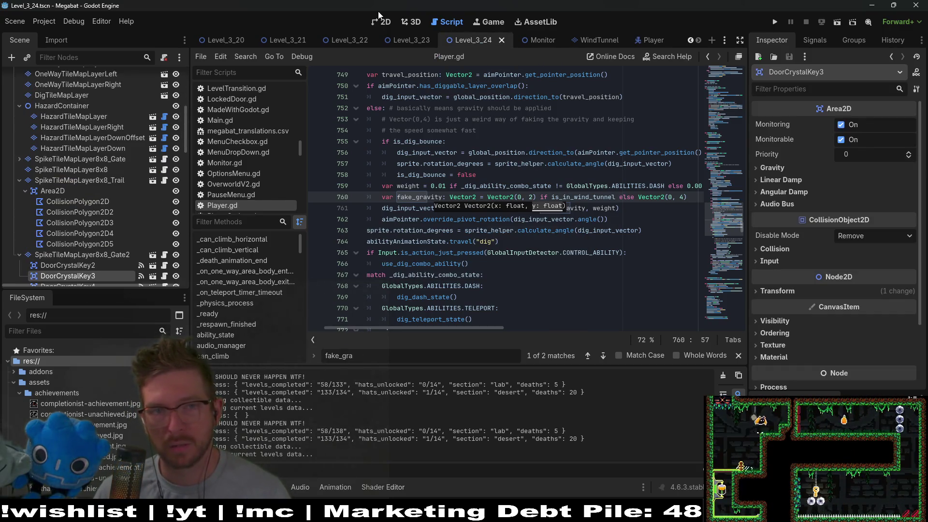
click(379, 23)
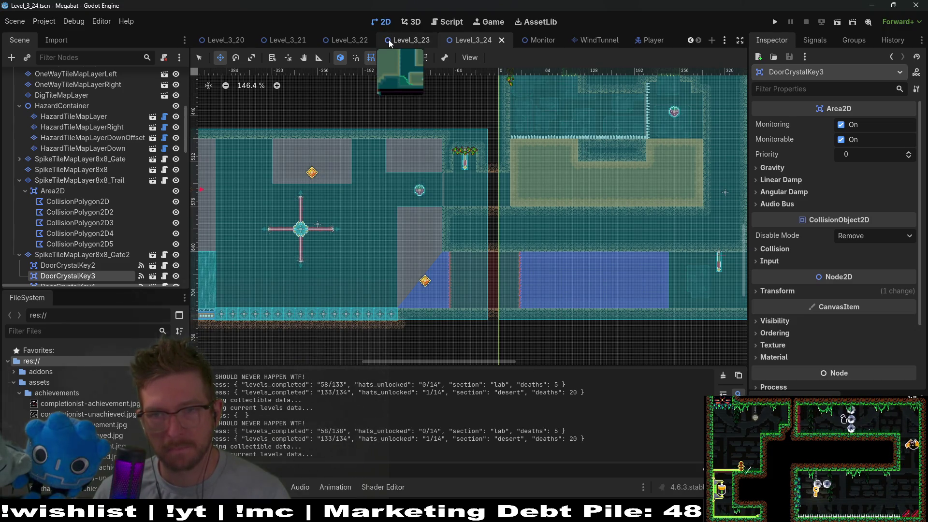
click(774, 22)
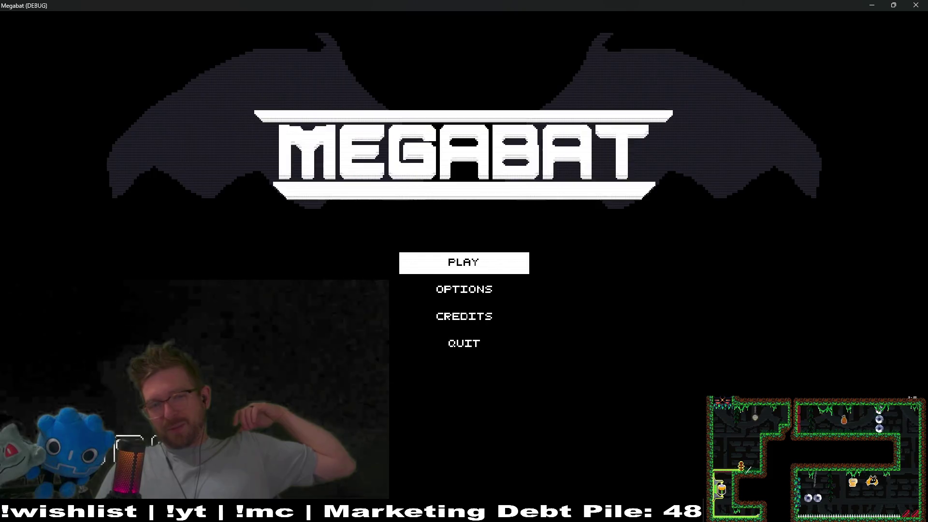
Step: Start level 3-15 via PLAY, a save profile and the fourth world's list, then launch the bat
click(506, 261)
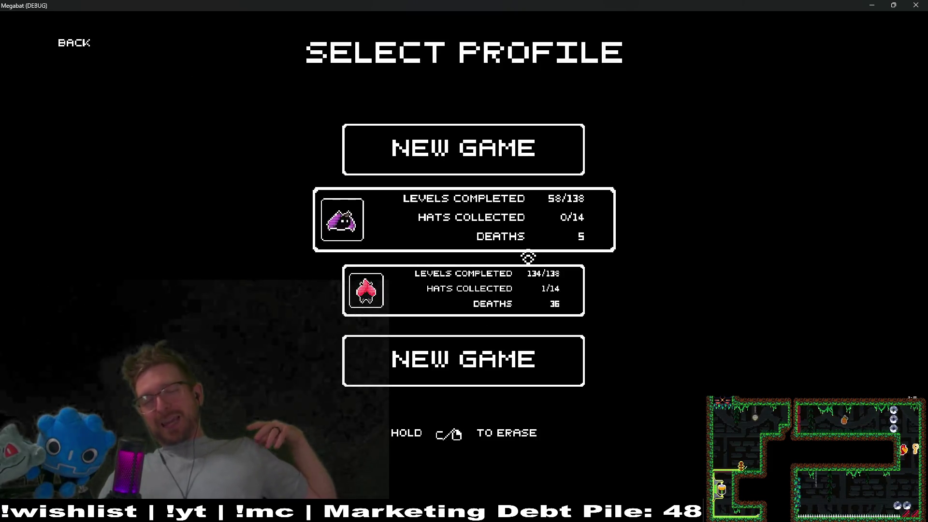
click(539, 311)
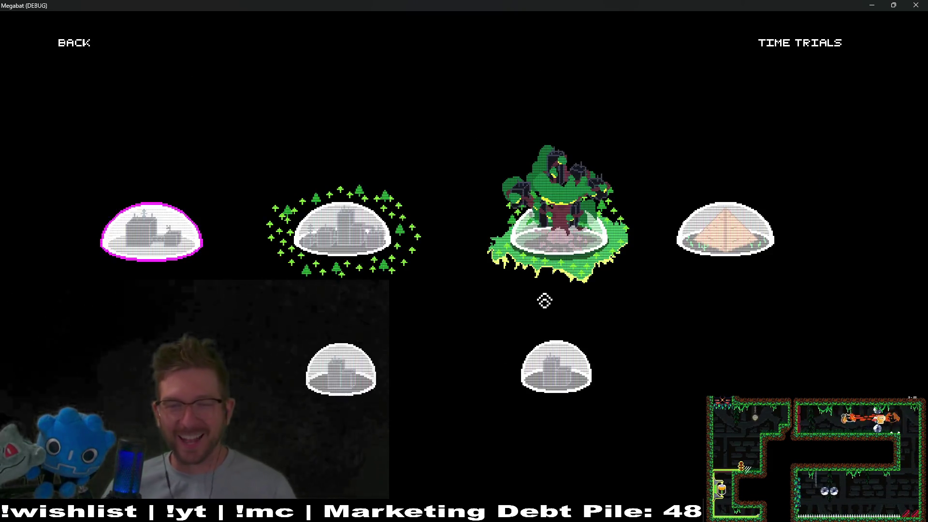
click(750, 249)
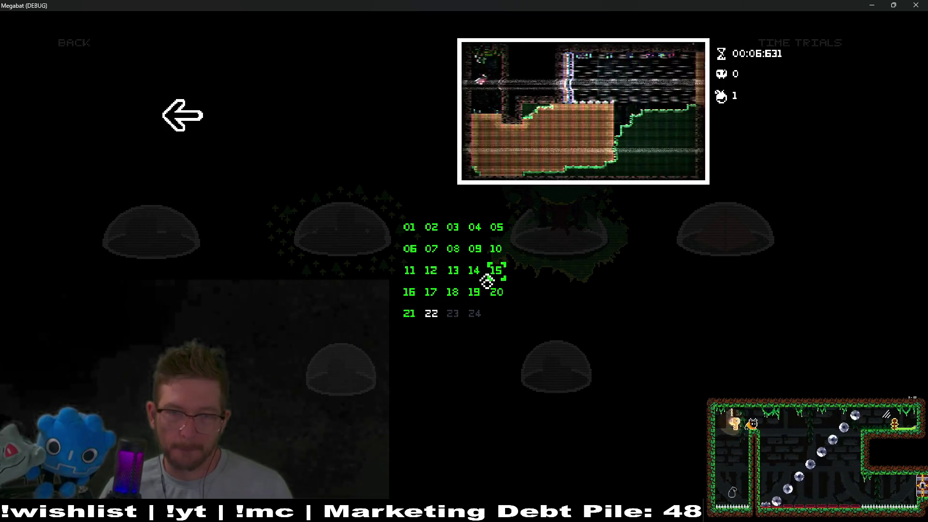
click(484, 281)
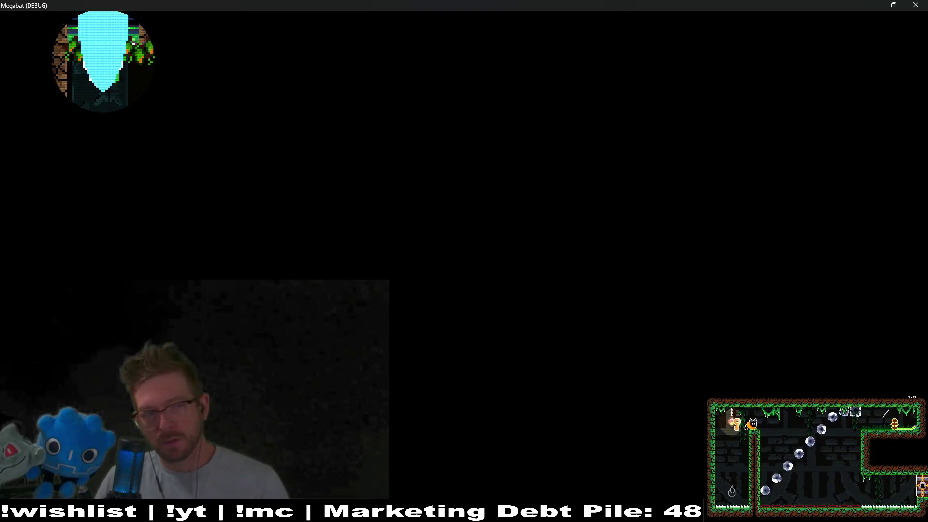
key(space)
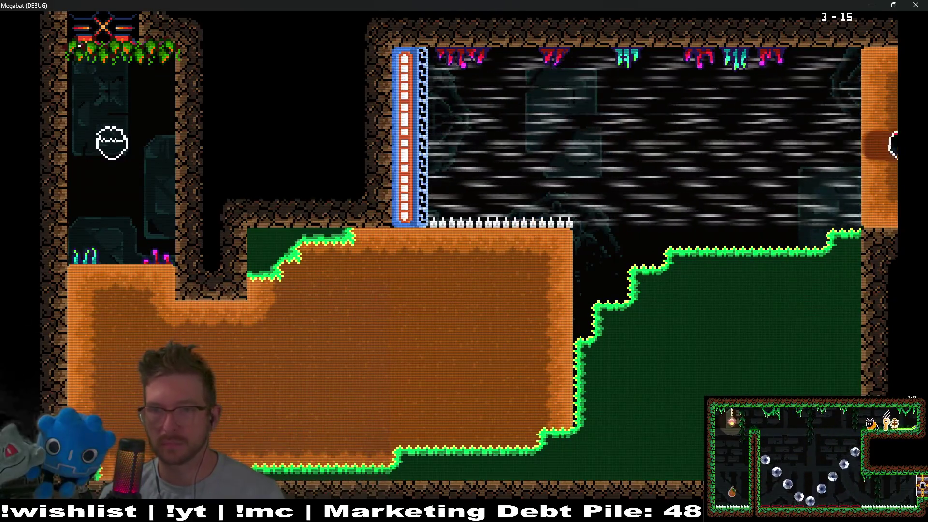
Step: Dash through level 3-15's orange block and spike rooms, burrowing up-right into the next room
key(space)
key(space)
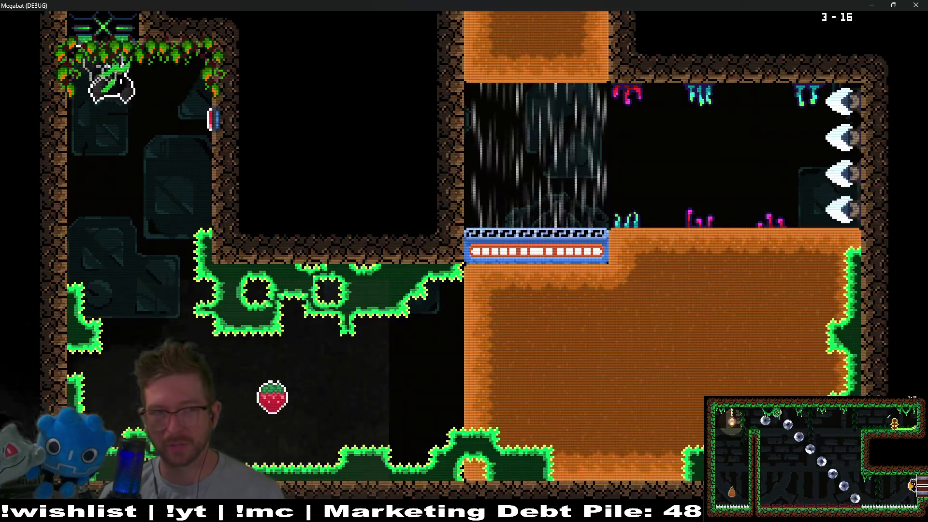
key(space)
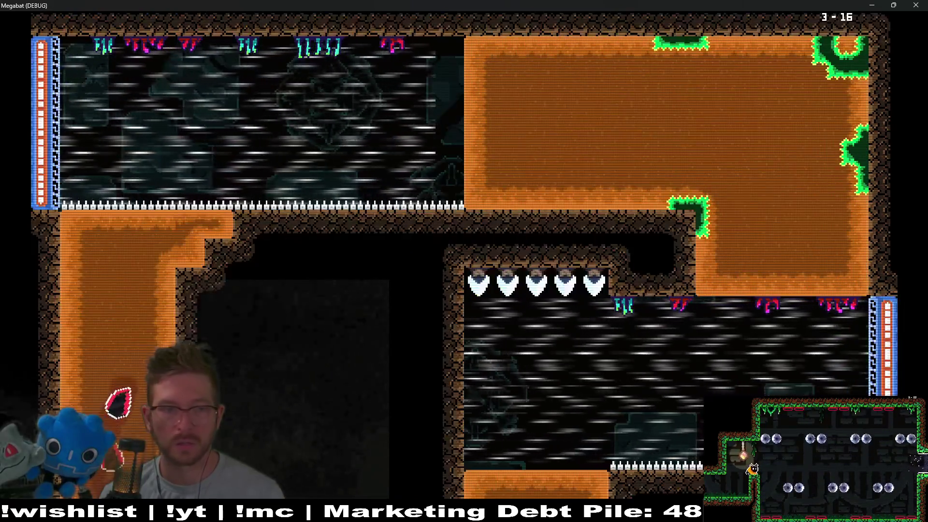
key(space)
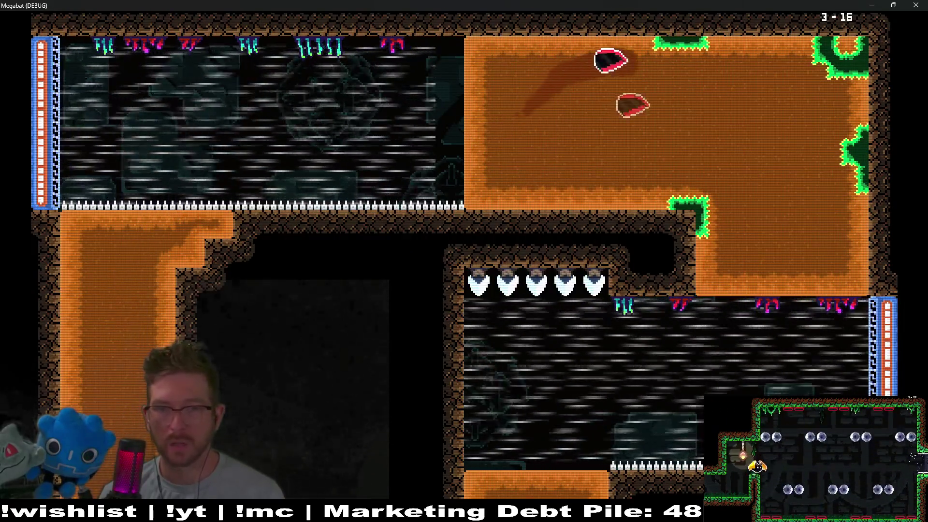
key(Down)
key(Left)
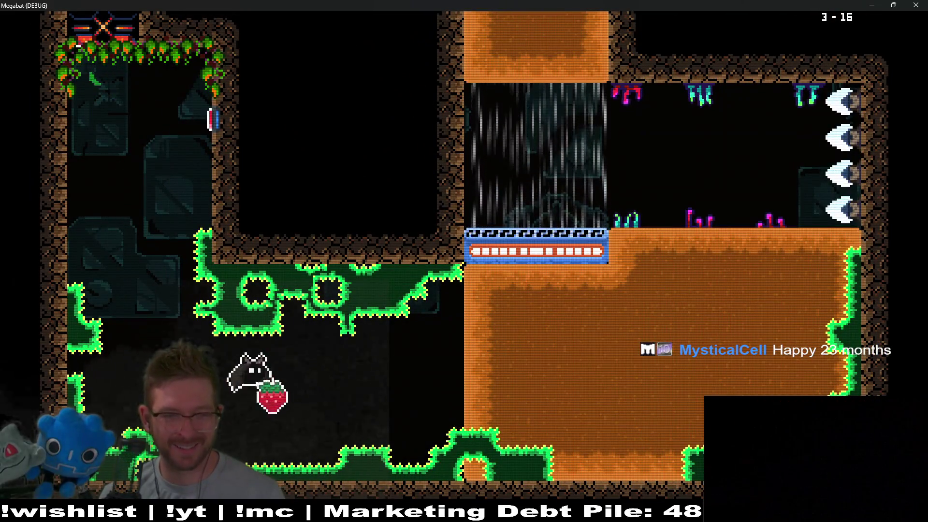
key(Right)
key(Up)
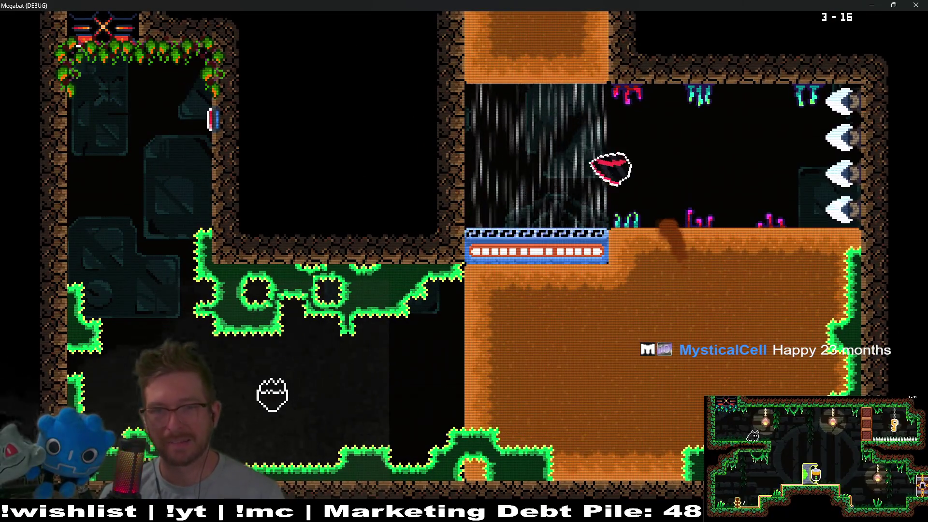
key(Right)
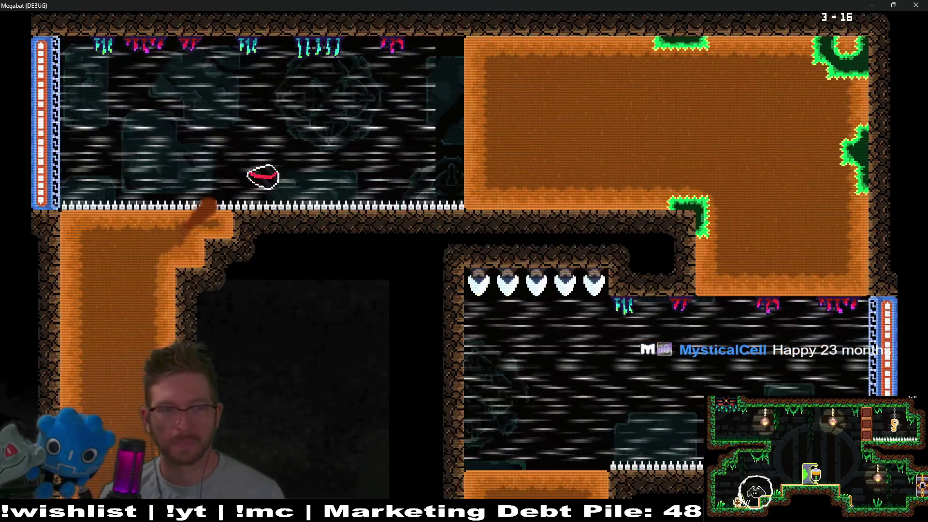
Step: Grab the 3-16 strawberry, clear the wind tunnel rooms, then close the game window
key(Right)
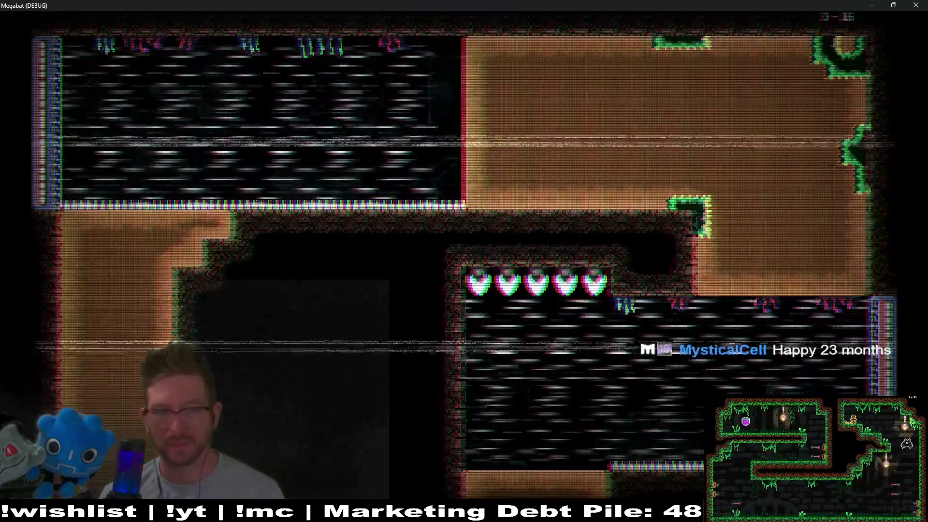
key(Right)
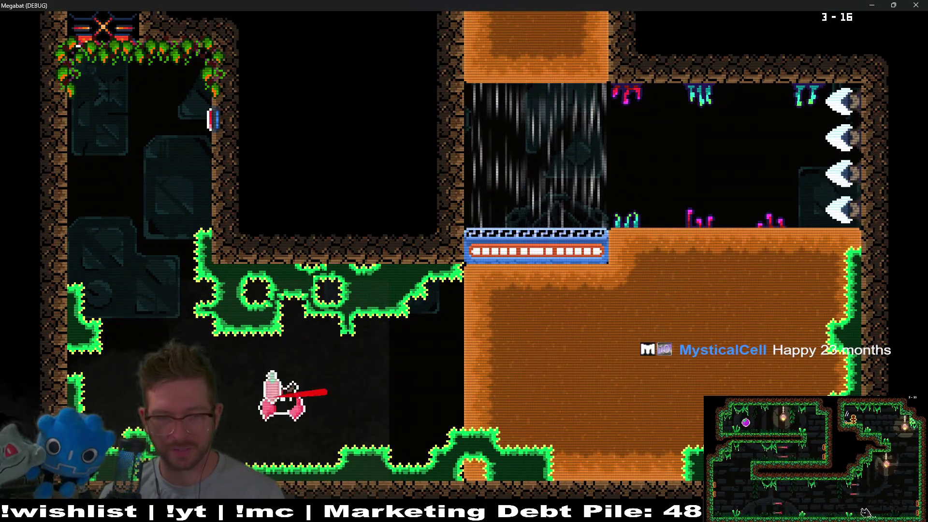
key(Up)
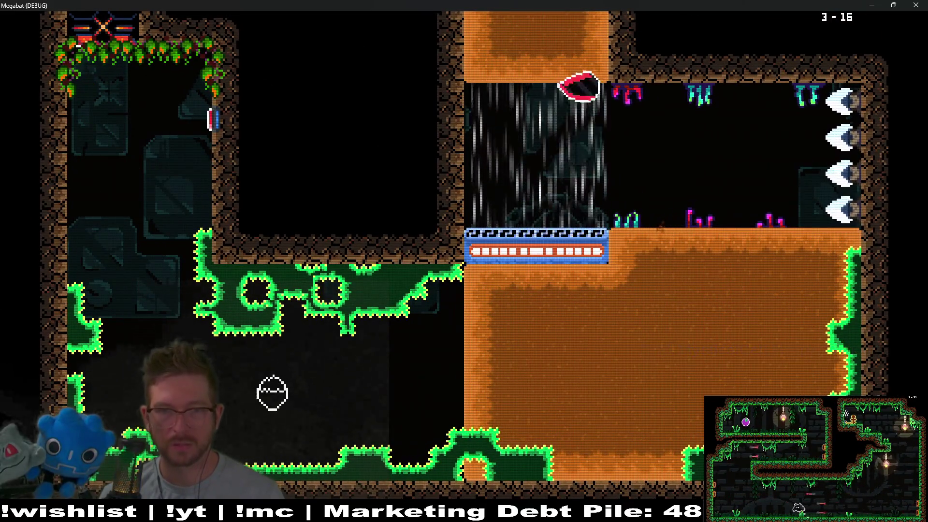
key(Right)
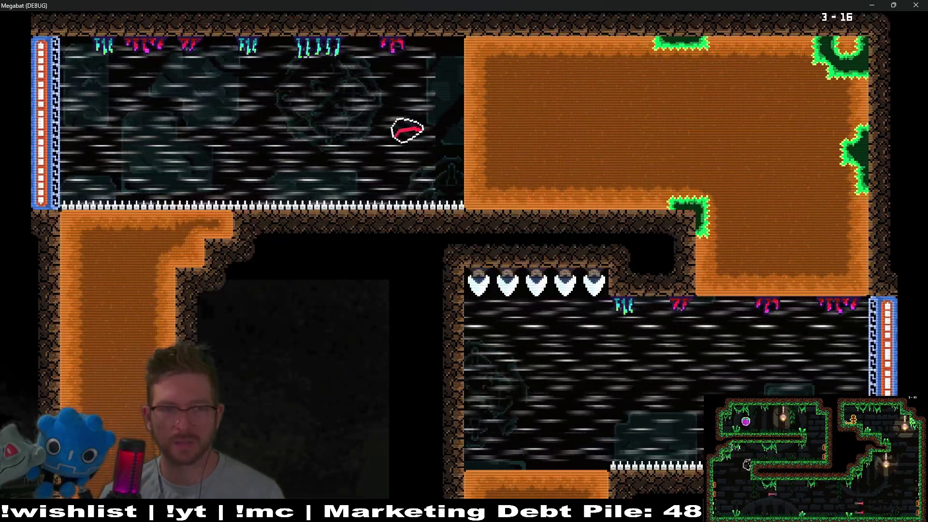
key(Down)
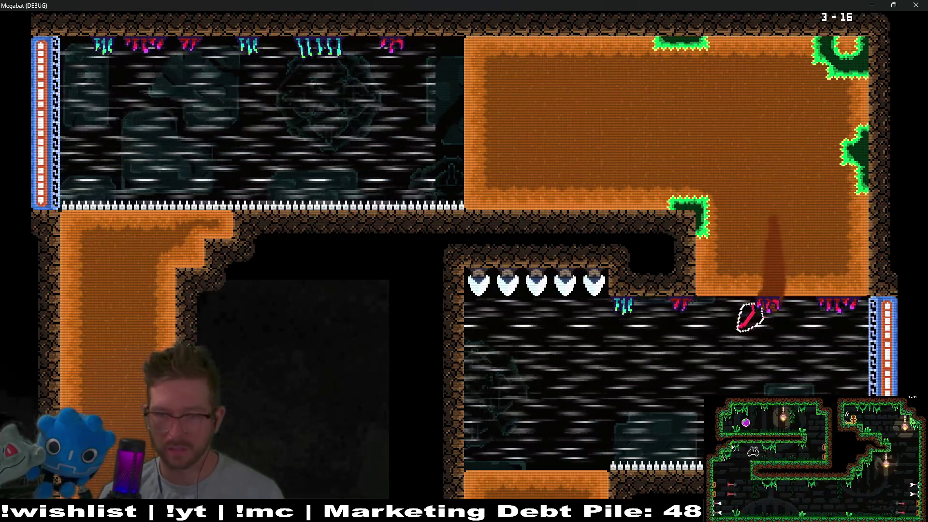
key(Left)
key(Down)
key(Up)
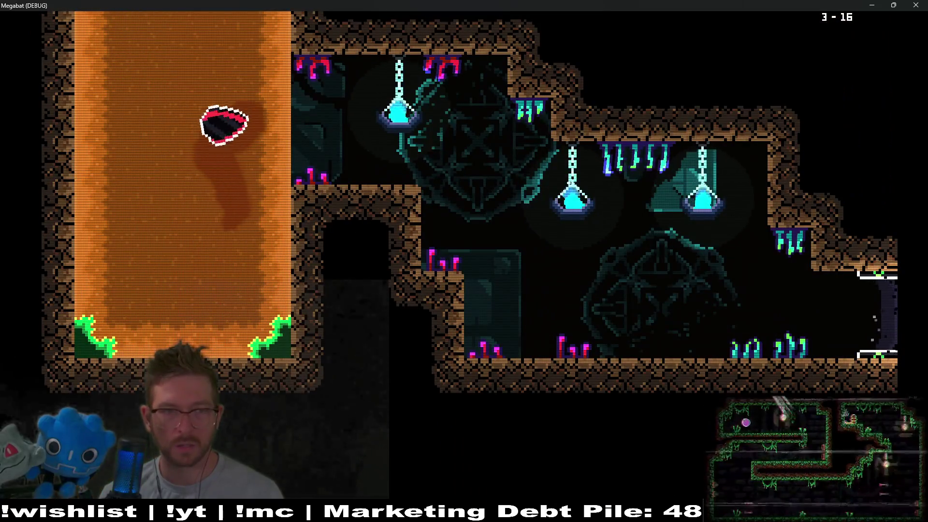
key(Right)
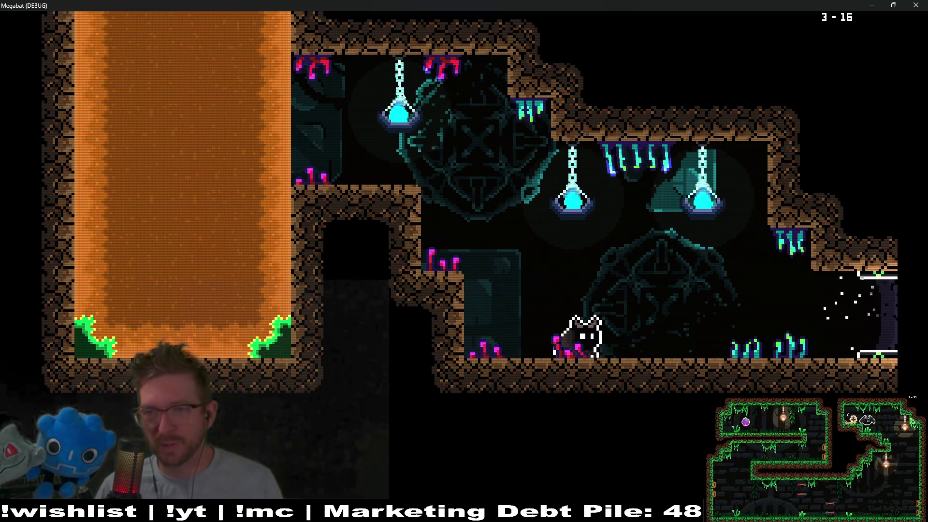
click(915, 5)
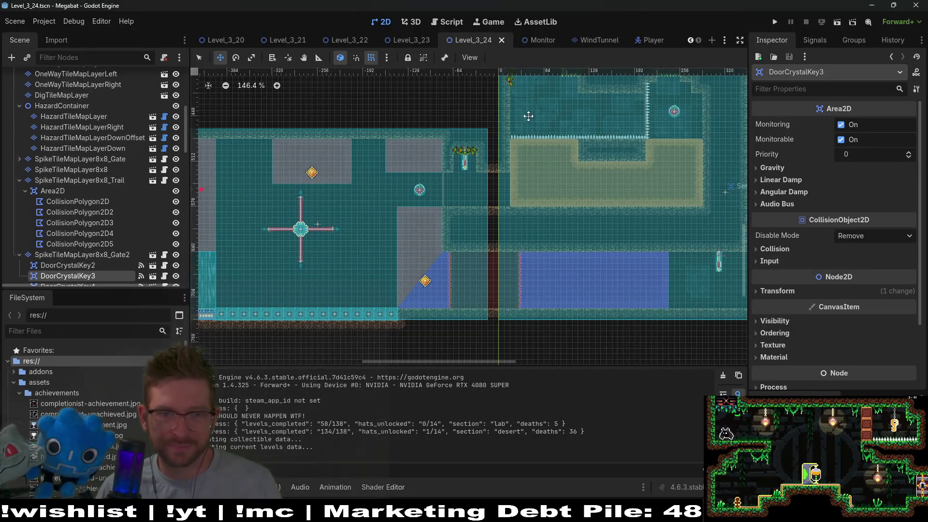
Step: Start a quick file search for 'level_', then dismiss it
key(alt+shift+o)
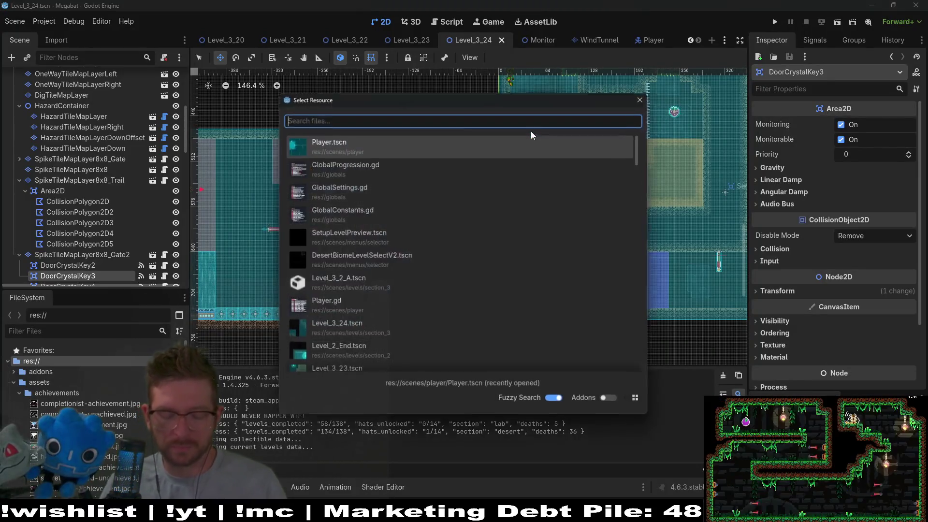
text(level_)
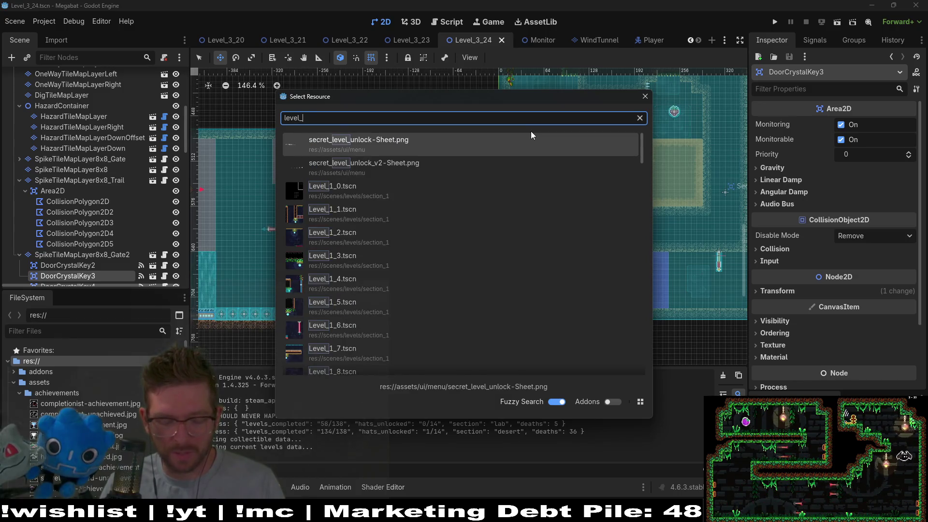
key(Escape)
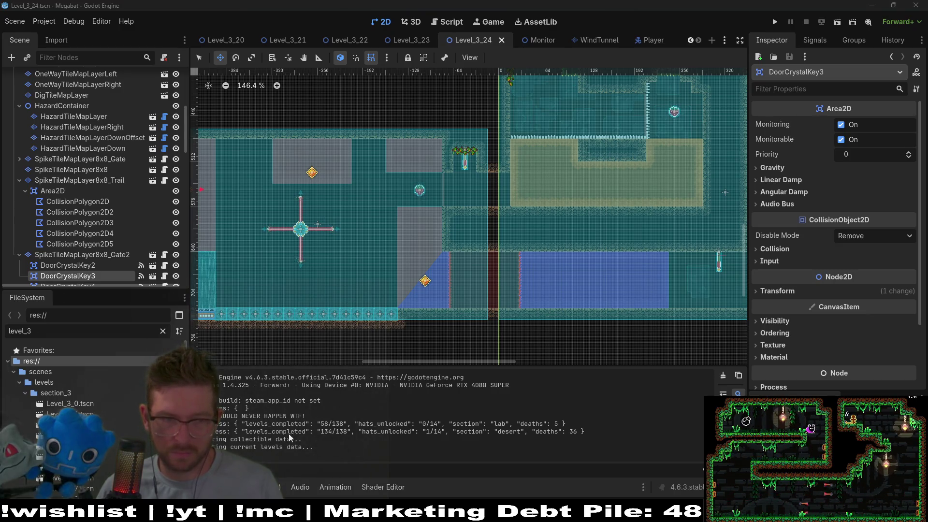
Step: Select SpikeTileMapLayer8x8_Gate2 and scroll the Scene tree and FileSystem to the Level_3 files
click(89, 255)
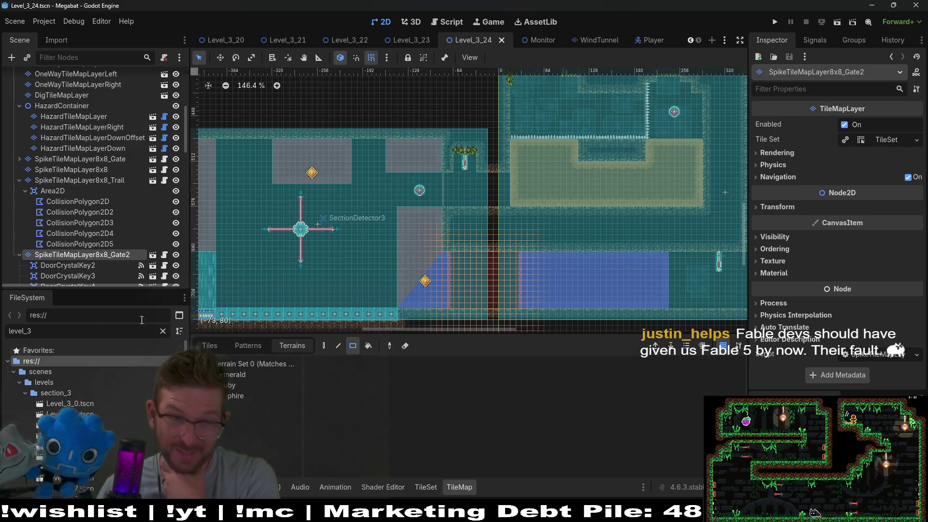
scroll(109, 270, down, 2)
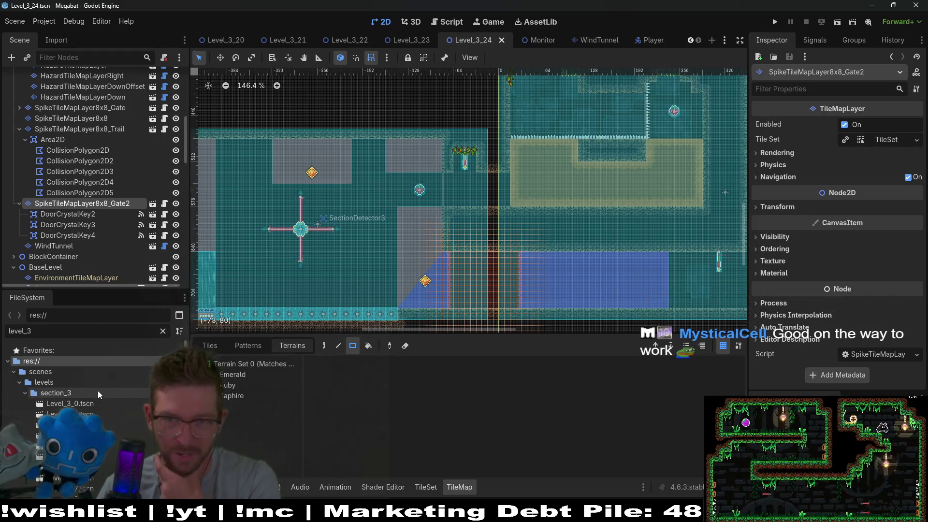
scroll(92, 407, down, 5)
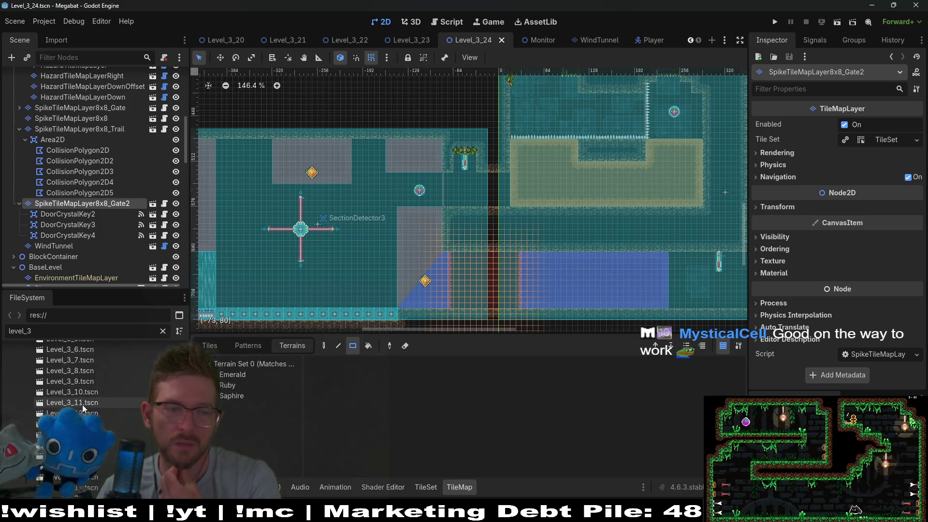
Step: Open the Level_3_20, Level_3_17 and Level_3_13 scenes, panning to view their rooms
double_click(106, 406)
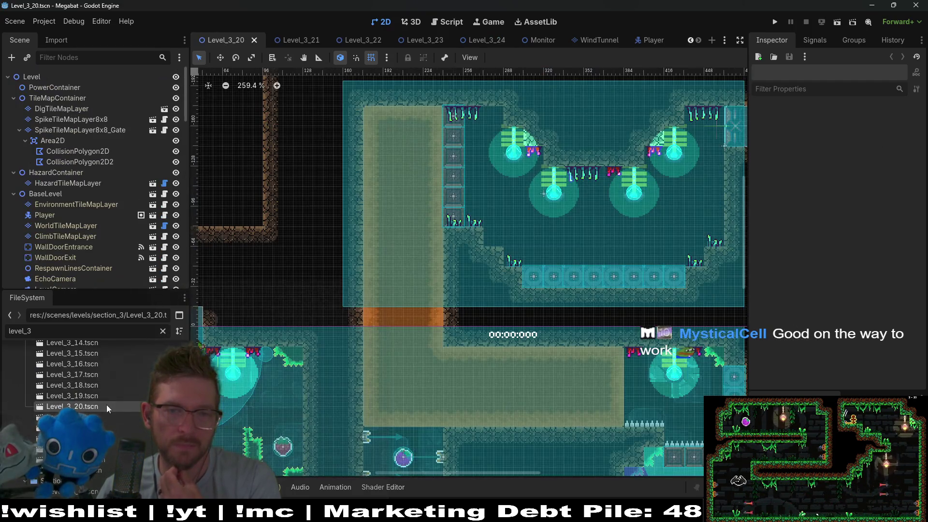
scroll(520, 312, down, 3)
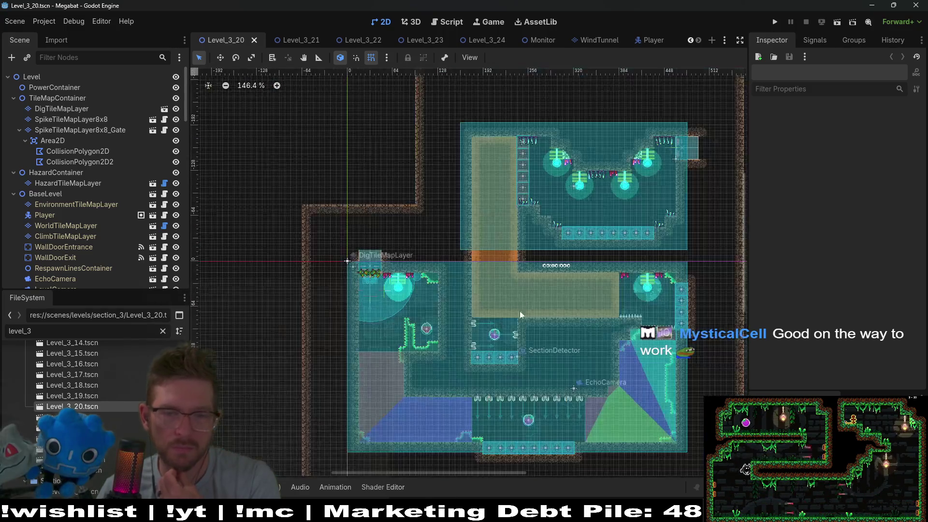
double_click(85, 379)
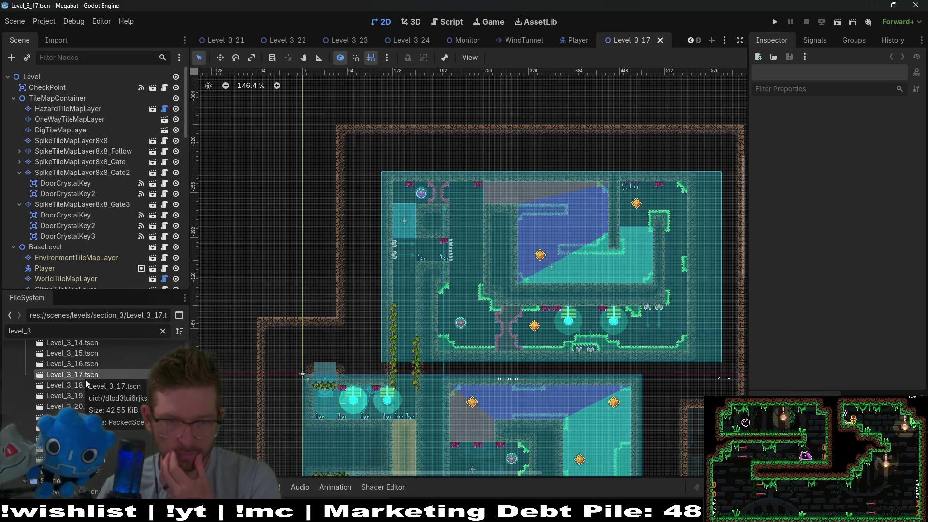
drag(525, 354, 520, 267)
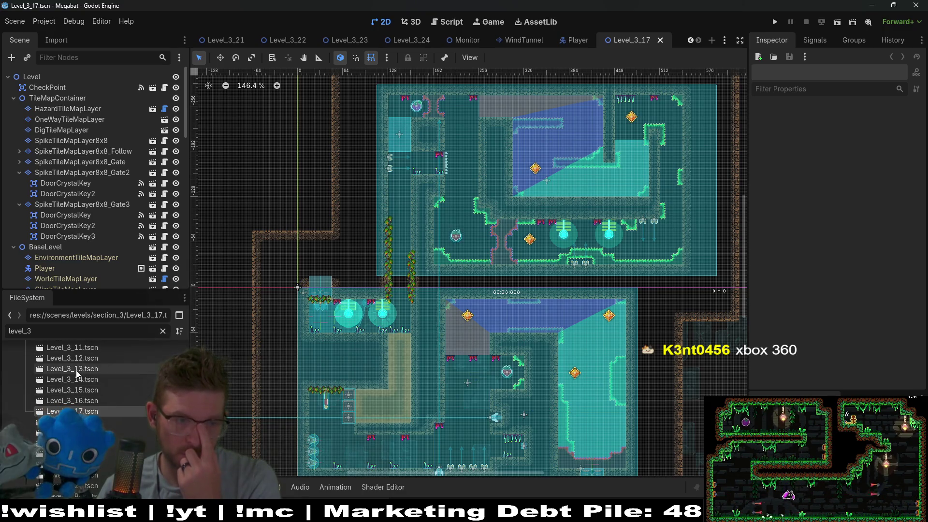
double_click(76, 370)
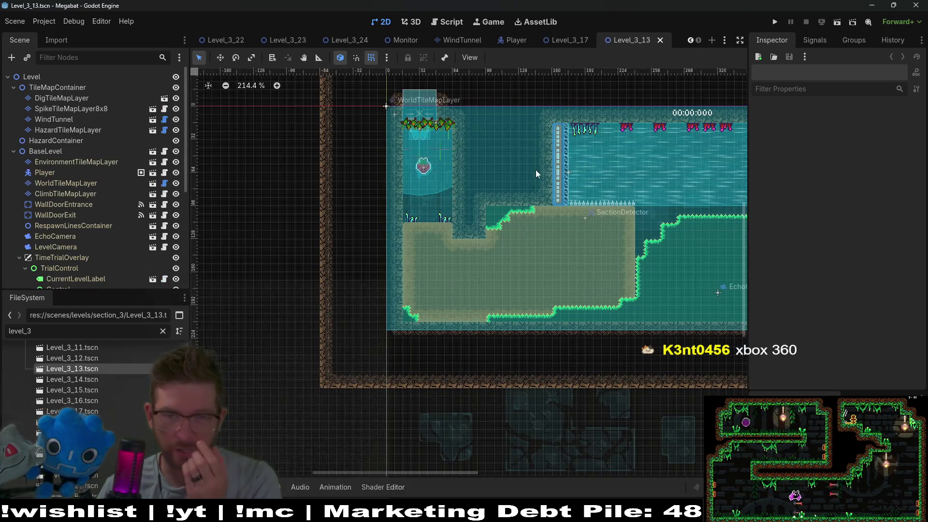
mouse_move(588, 182)
mouse_down()
mouse_move(515, 248)
mouse_move(298, 164)
mouse_move(300, 181)
mouse_move(366, 163)
mouse_up()
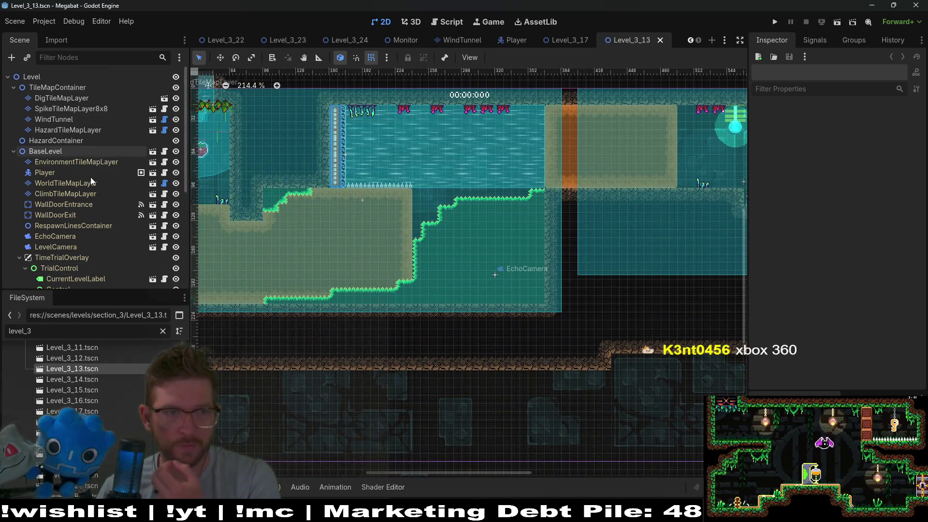
Step: Open Level_3_14 and select its first WindTunnel, showing height 64 and very_fast speed
scroll(86, 193, down, 5)
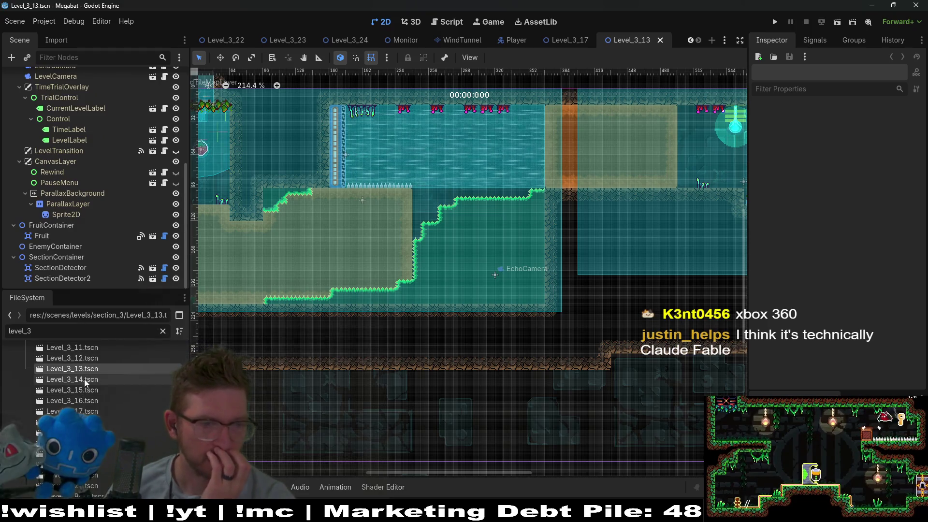
double_click(87, 380)
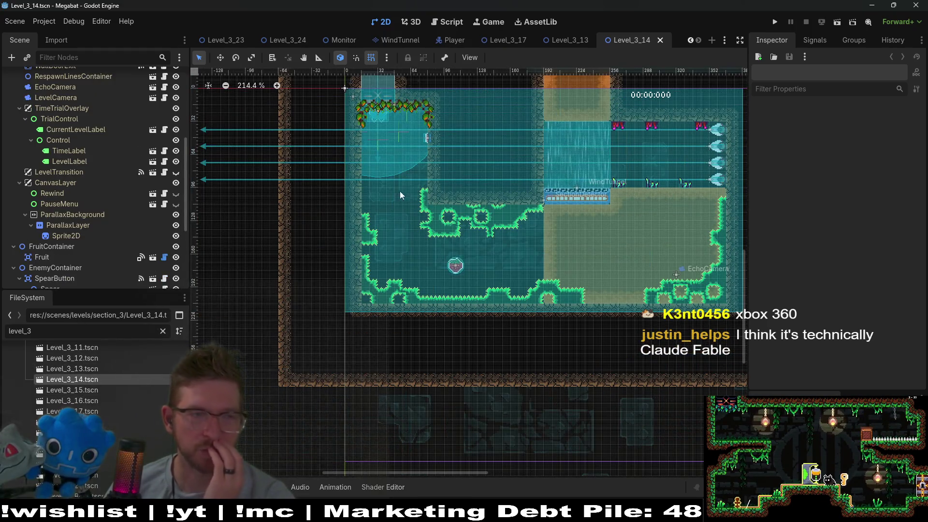
scroll(101, 274, down, 4)
scroll(101, 261, up, 8)
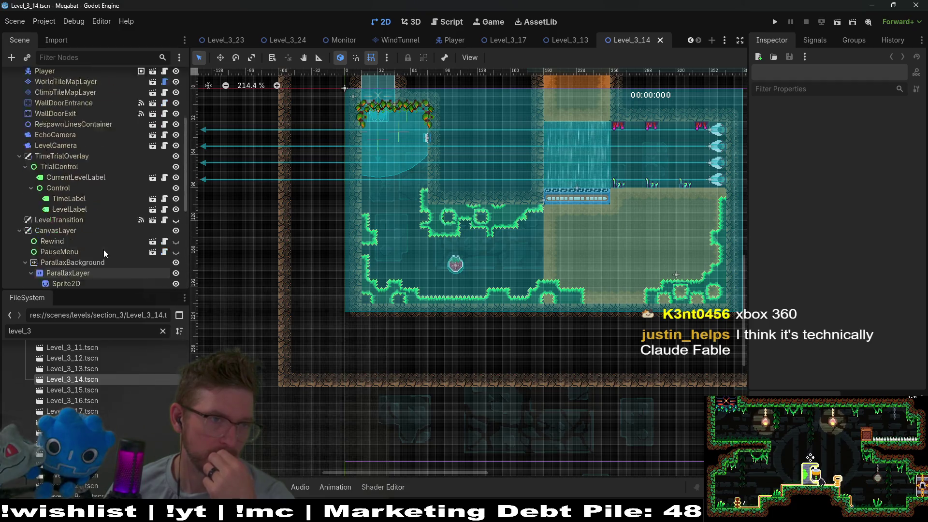
scroll(103, 246, up, 1)
click(63, 120)
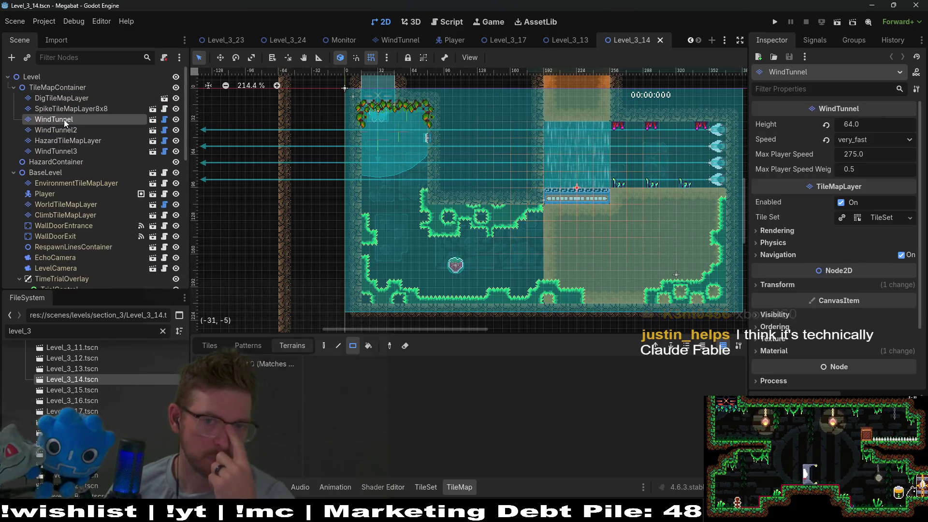
Step: Compare the WindTunnel2, WindTunnel3 and tile map layer settings in the Scene dock
click(70, 130)
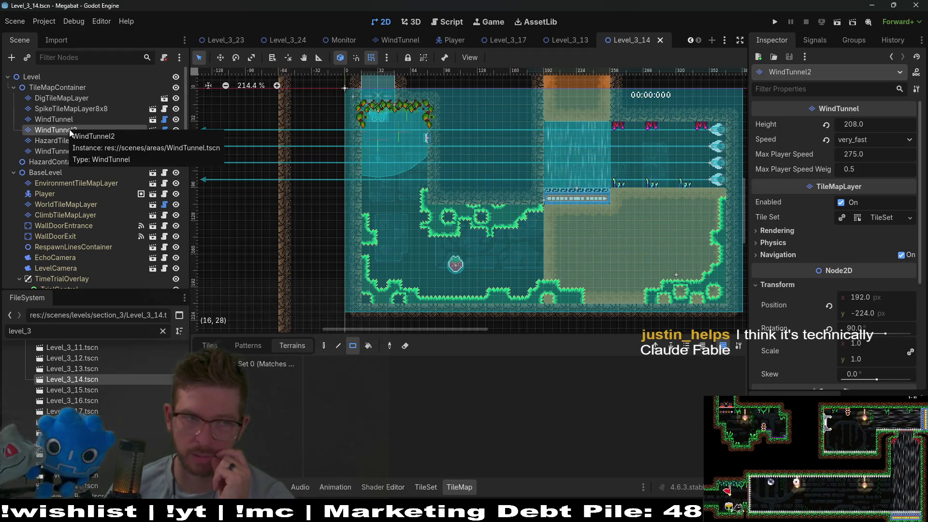
click(56, 141)
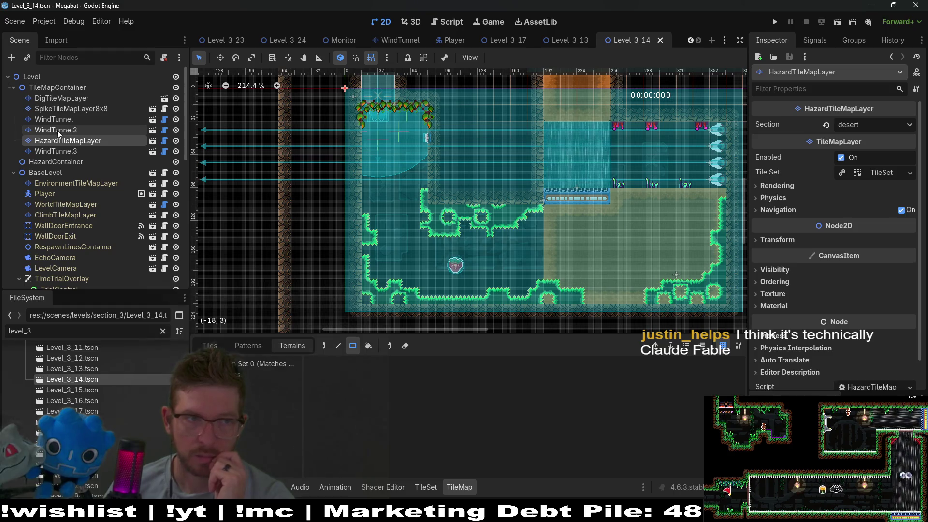
click(57, 130)
click(65, 149)
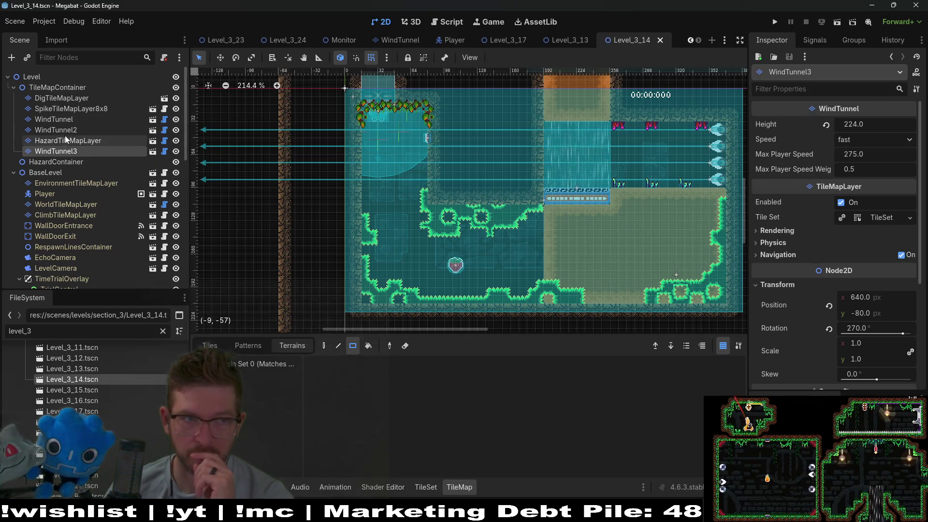
click(65, 139)
click(67, 130)
click(62, 106)
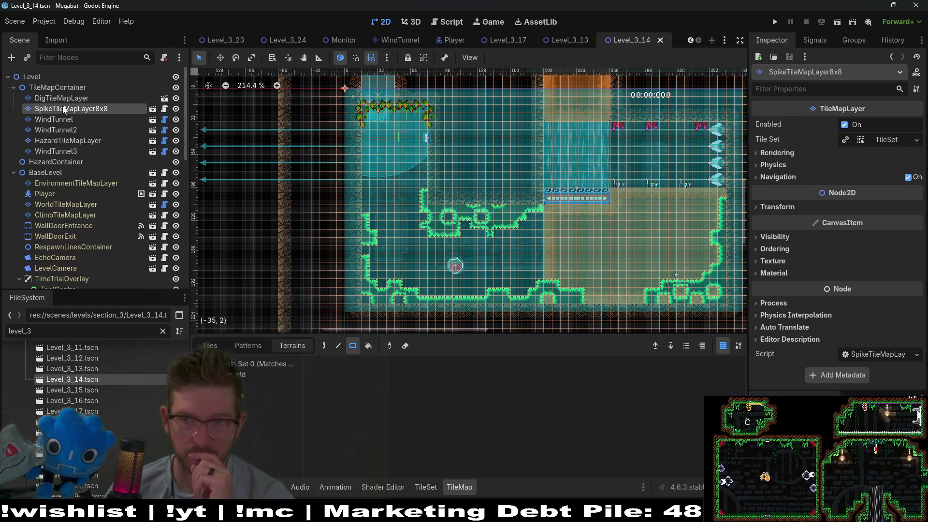
Step: Change the first WindTunnel's Speed from very_fast to fast and run the current scene
click(59, 119)
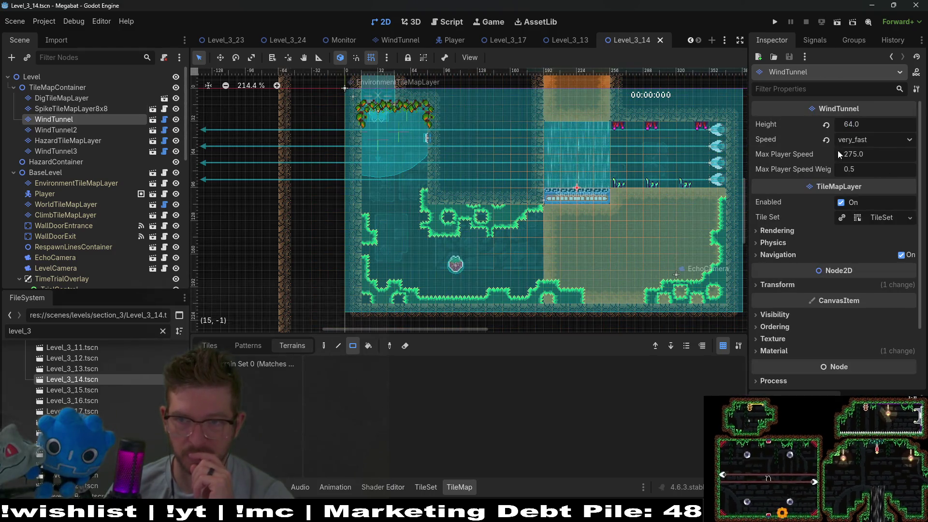
click(825, 140)
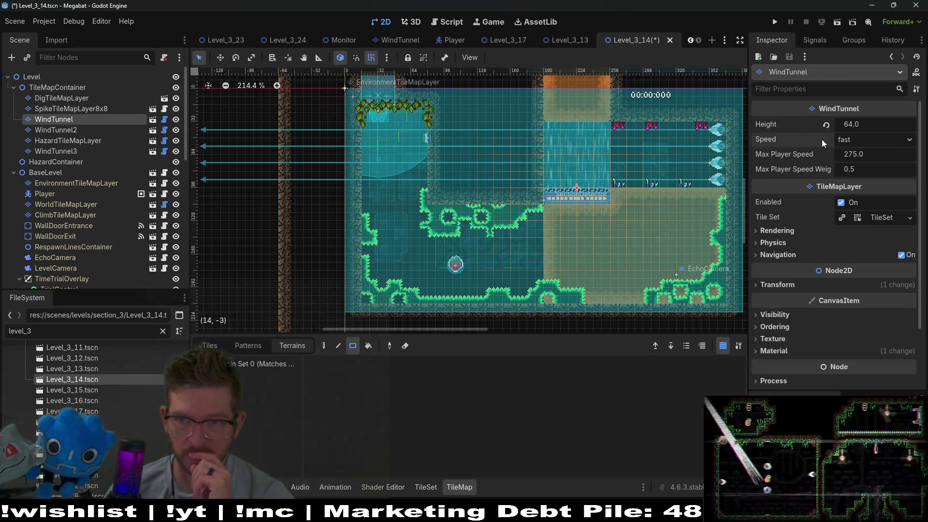
click(836, 23)
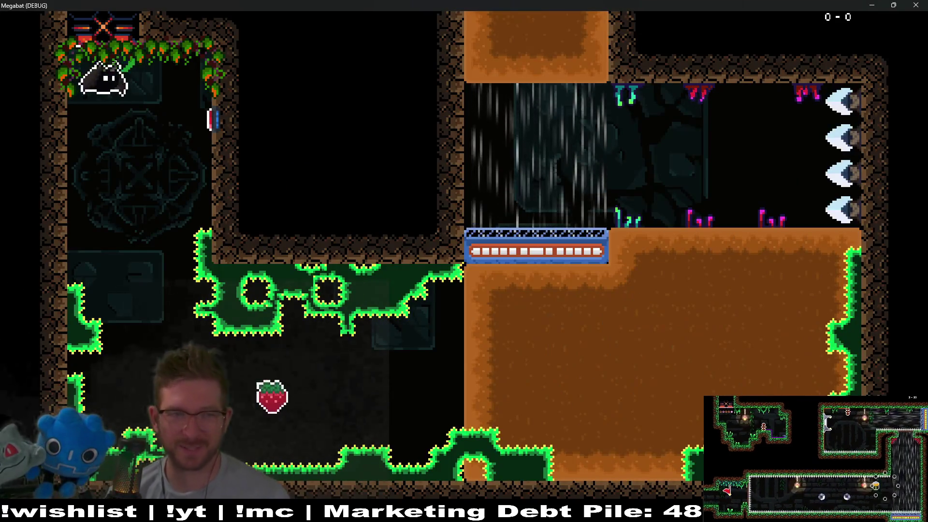
Step: Fly the bat through the slowed wind-tunnel rooms down to the floor, then quit with F8
key(Right)
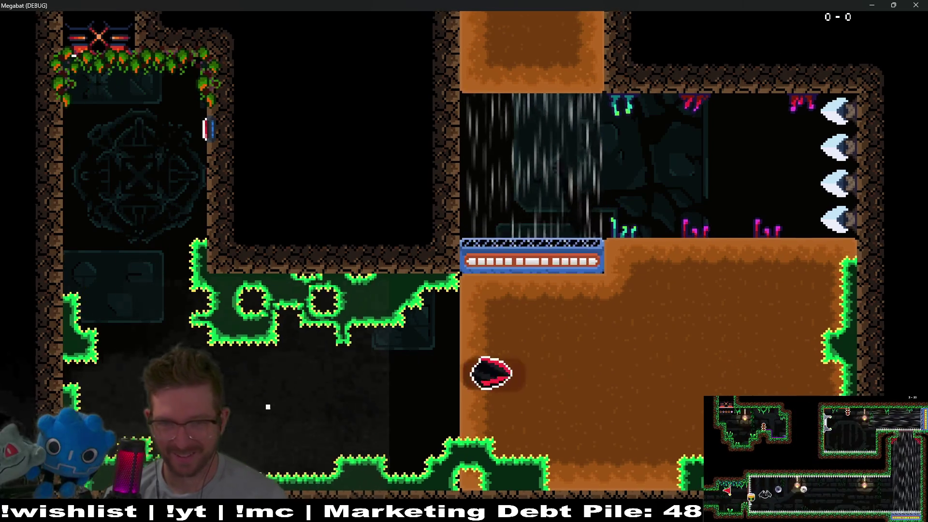
key(Up)
key(Left)
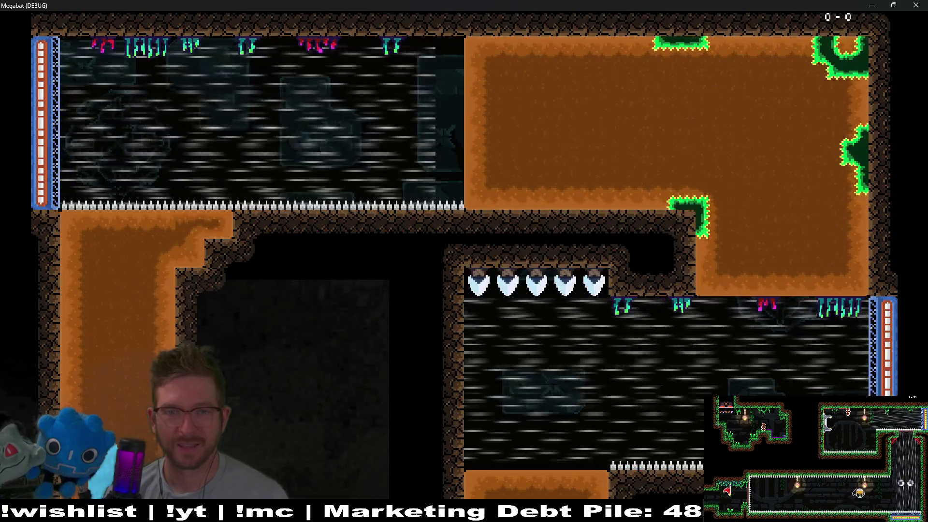
key(Right)
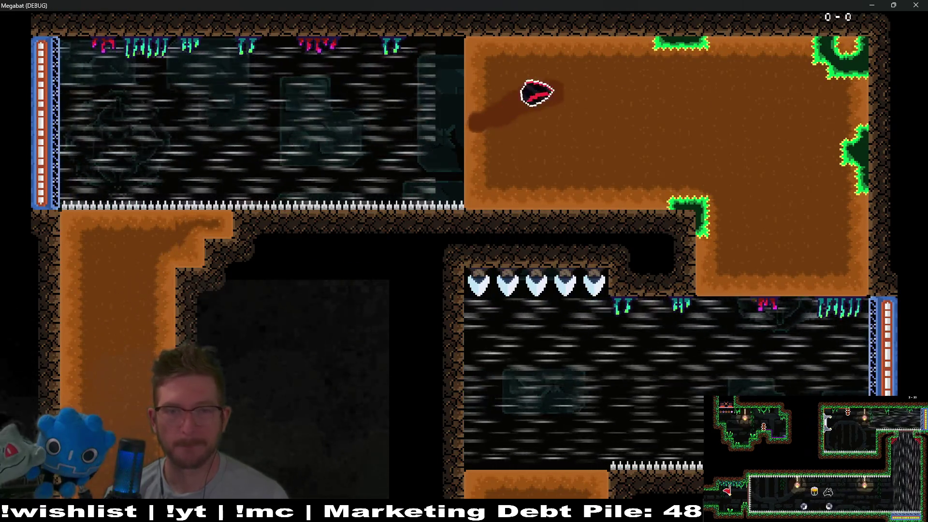
key(Down)
key(Left)
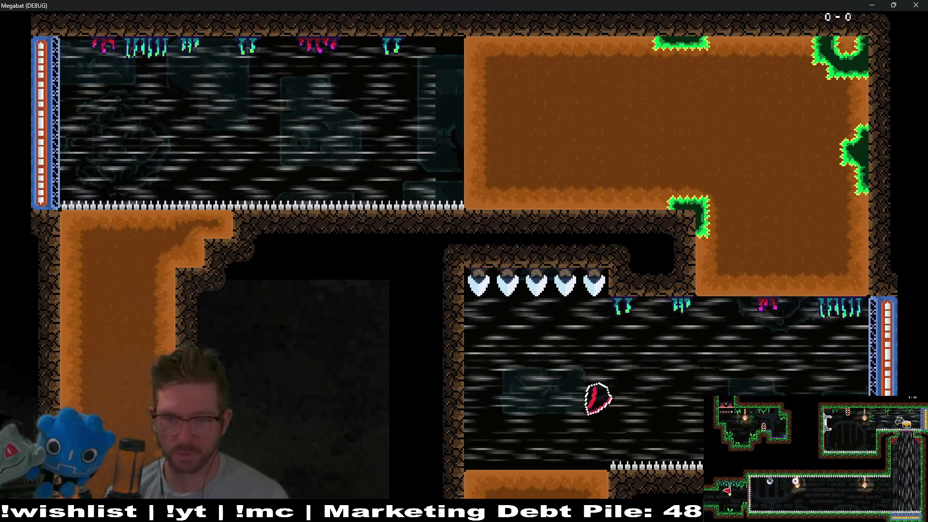
key(Right)
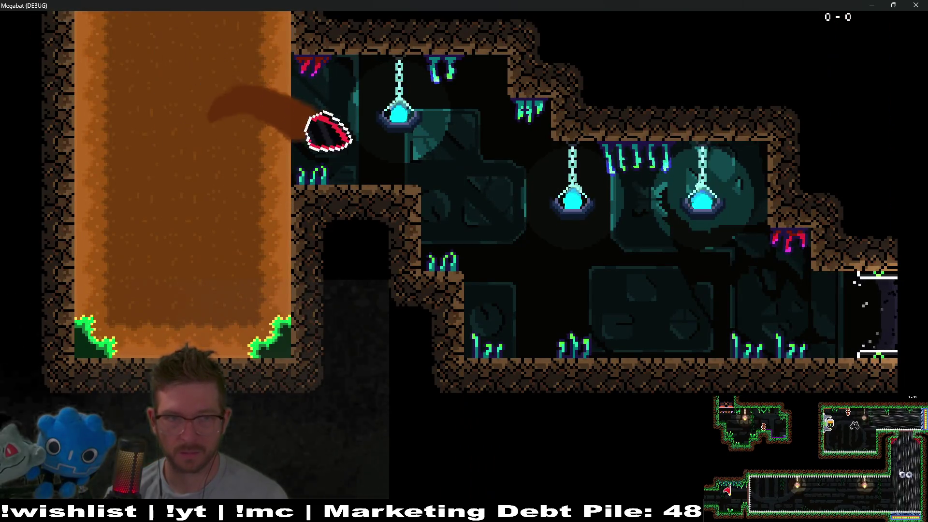
key(Down)
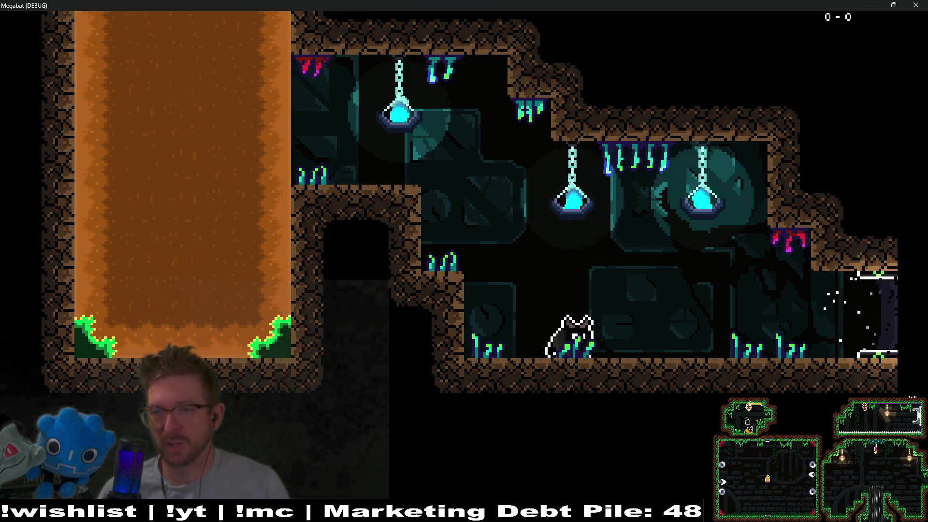
key(F8)
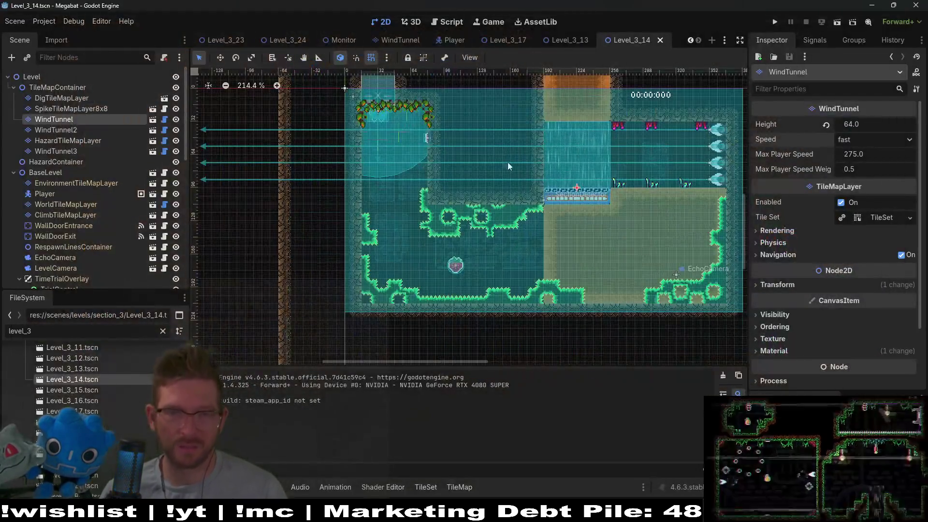
scroll(526, 193, up, 5)
scroll(526, 193, right, 3)
scroll(556, 174, down, 4)
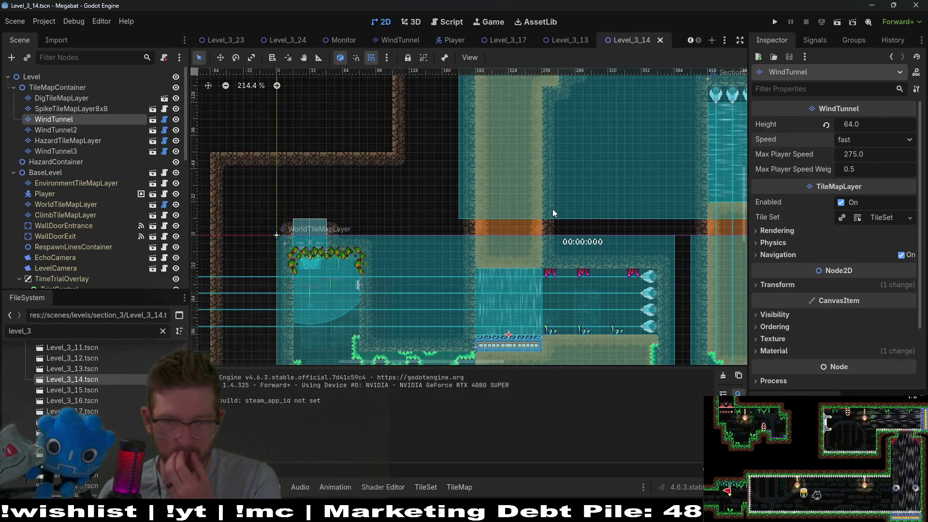
scroll(552, 209, right, 3)
scroll(575, 175, up, 8)
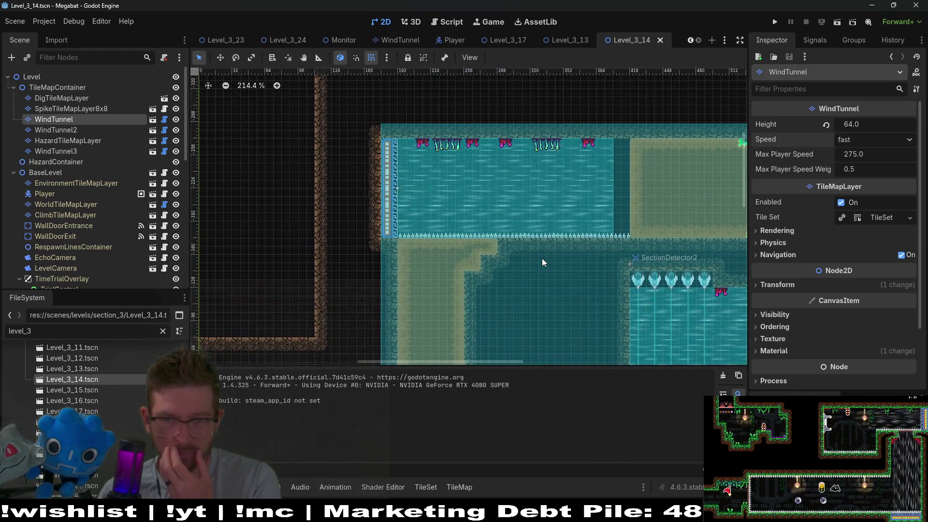
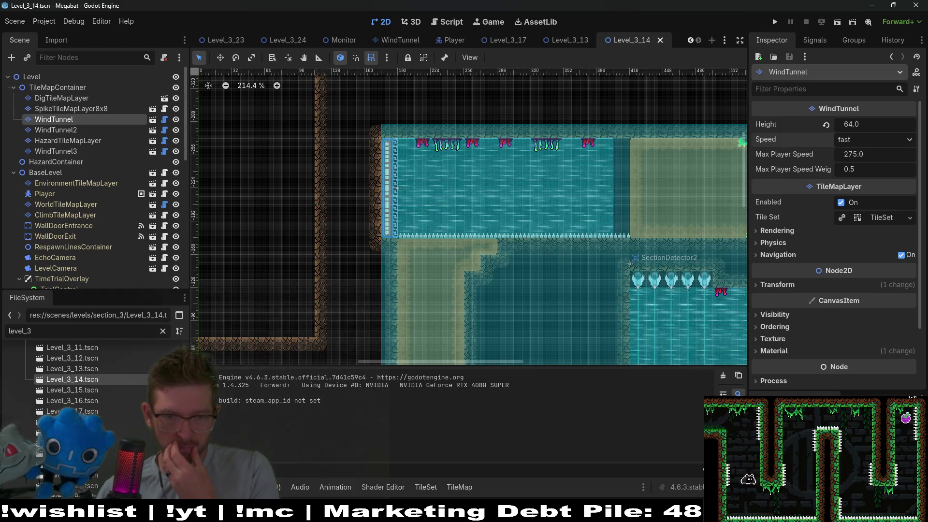
Step: Check the Polish Board task list in the project notes, then return to the editor
key(alt+Tab)
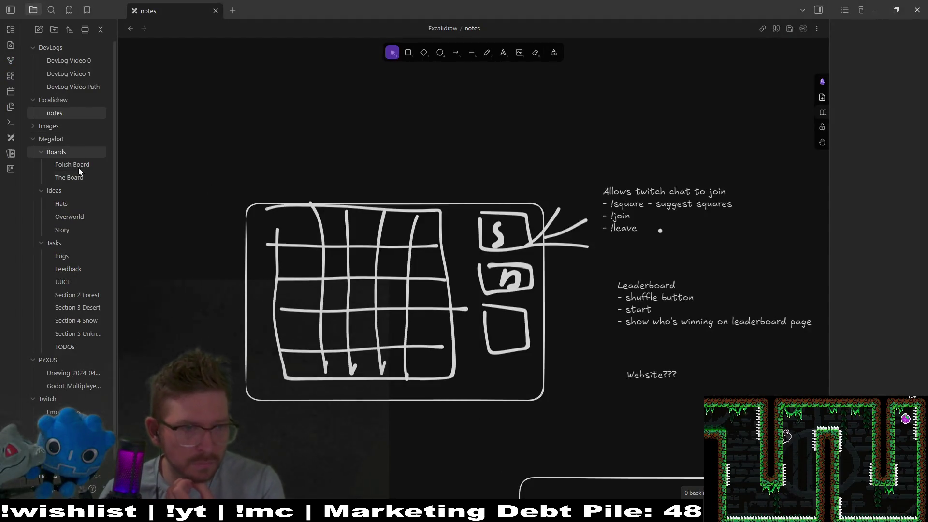
click(60, 166)
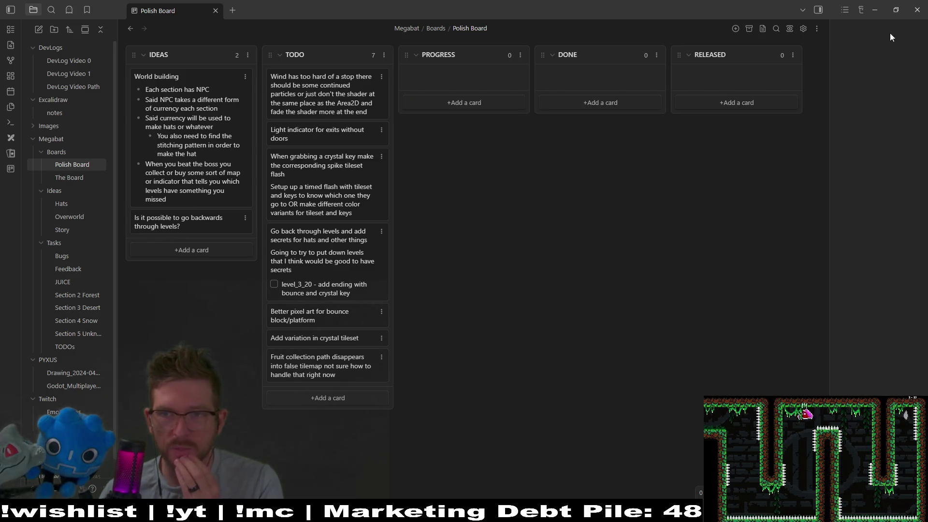
click(874, 9)
scroll(628, 243, down, 5)
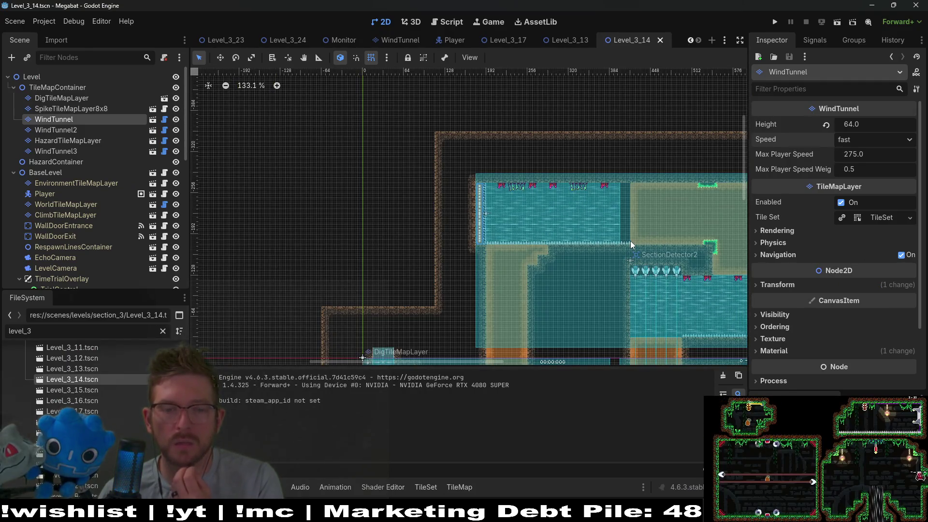
scroll(629, 244, up, 6)
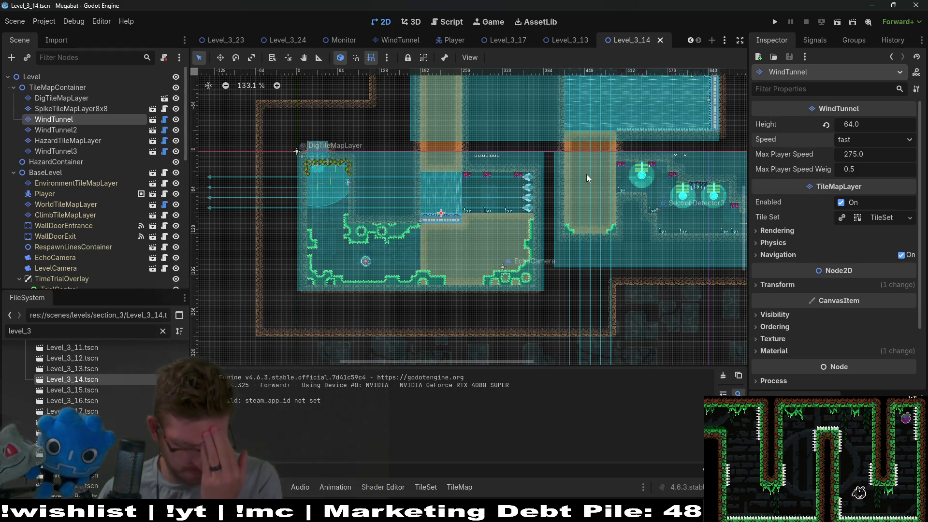
Step: Close the stale scene tabs and run the Level_3_24 scene for a play-test
middle_click(554, 41)
middle_click(506, 44)
middle_click(507, 45)
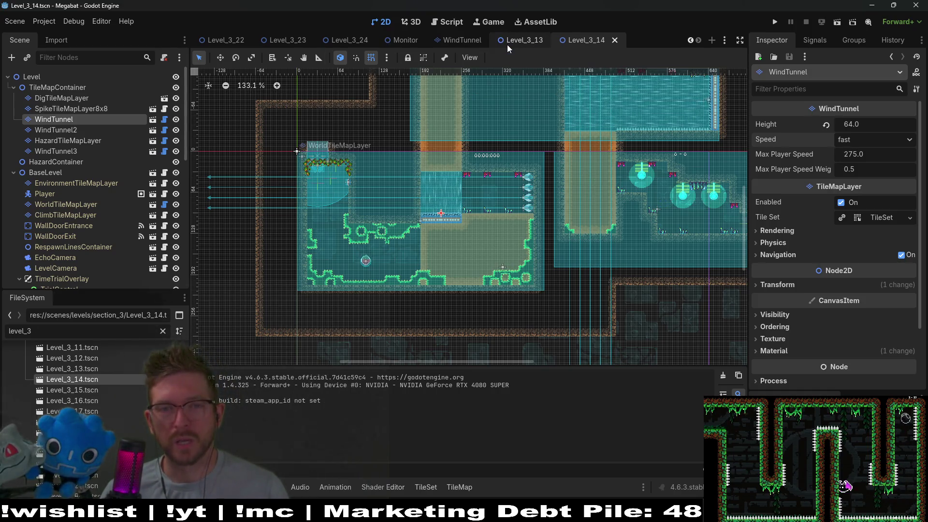
scroll(574, 43, up, 1)
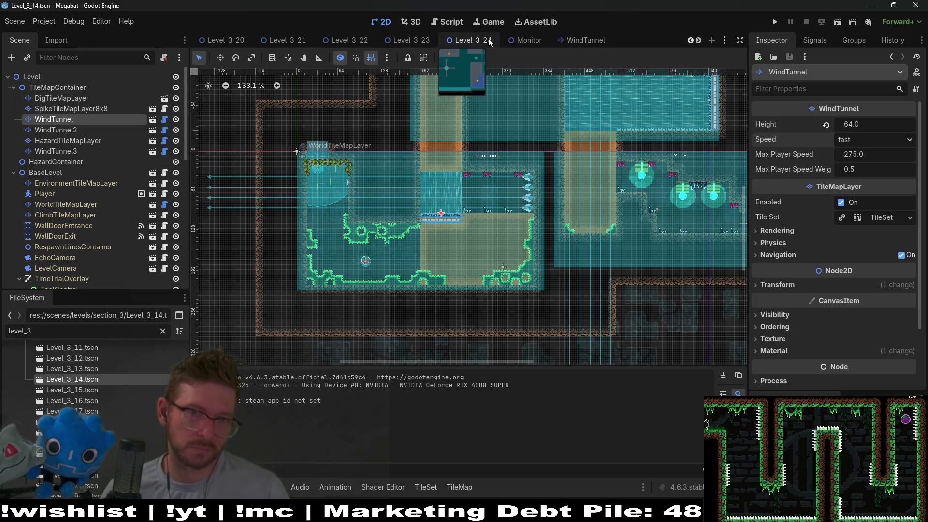
click(475, 40)
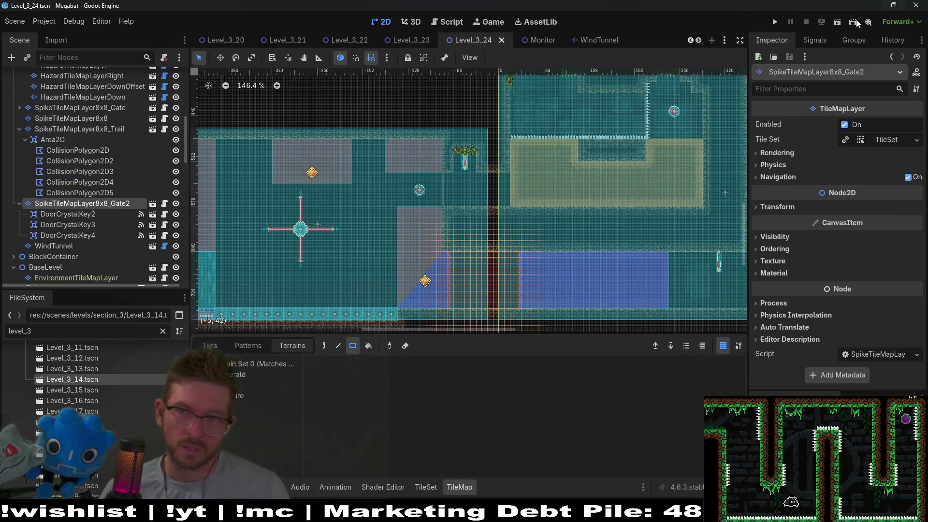
click(838, 23)
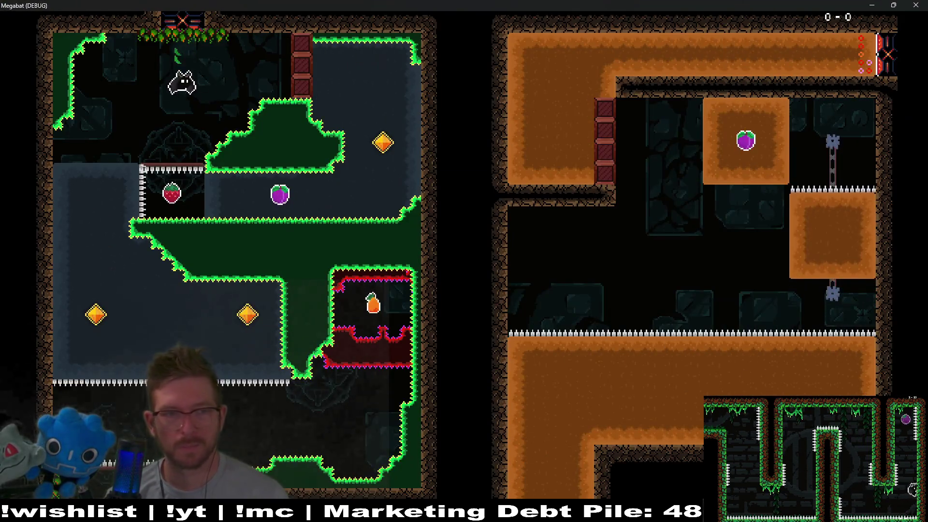
Step: Grab the strawberry and plum, then loop around the room to the diamond
key(Right)
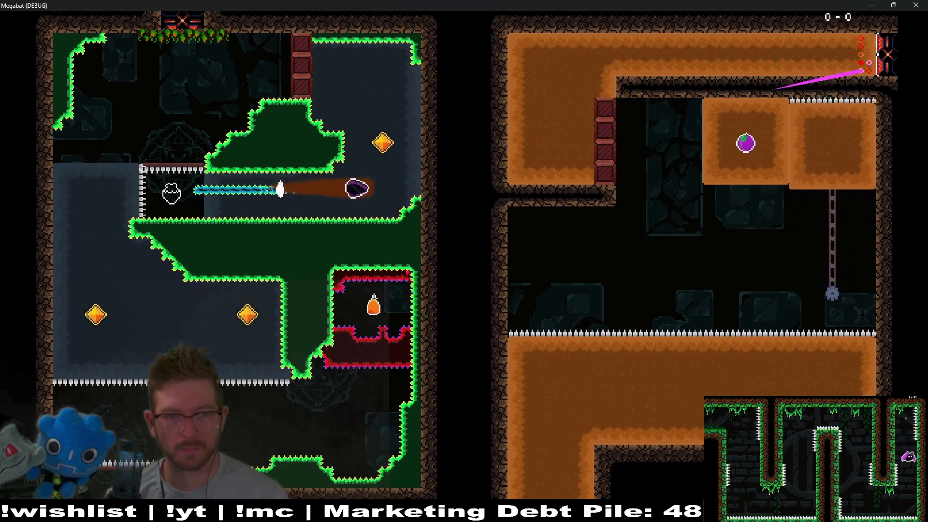
key(Up)
key(Left)
key(Down)
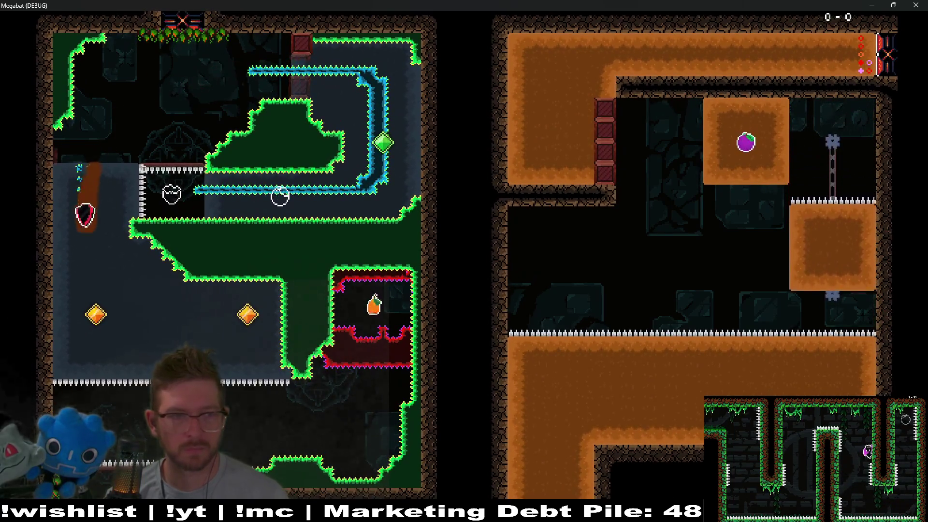
key(Right)
key(Down)
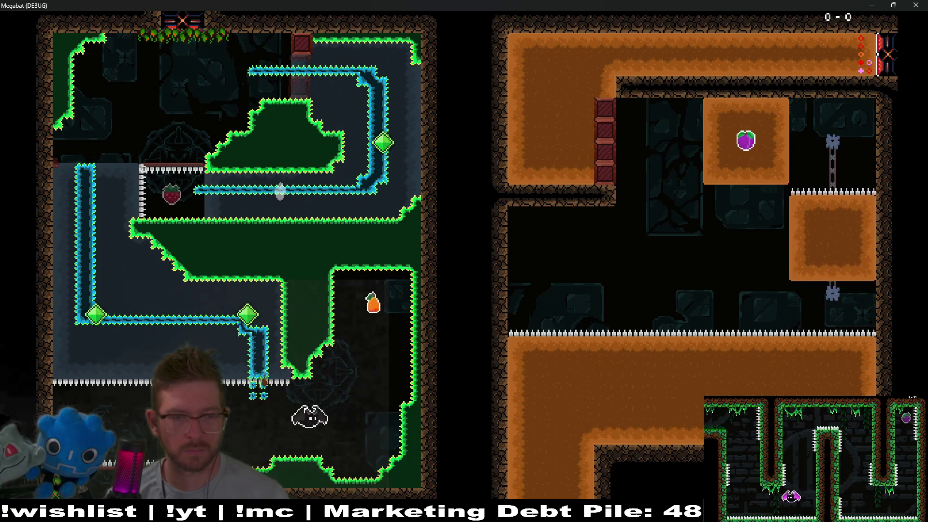
Step: Collect the carrot, fly right into the next level and grab its strawberry
key(Up)
key(Down)
key(Left)
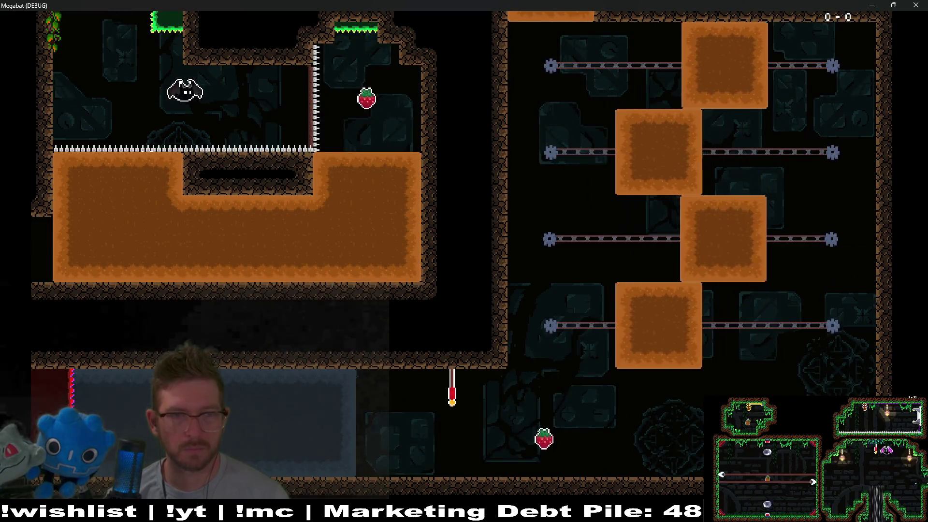
key(Right)
key(Right)
key(Down)
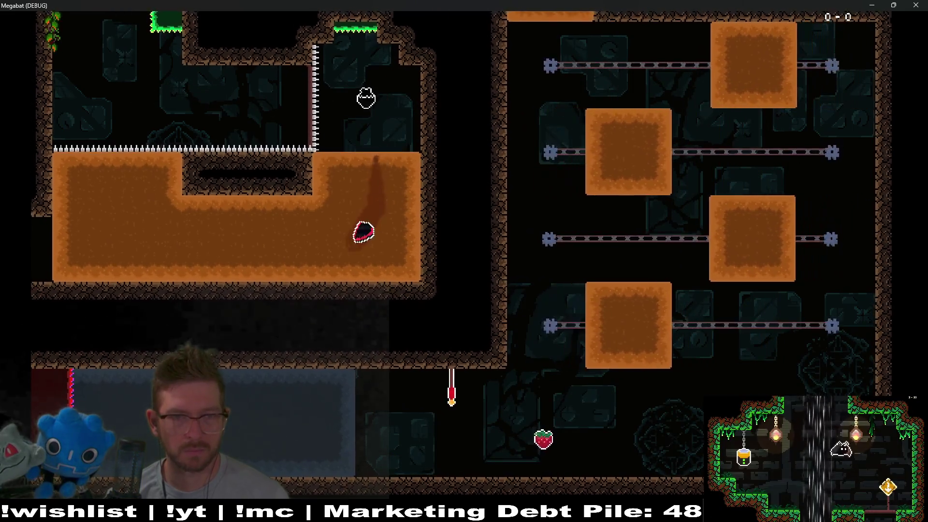
key(Left)
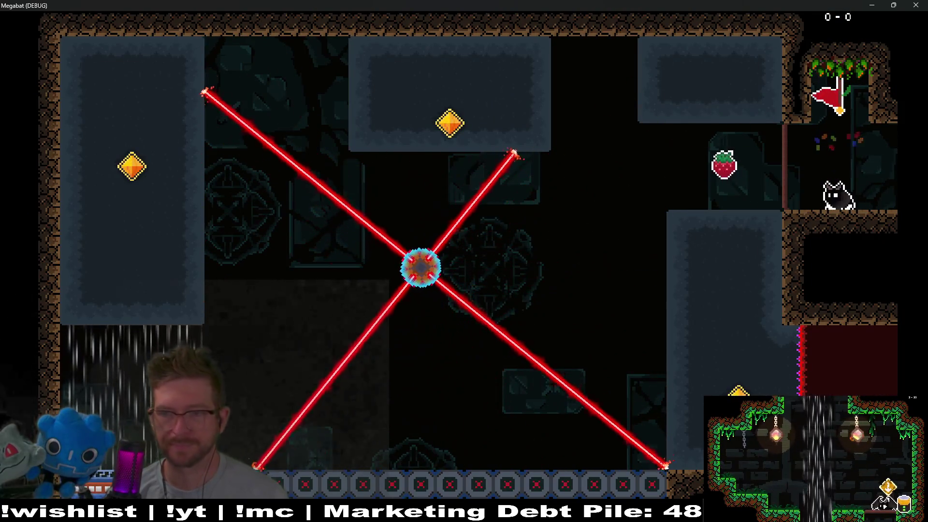
Step: Start through the rotating-laser room, grabbing the strawberry and tunnelling through the blocks
key(Left)
key(Down)
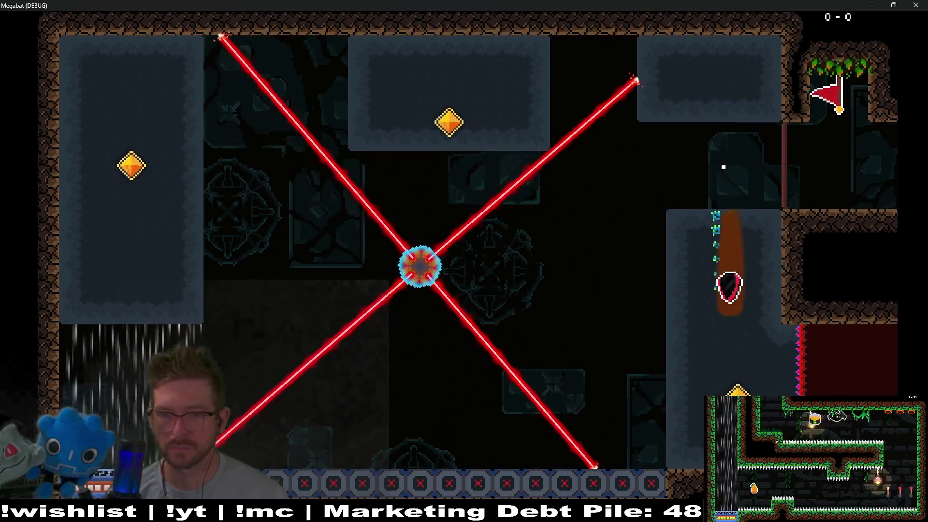
key(Left)
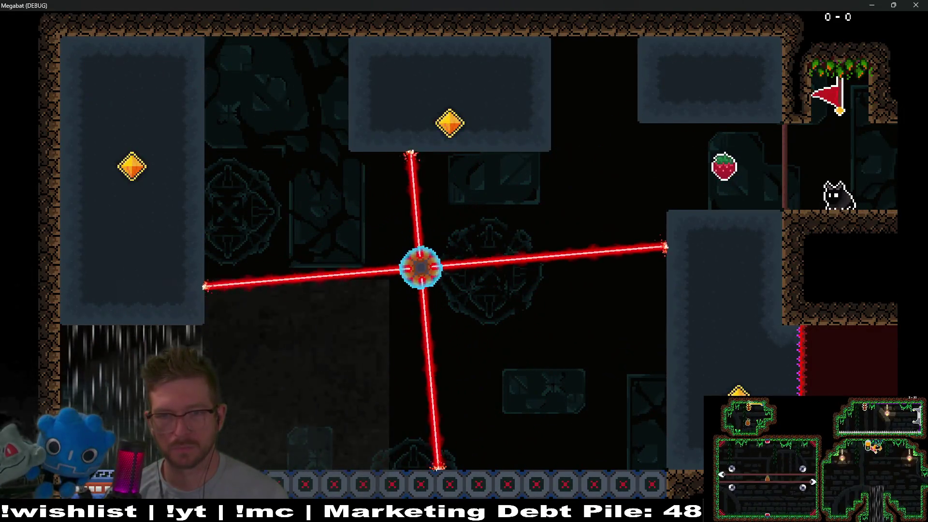
key(Down)
key(Left)
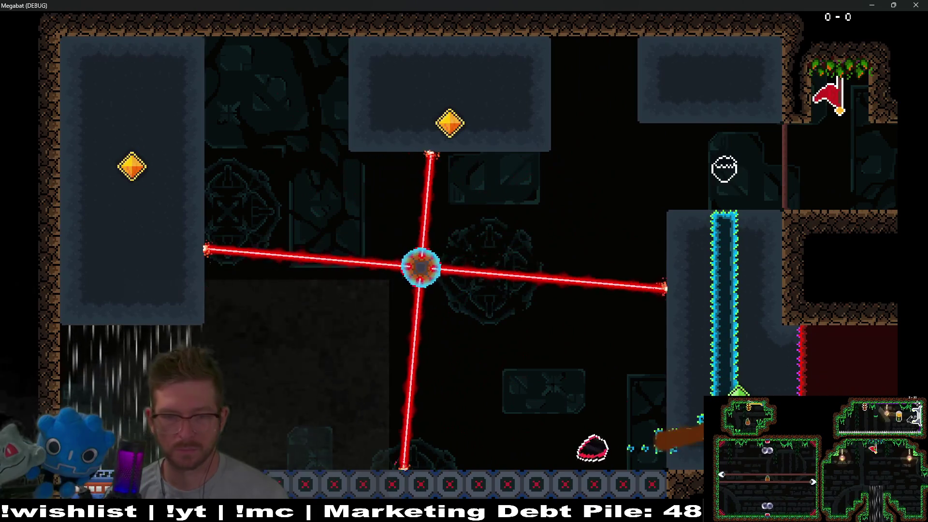
key(Left)
key(Up)
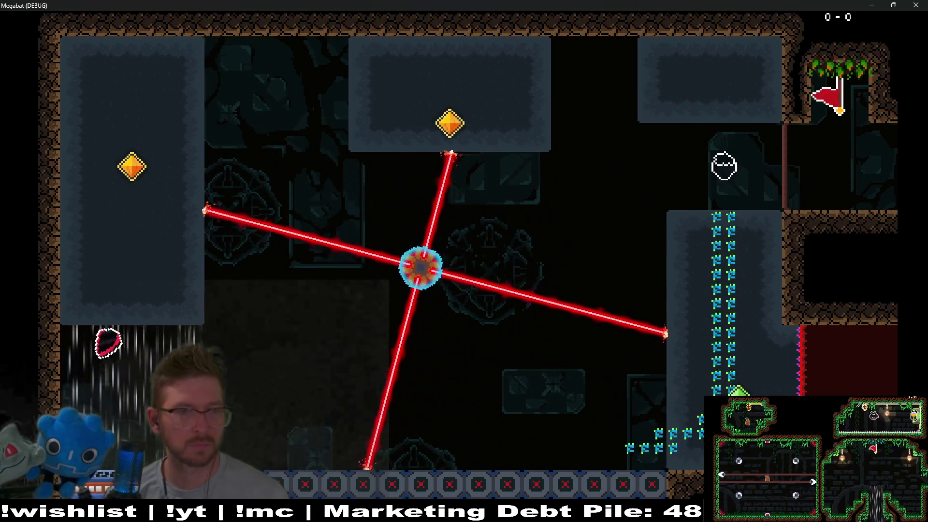
key(Right)
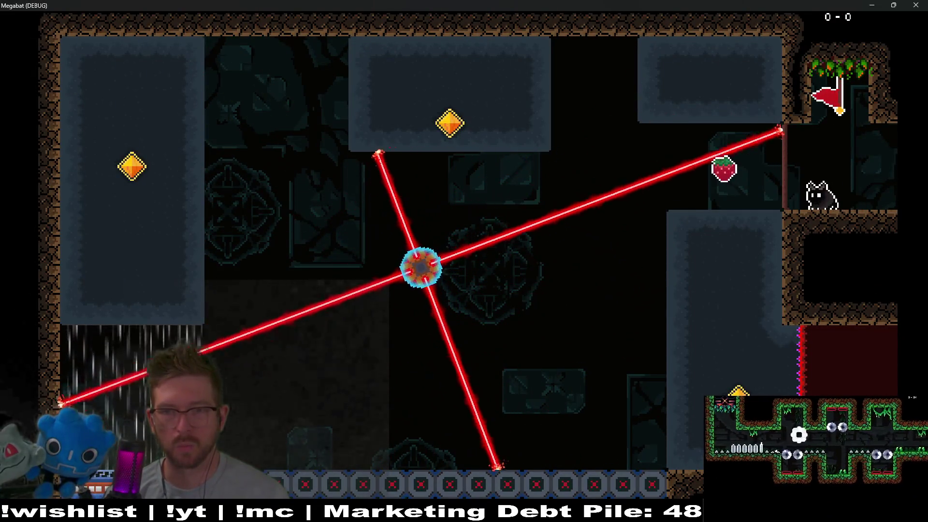
Step: Collect the strawberry and fly up the left pillar to the first gem
key(Left)
key(Up)
key(Down)
key(Left)
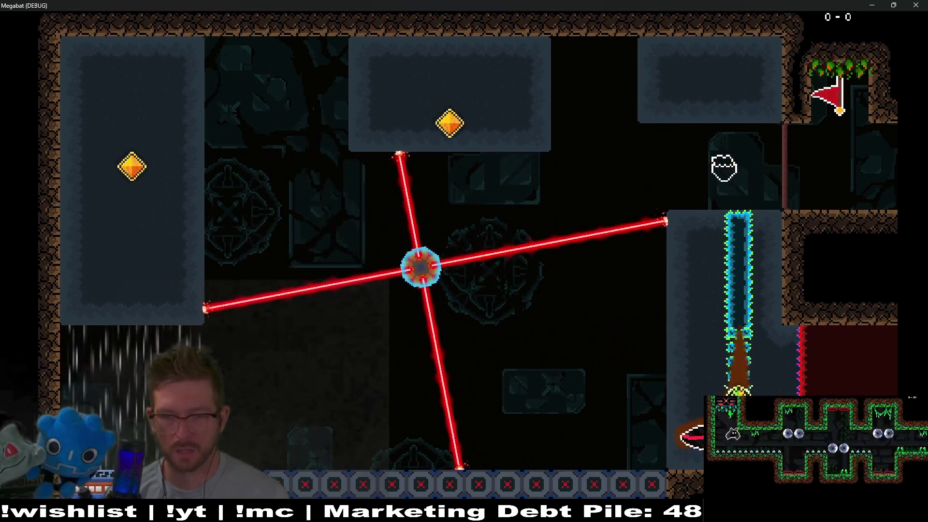
key(Up)
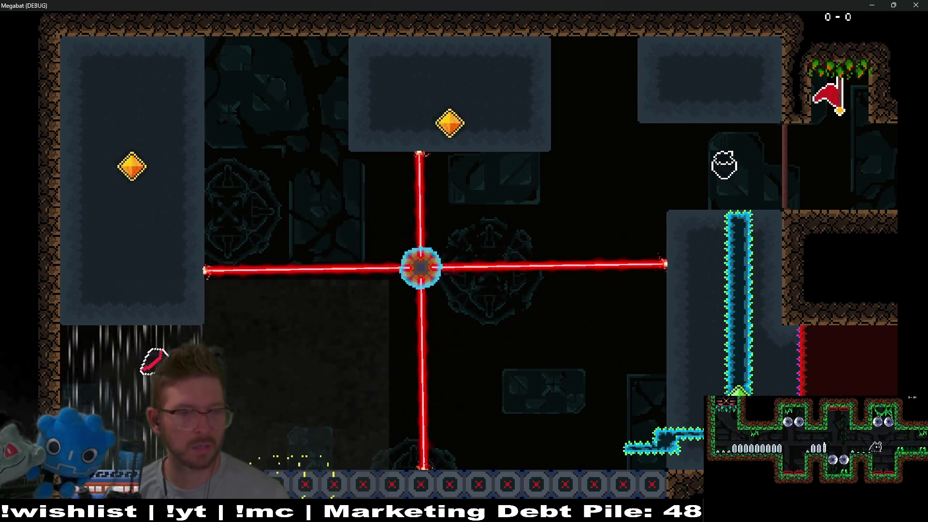
key(Up)
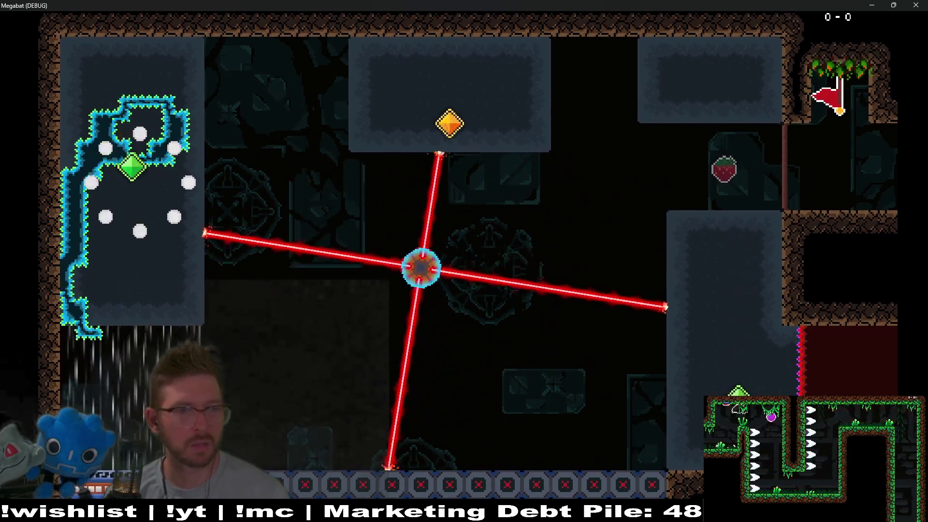
key(Right)
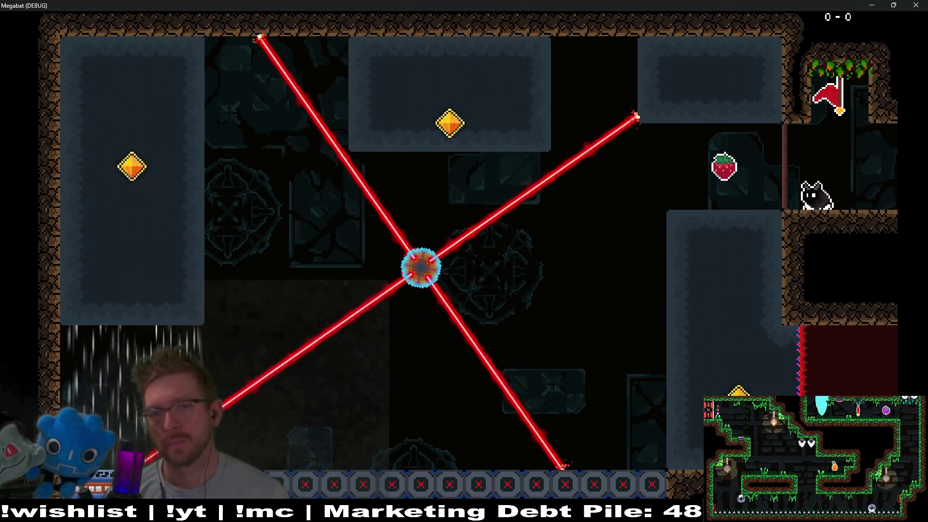
Step: Grab the strawberry and the top gem, then drop down the right column
key(Left)
key(Down)
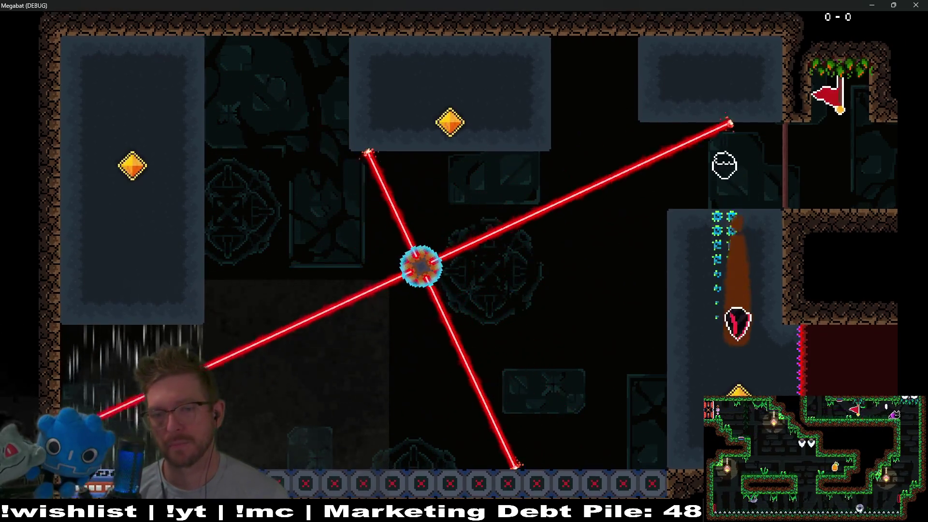
key(Left)
key(Left)
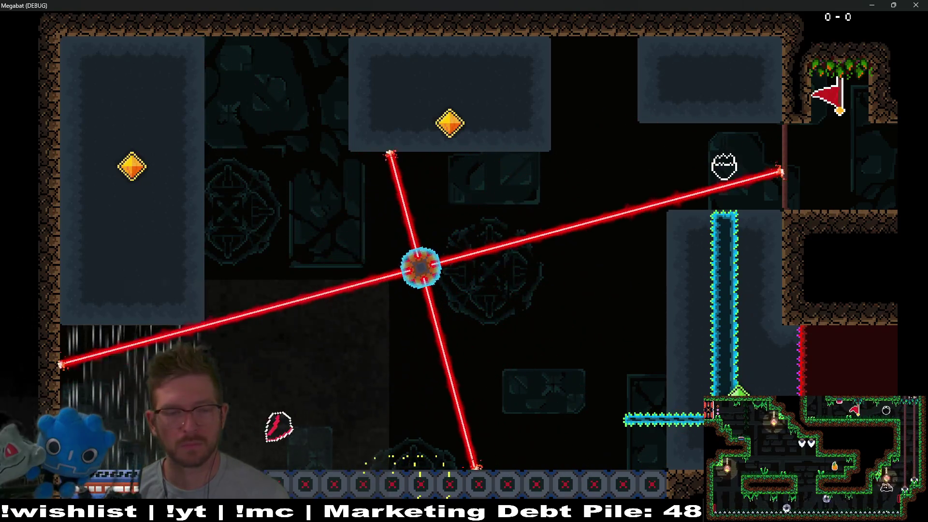
key(Up)
key(Right)
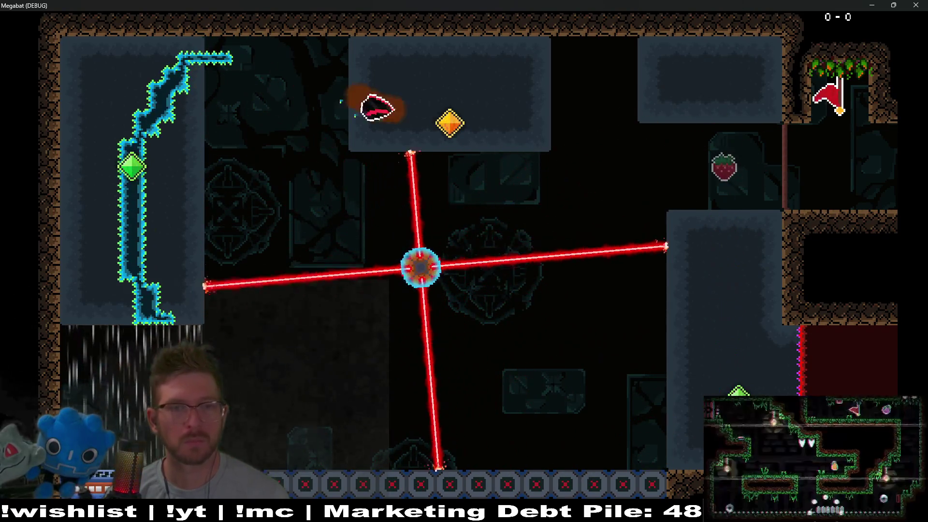
key(Right)
key(Down)
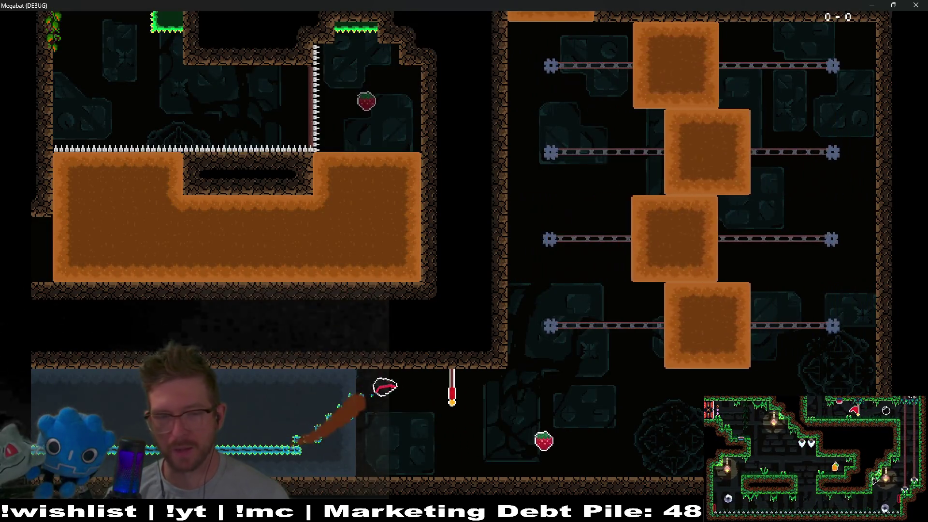
Step: Collect the lower strawberry, fly up past the sliding blocks and grab the plum
key(Left)
key(Right)
key(Up)
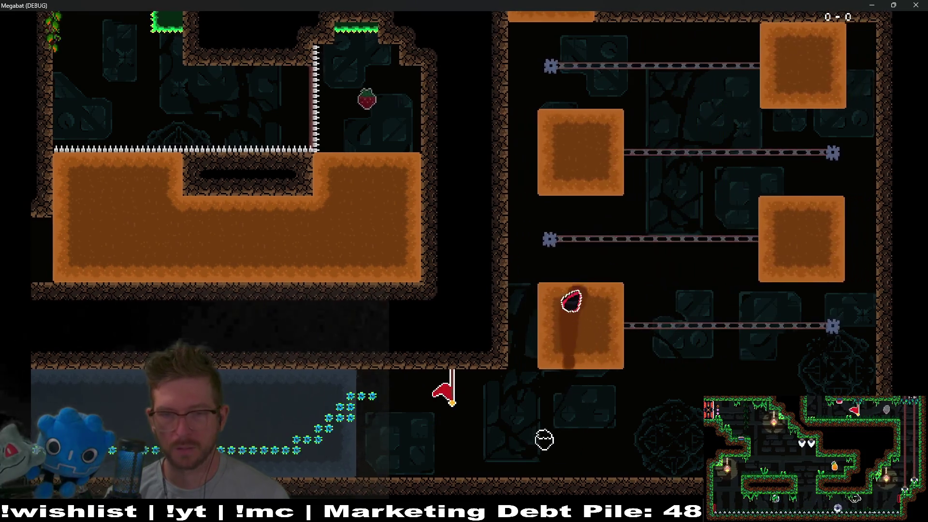
key(Up)
key(Left)
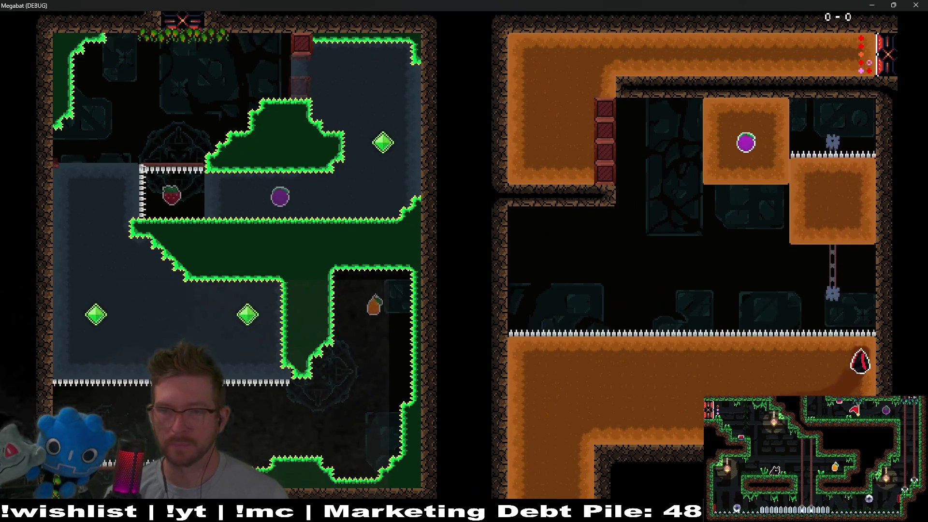
key(Up)
key(Left)
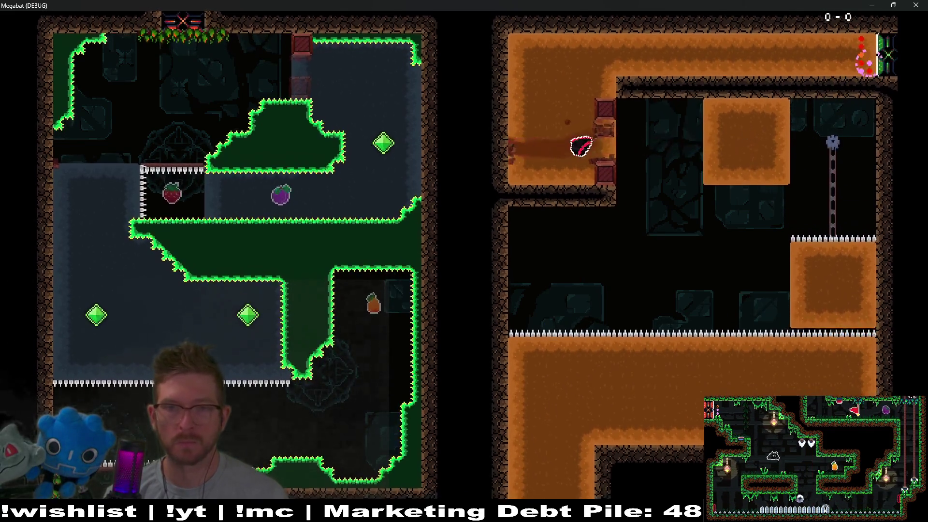
key(Right)
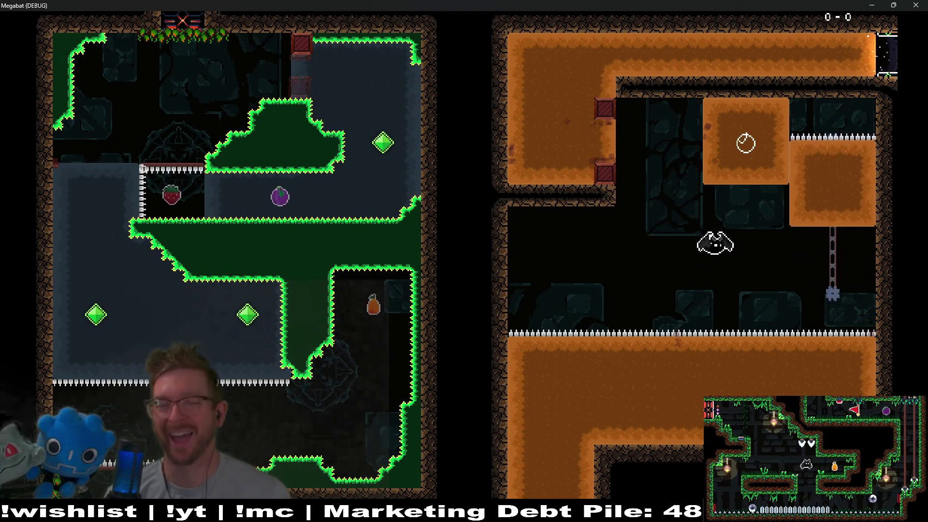
key(Down)
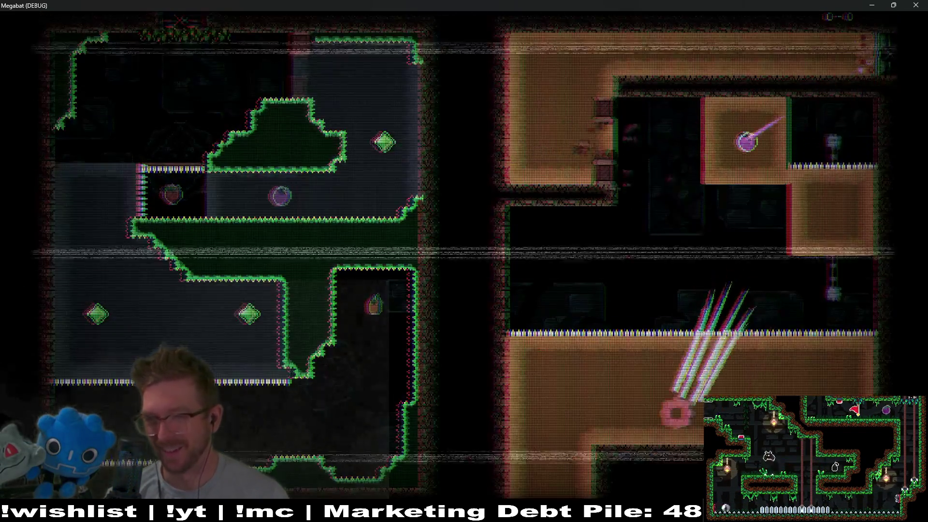
Step: Grab the strawberry, climb the rail blocks and drop into the spike room
key(Right)
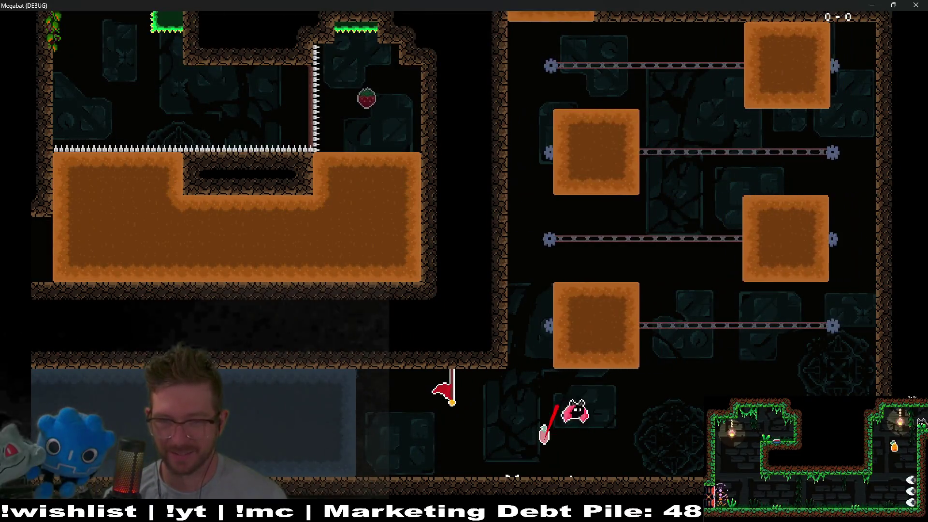
key(Up)
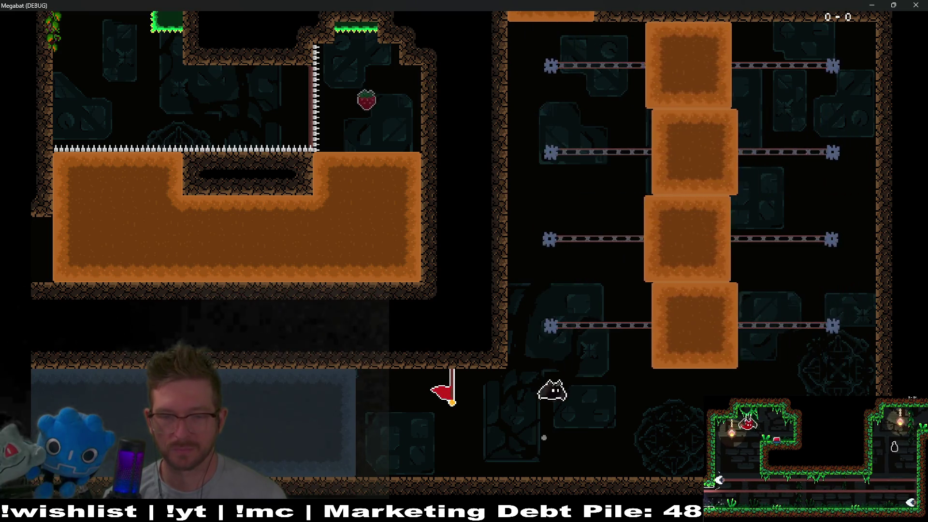
key(Up)
key(Right)
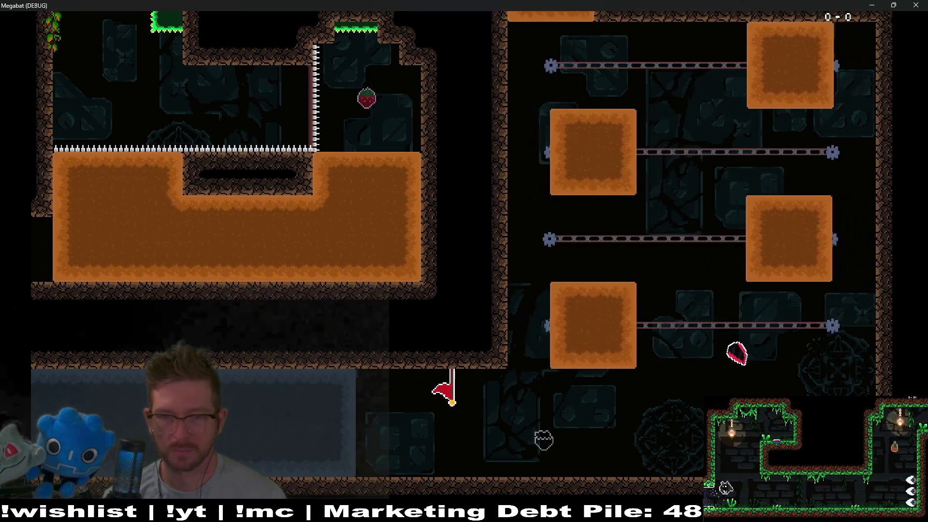
key(Left)
key(Up)
key(Left)
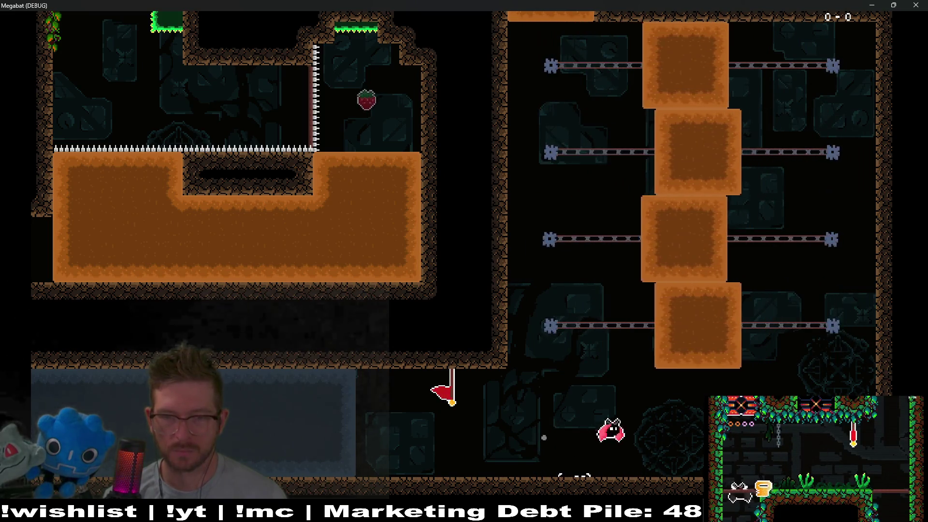
key(Up)
key(Right)
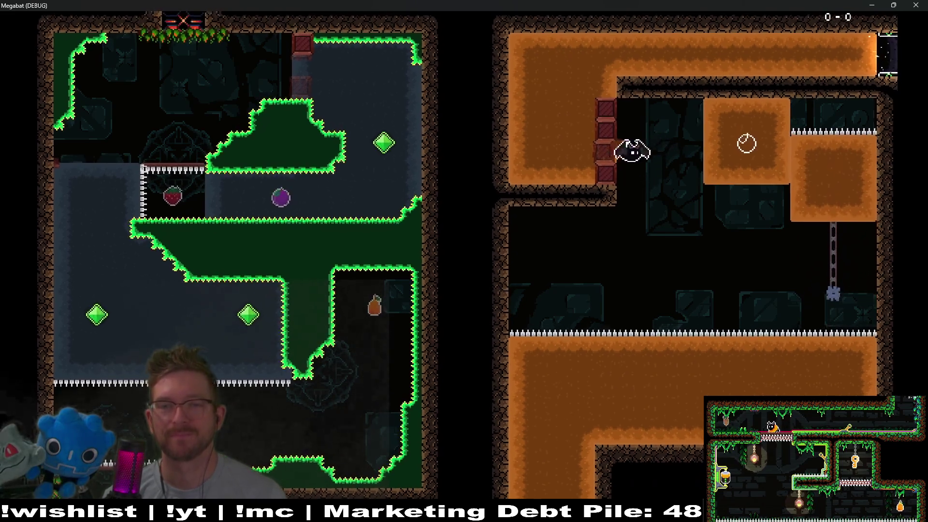
key(Down)
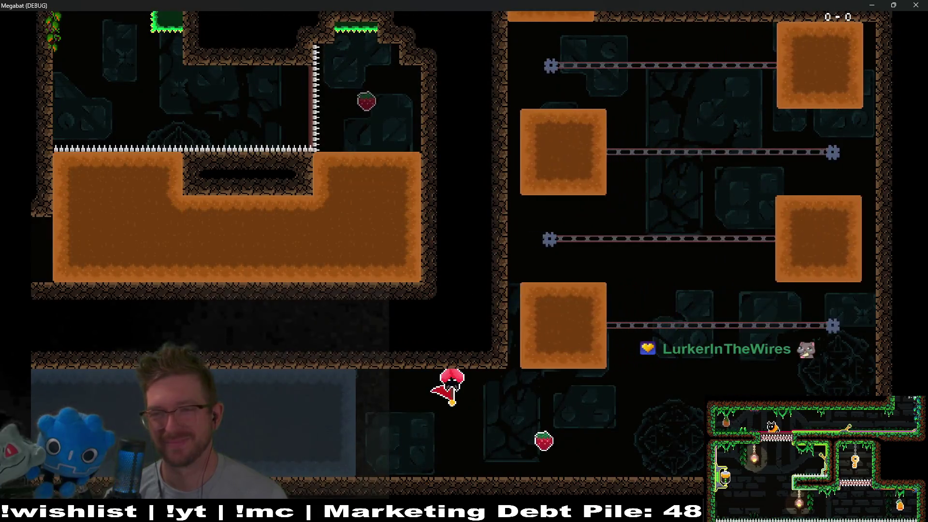
Step: From the checkpoint, weave between the sliding blocks, ride the top one and collect the plum
key(Right)
key(Up)
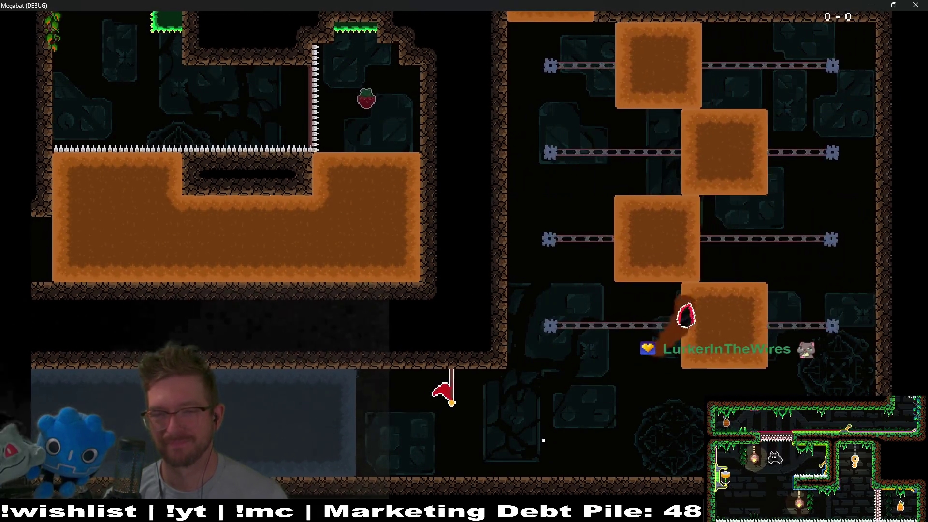
key(Left)
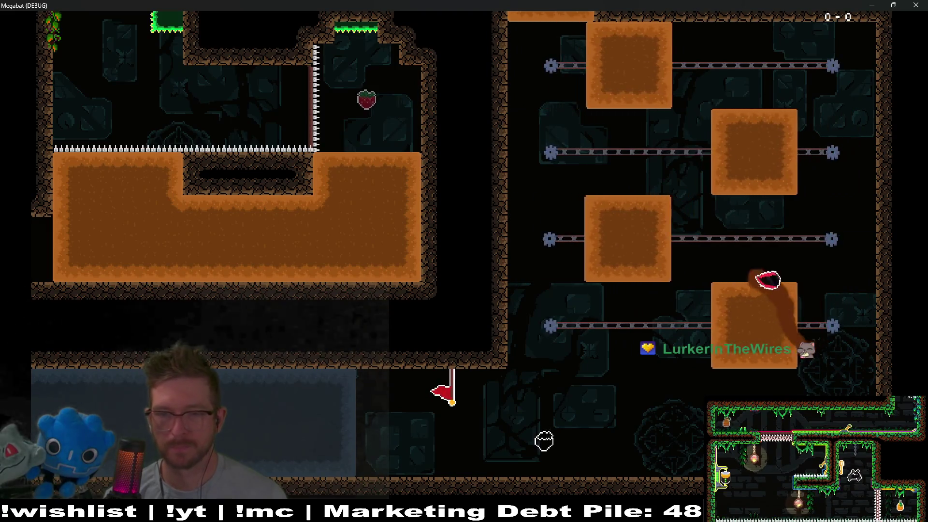
key(Up)
key(Right)
key(Right)
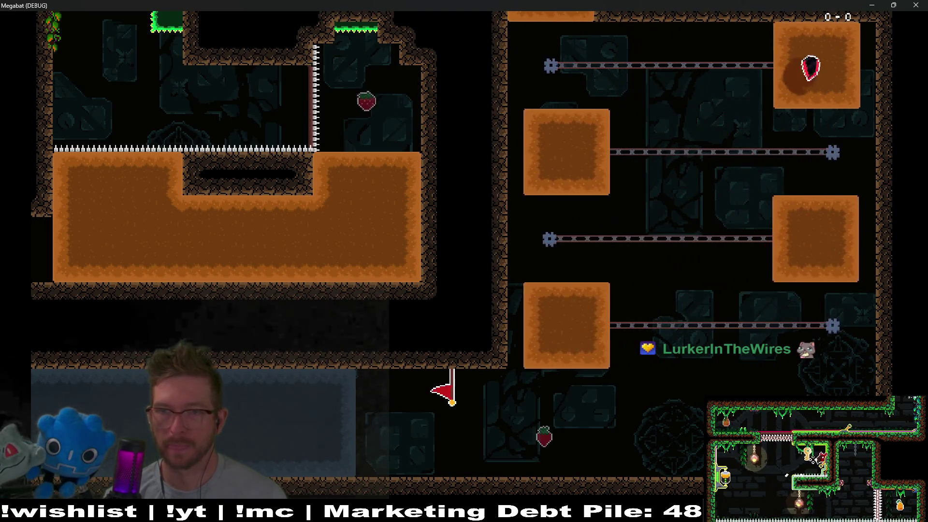
key(Left)
key(Left)
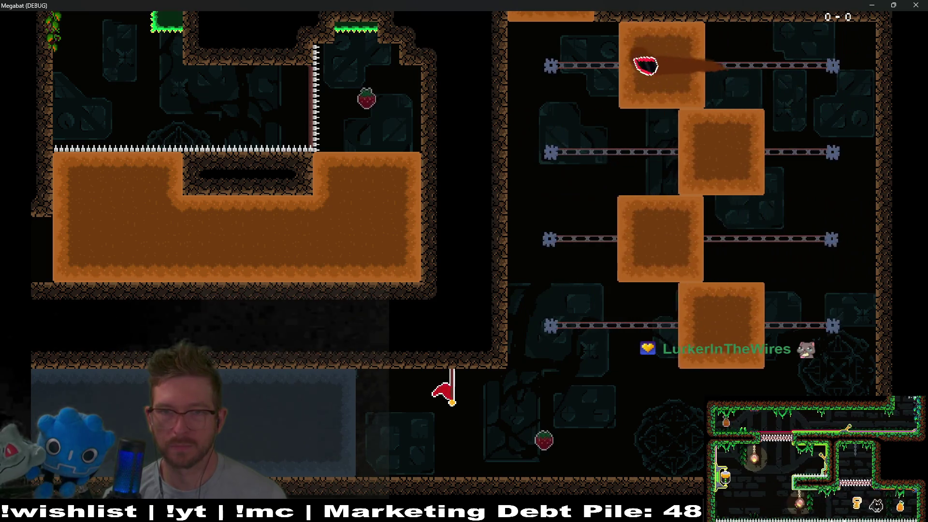
key(Up)
key(Up)
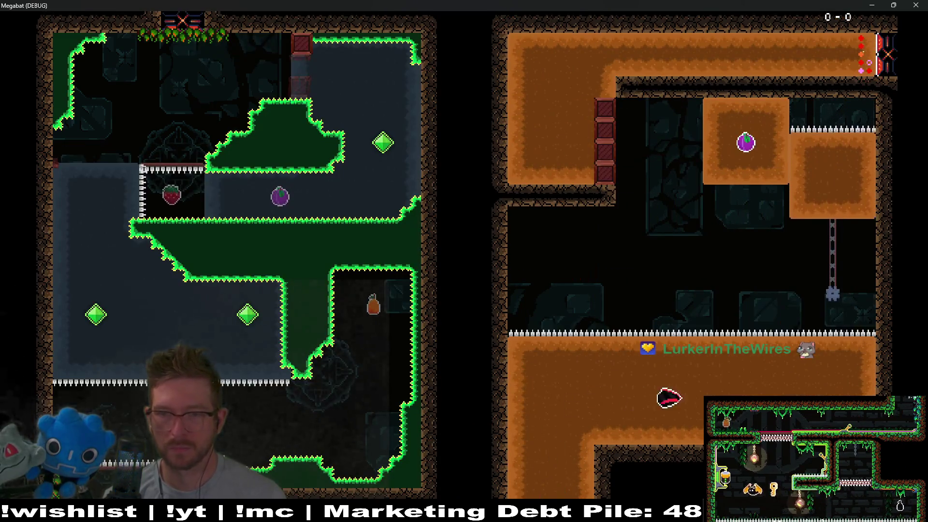
key(Left)
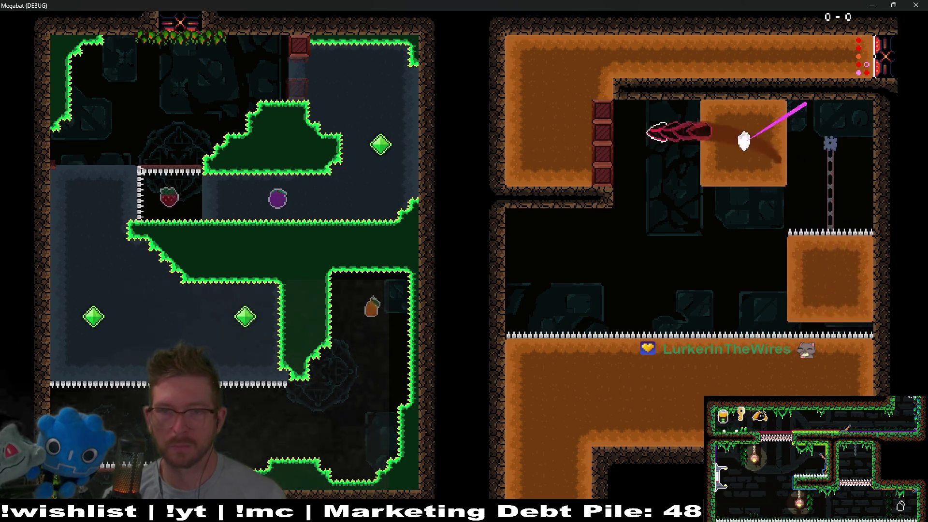
key(Right)
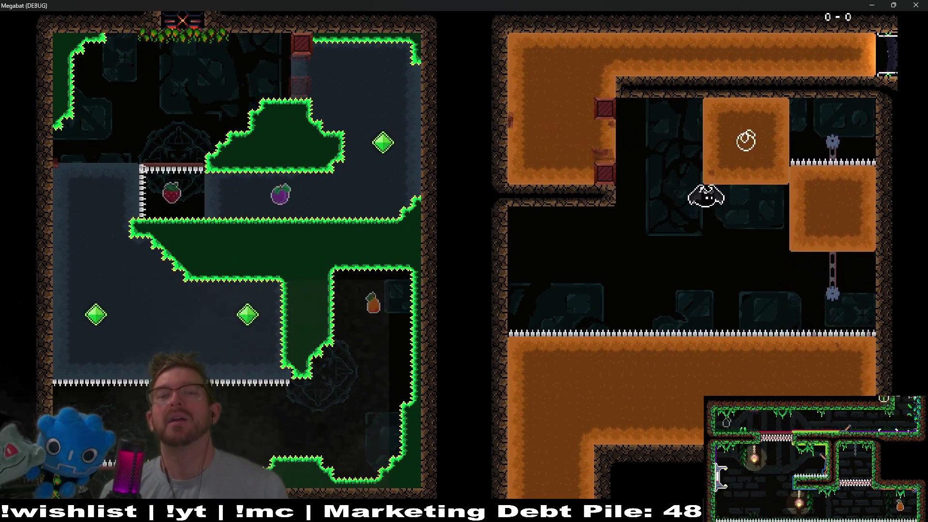
key(Up)
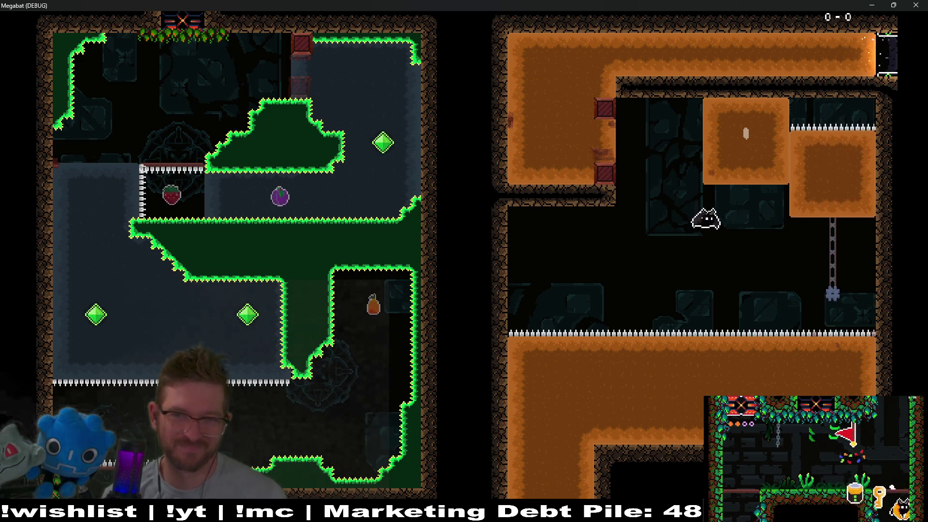
key(Left)
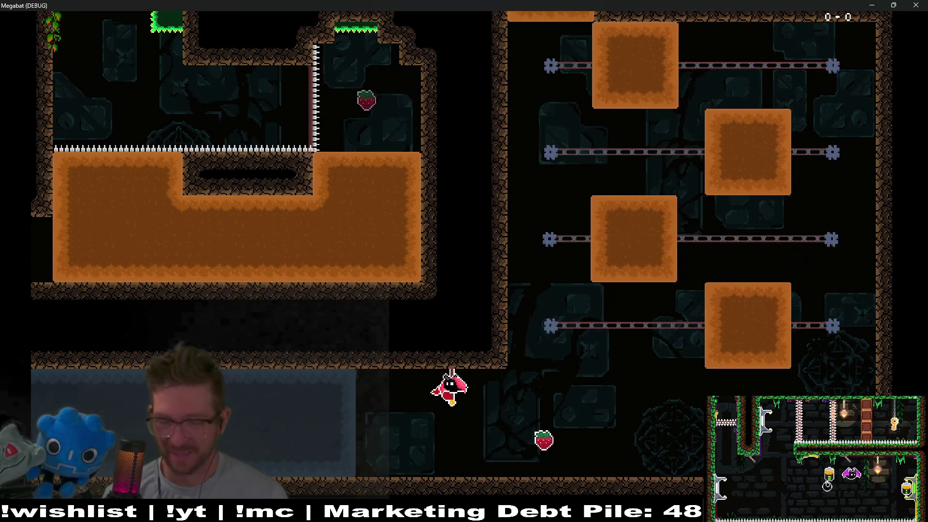
Step: Climb the sliding blocks to the red block column and exit through the top
key(Right)
key(Up)
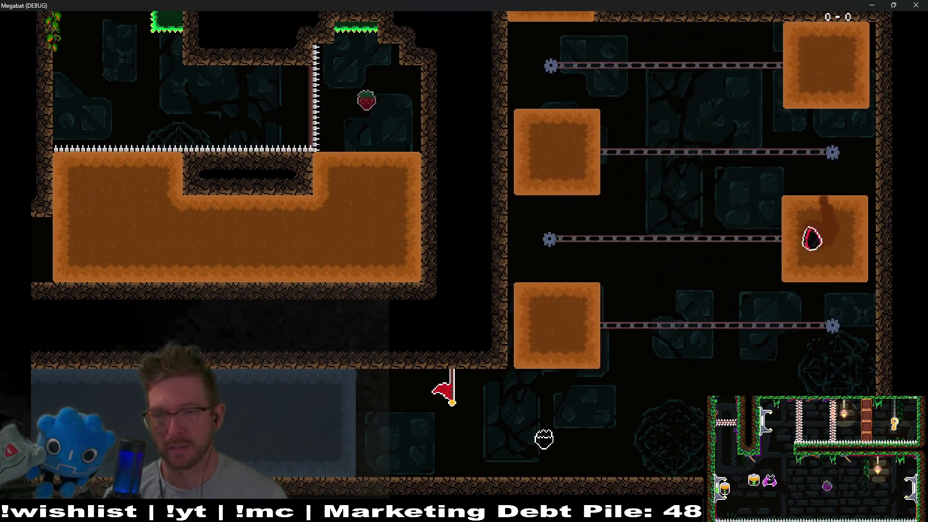
key(Left)
key(Up)
key(Up)
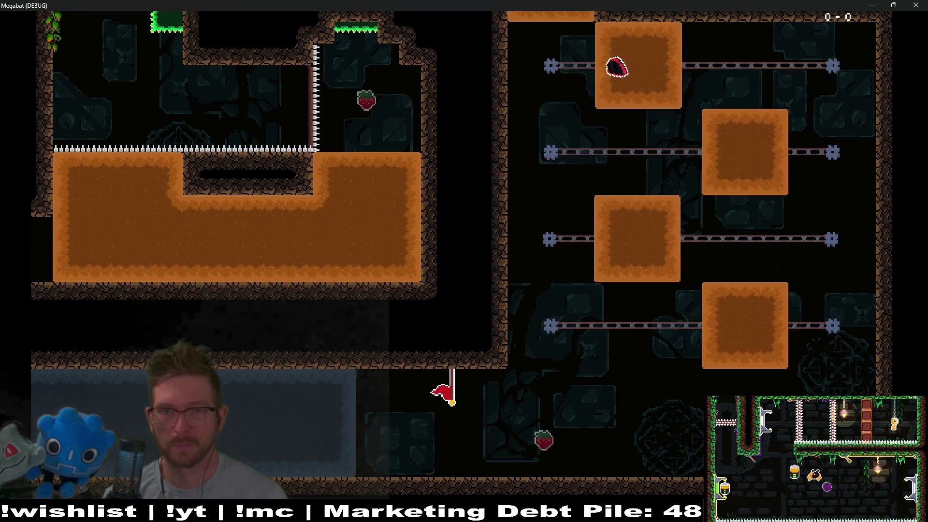
key(Right)
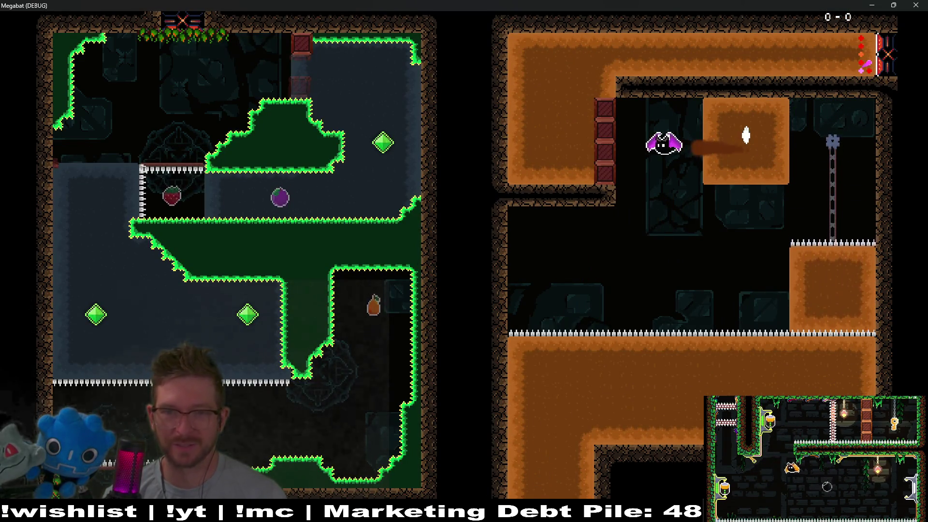
key(Left)
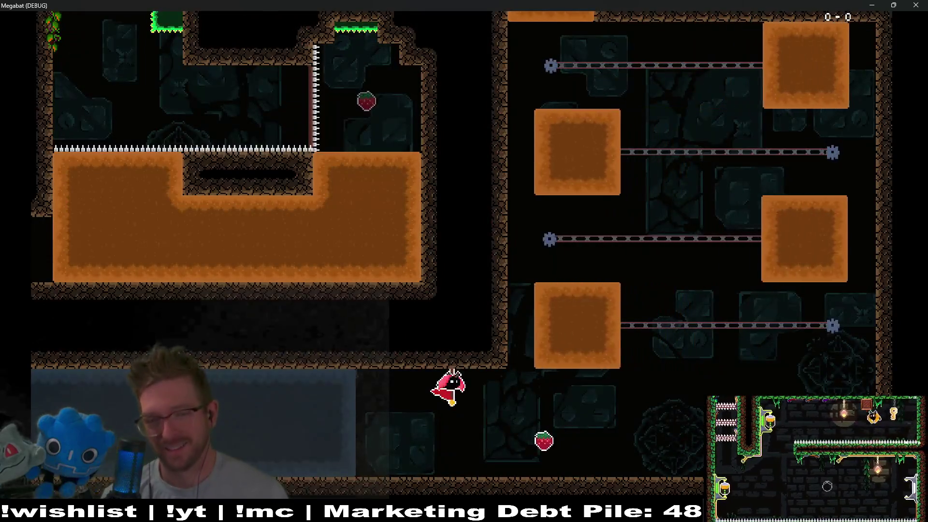
key(Right)
key(Up)
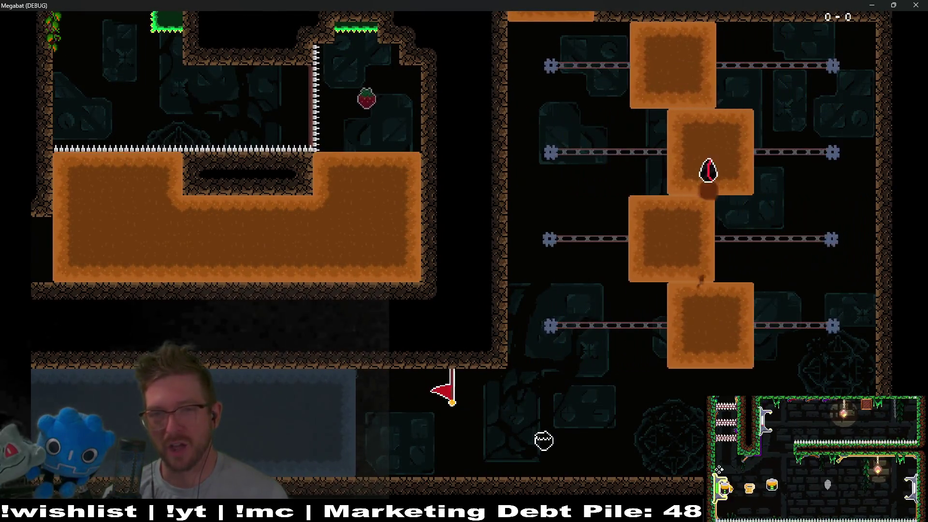
Step: Fly from the respawn flag across the rooms and up the column toward the exit
key(Right)
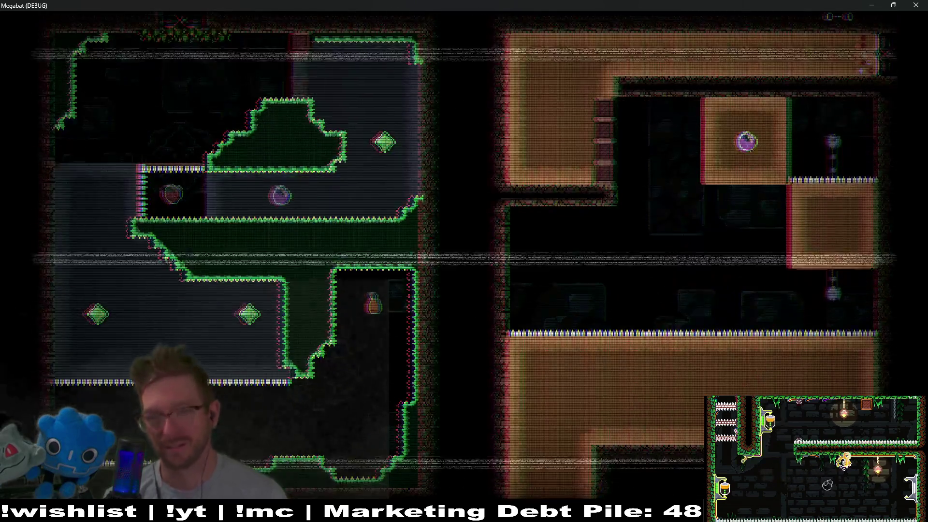
key(Up)
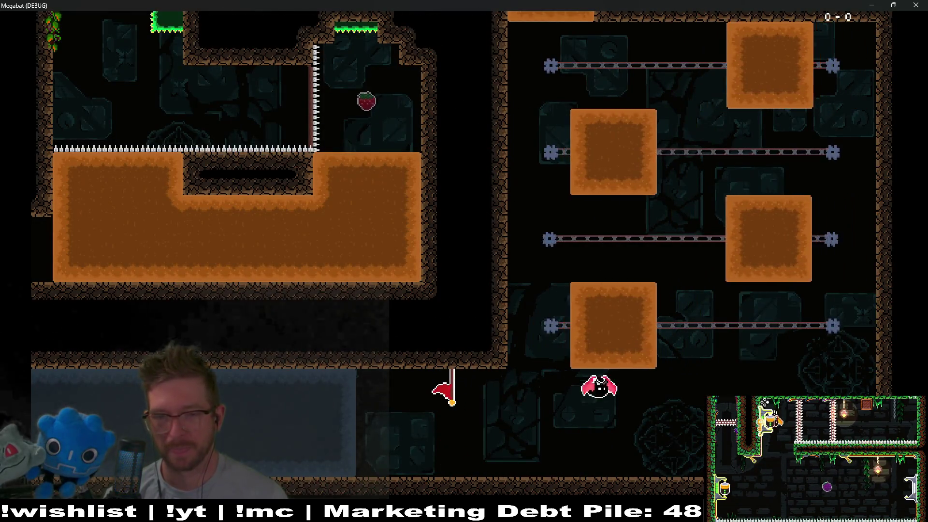
key(Left)
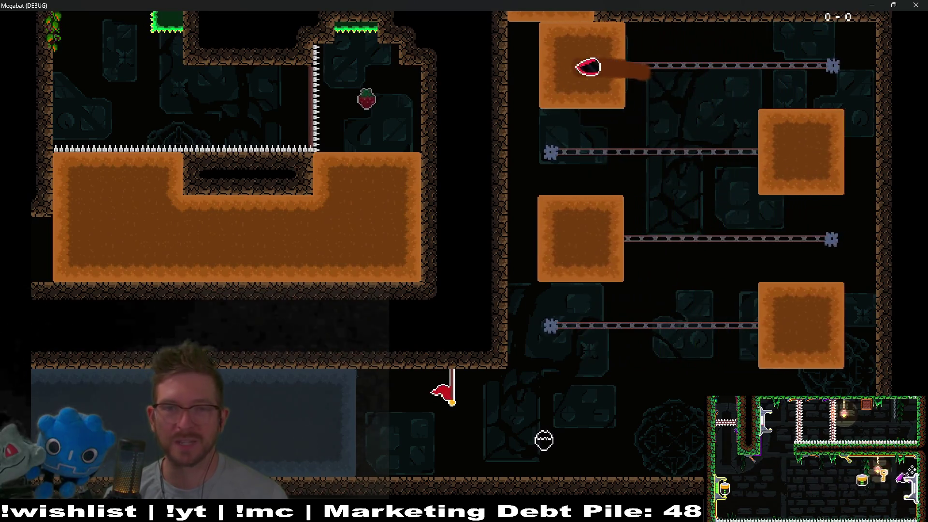
key(Right)
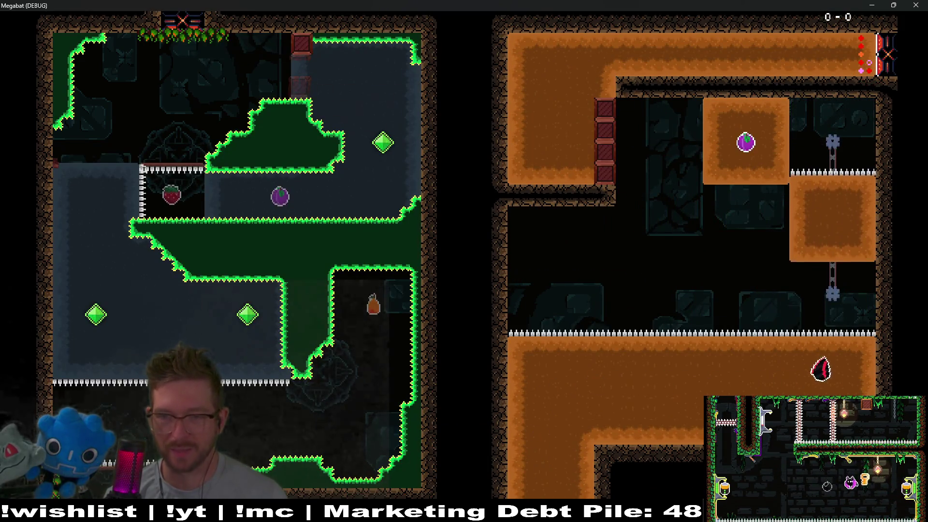
key(Up)
key(Left)
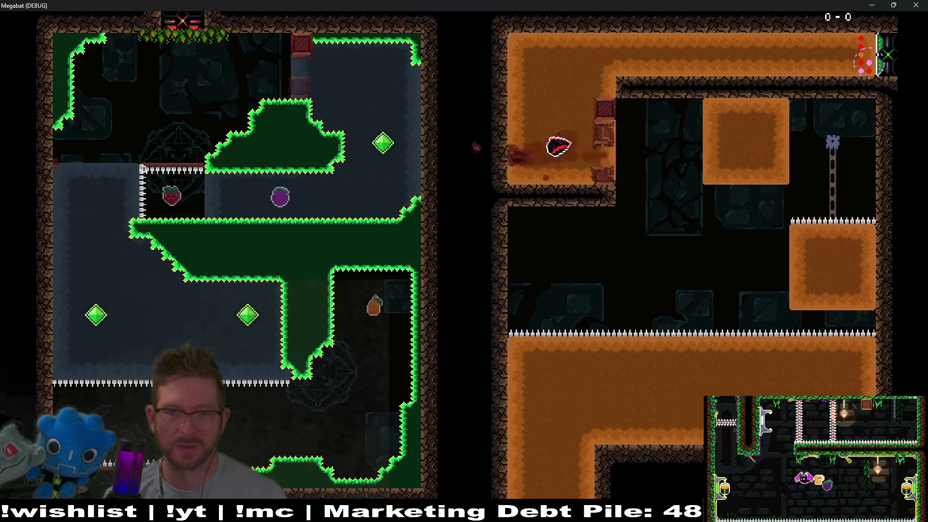
key(Right)
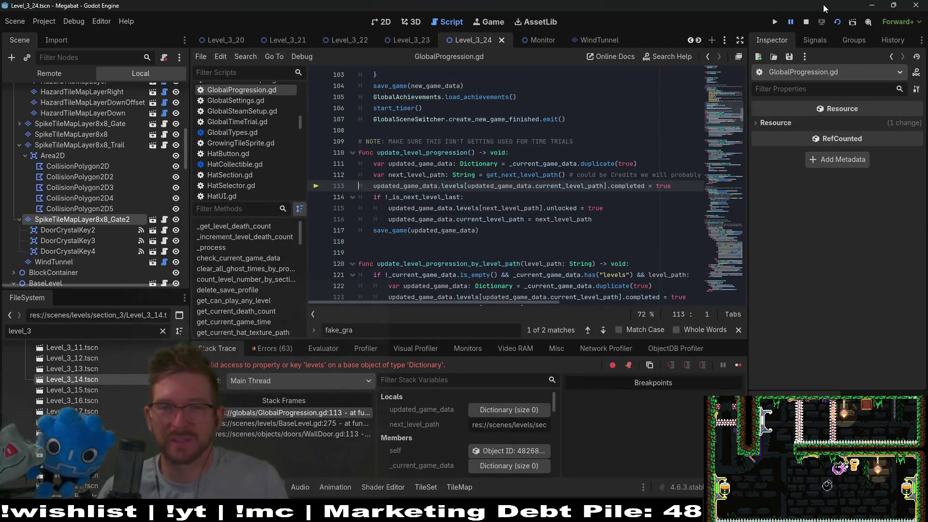
Step: Stop the debug session and bring Level_3_24 back up in the 2D view
click(803, 22)
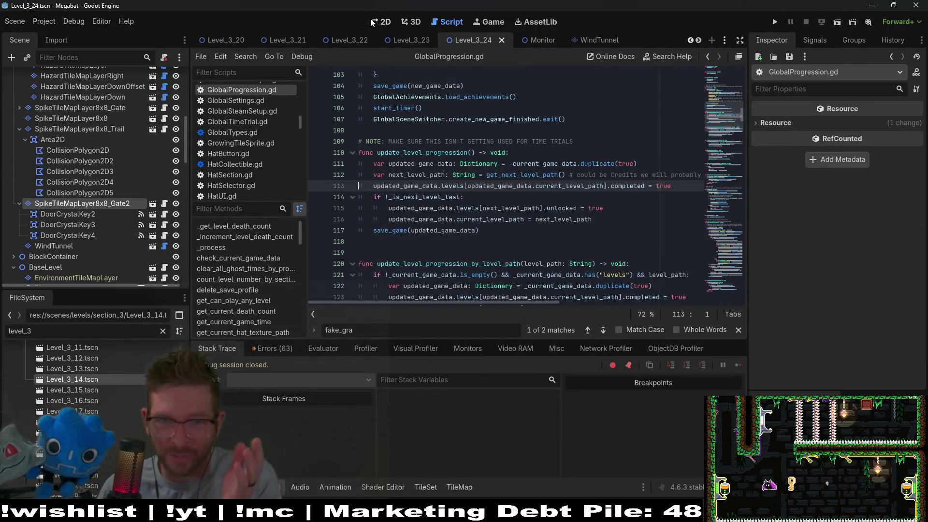
click(380, 22)
scroll(574, 247, up, 5)
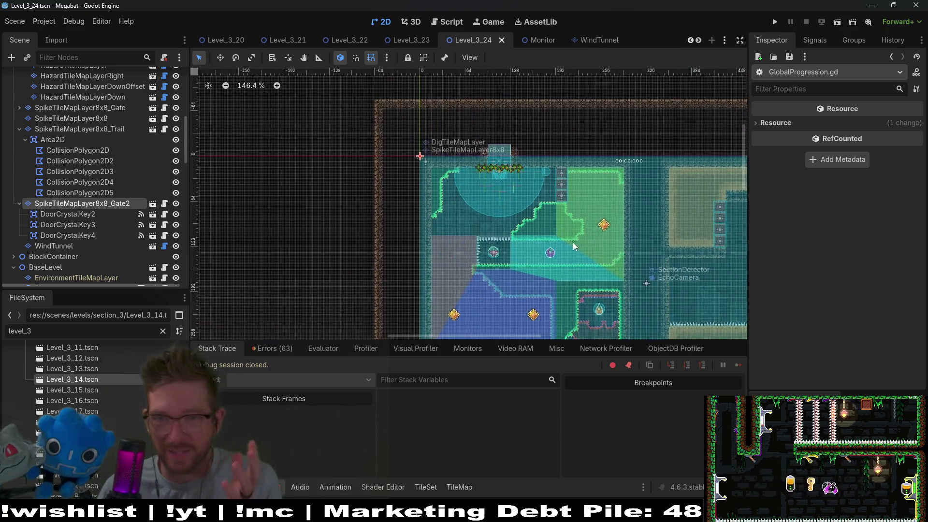
scroll(574, 246, up, 7)
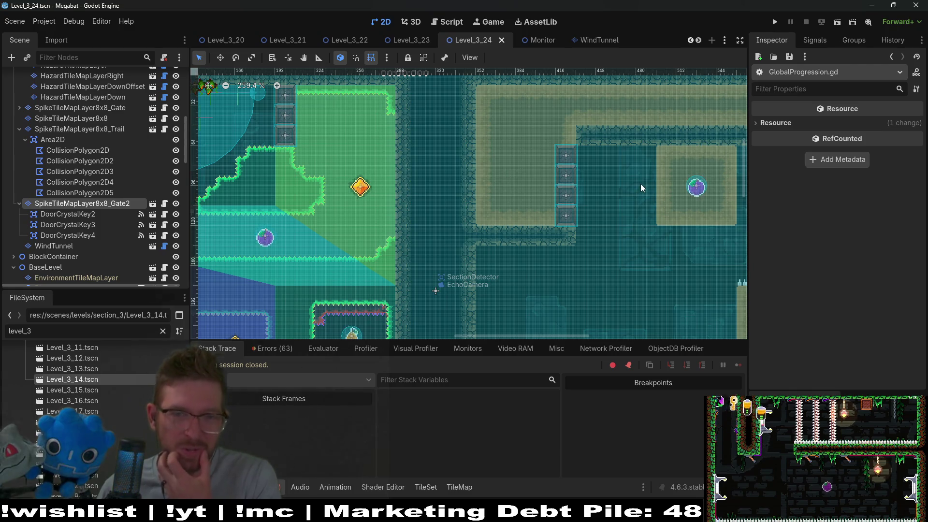
scroll(580, 203, down, 3)
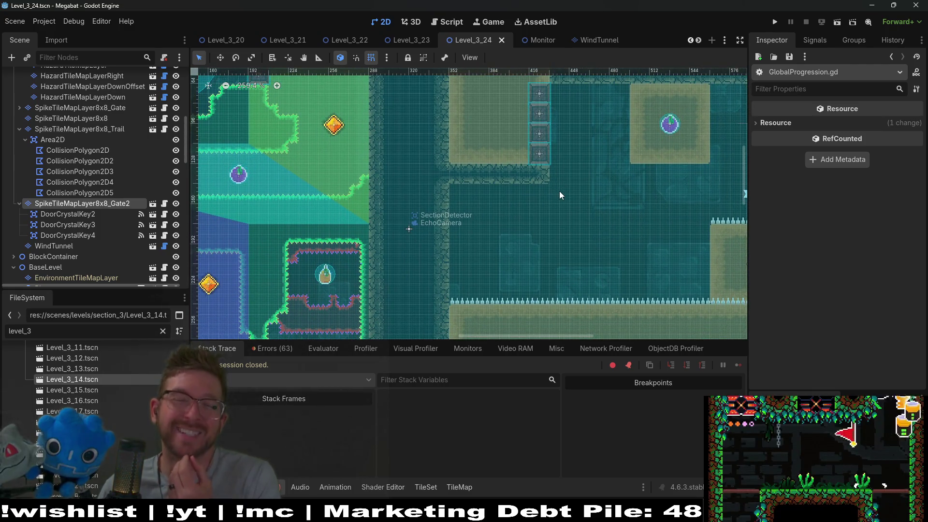
scroll(542, 168, up, 2)
scroll(541, 167, right, 2)
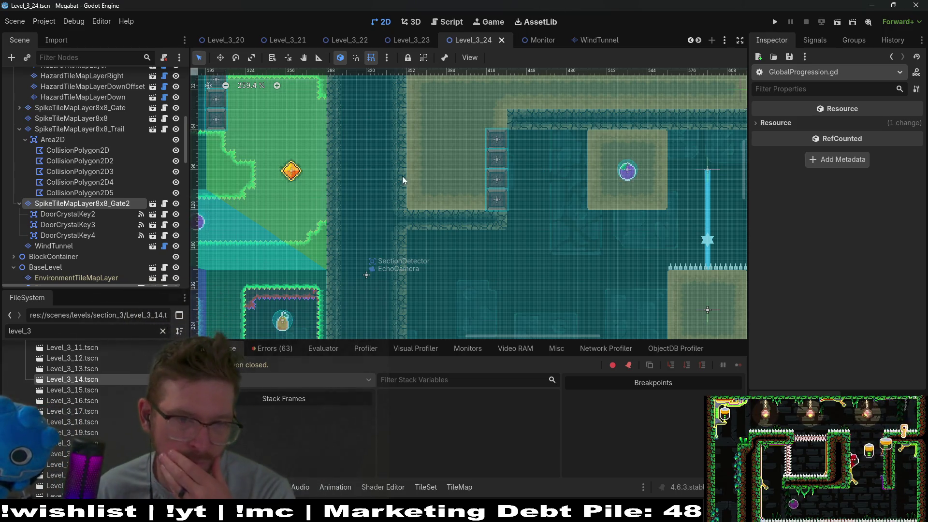
Step: Pan and zoom across the level canvas to inspect the rooms
scroll(382, 217, left, 5)
scroll(382, 217, left, 9)
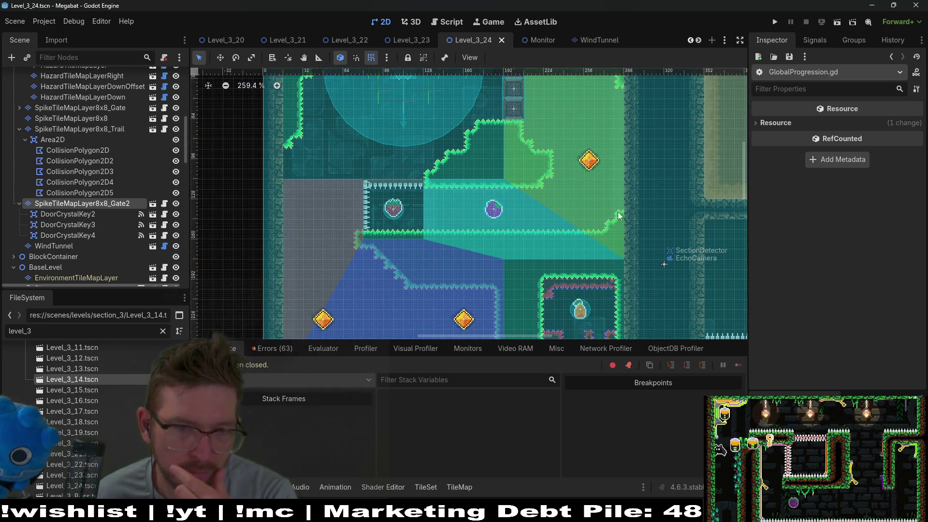
scroll(580, 188, down, 3)
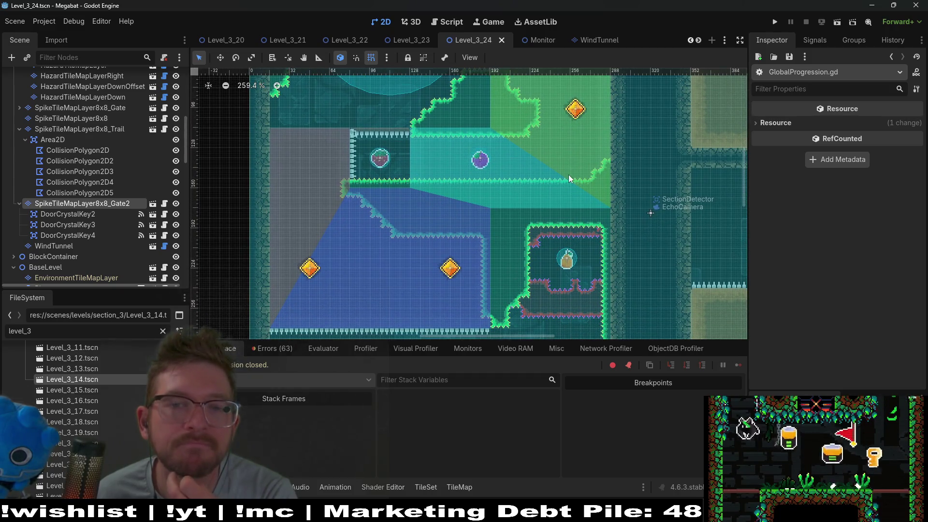
scroll(556, 189, up, 8)
scroll(556, 188, right, 8)
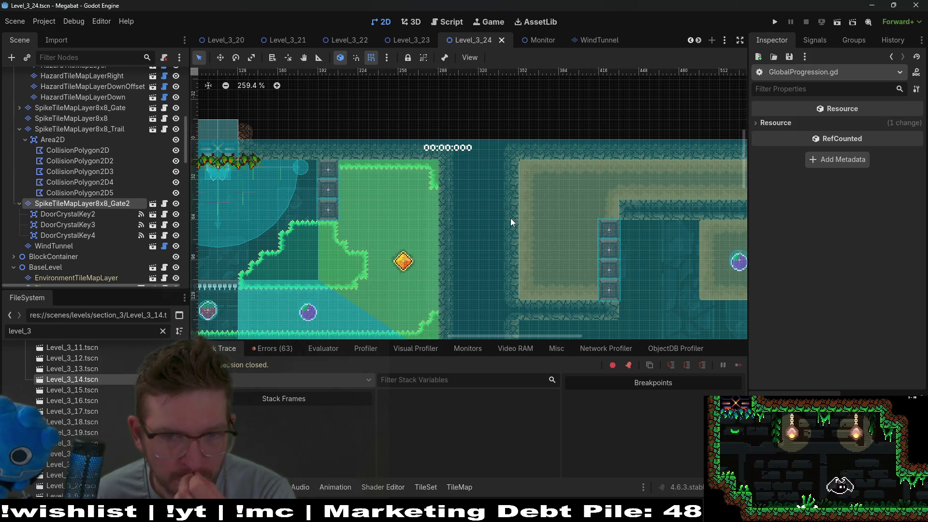
scroll(483, 218, down, 2)
scroll(483, 218, right, 4)
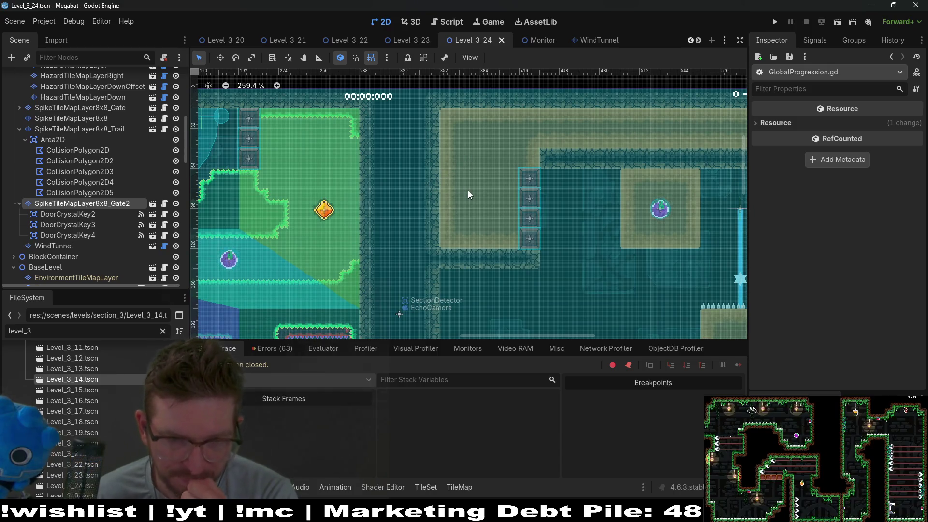
scroll(532, 207, up, 1)
scroll(532, 207, right, 2)
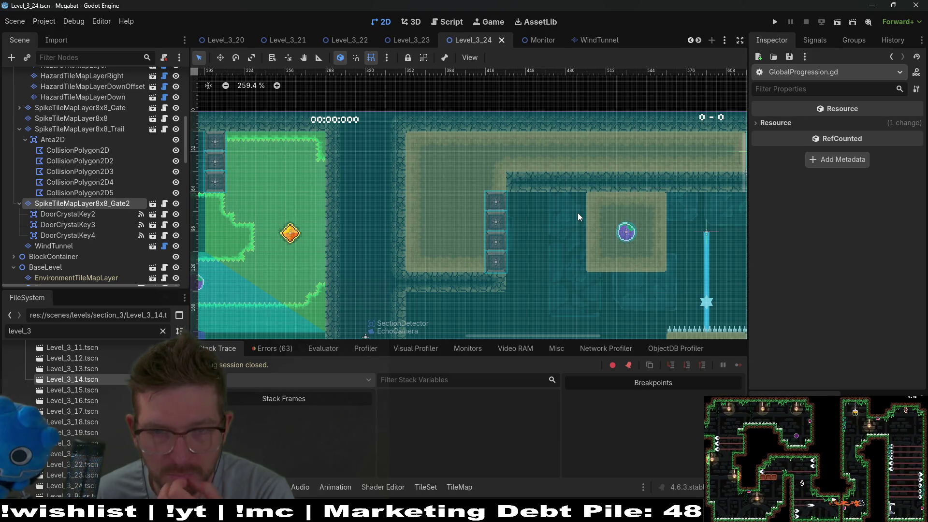
scroll(575, 208, down, 3)
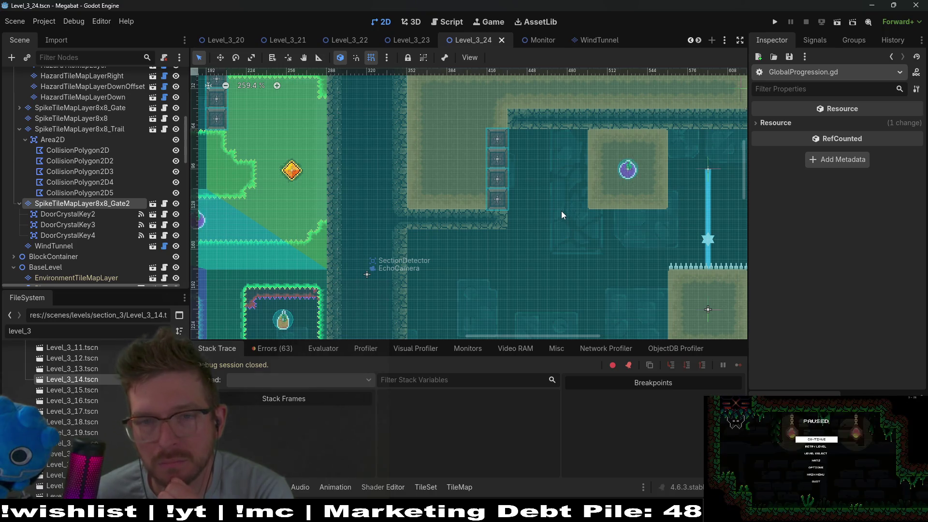
scroll(589, 206, up, 2)
scroll(590, 205, right, 2)
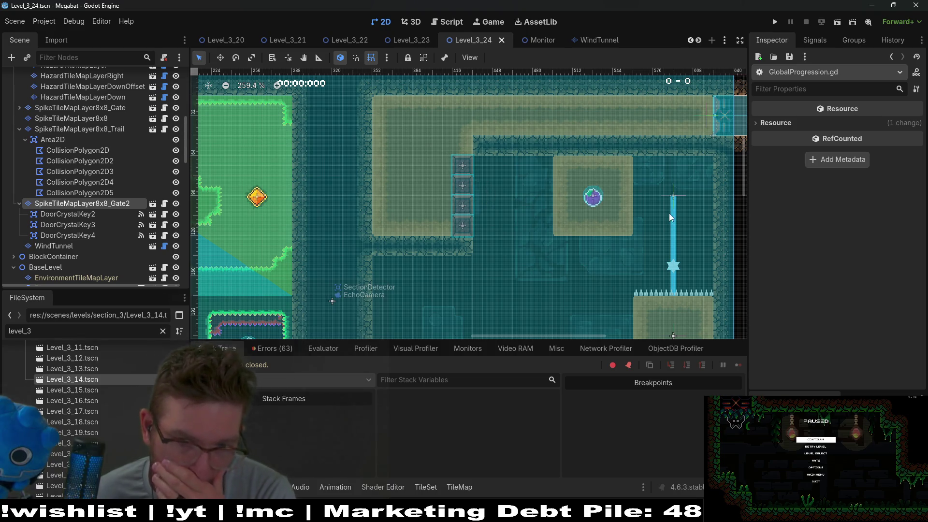
scroll(464, 189, right, 5)
scroll(455, 183, down, 4)
scroll(536, 249, left, 5)
scroll(535, 249, up, 1)
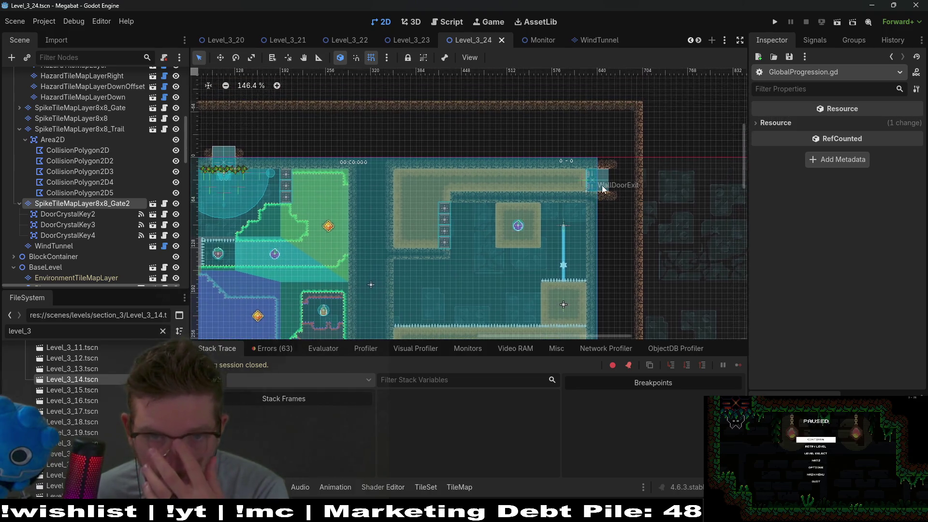
Step: Select the SectionContainer node below BaseLevel and the enemy nodes in the Scene dock
scroll(601, 187, up, 2)
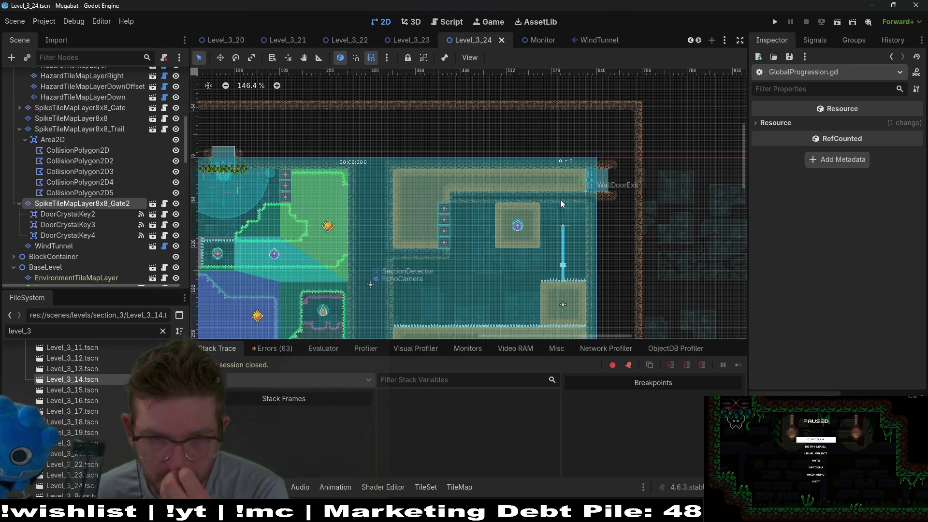
scroll(146, 258, down, 5)
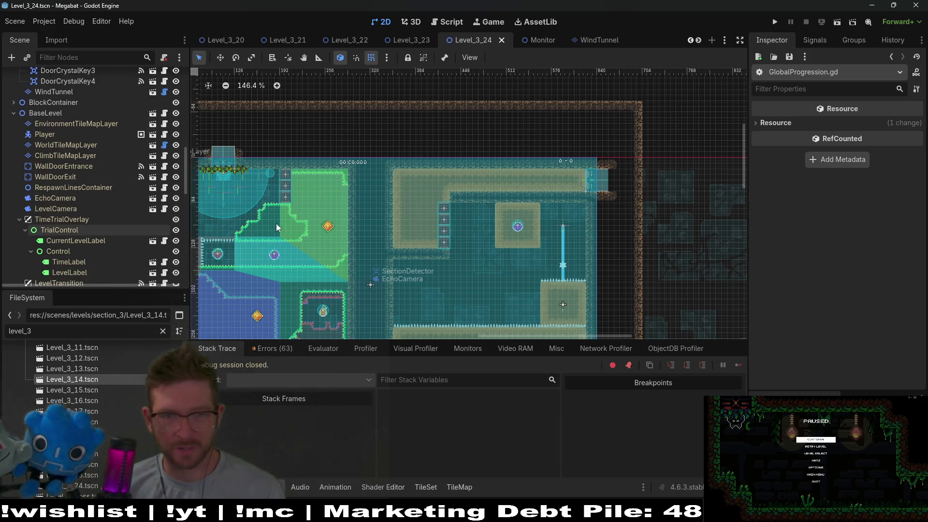
scroll(121, 225, down, 10)
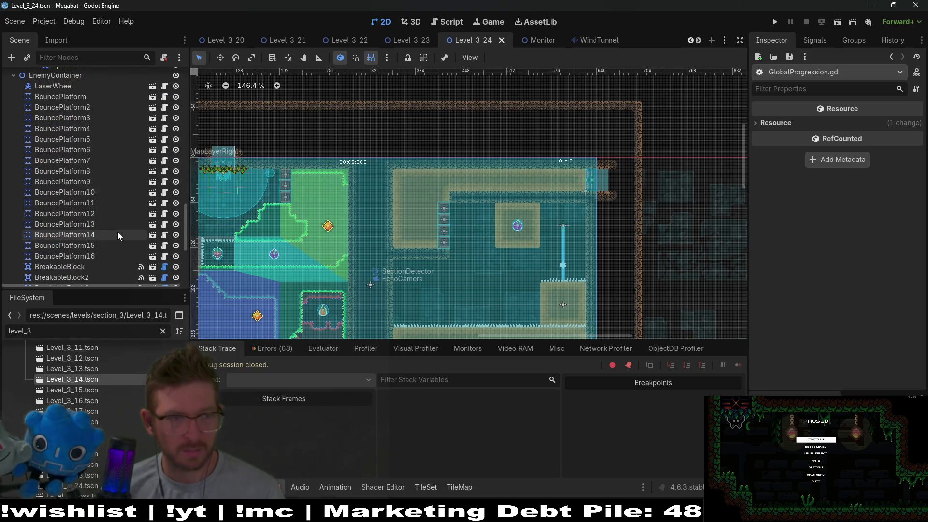
click(91, 243)
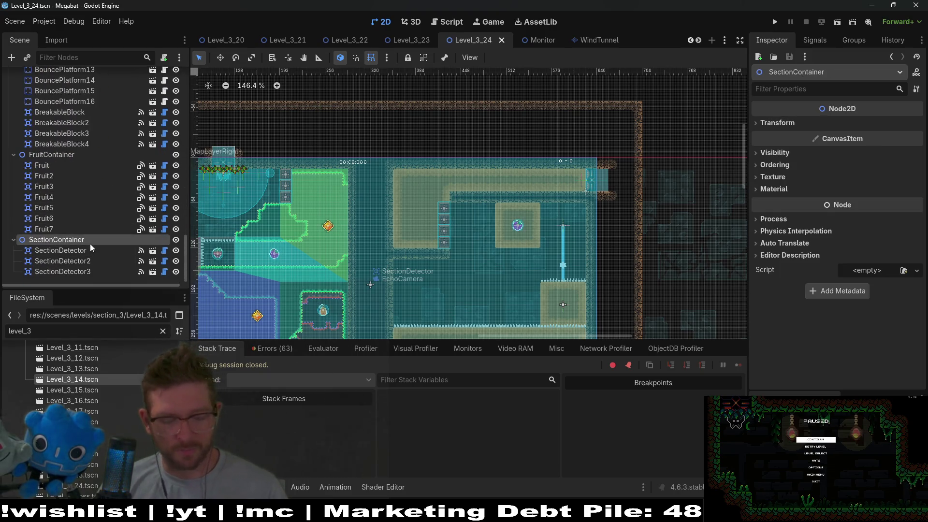
Step: Instance SectionDetector.tscn under SectionContainer as SectionDetector4
key(ctrl+shift+a)
text(section)
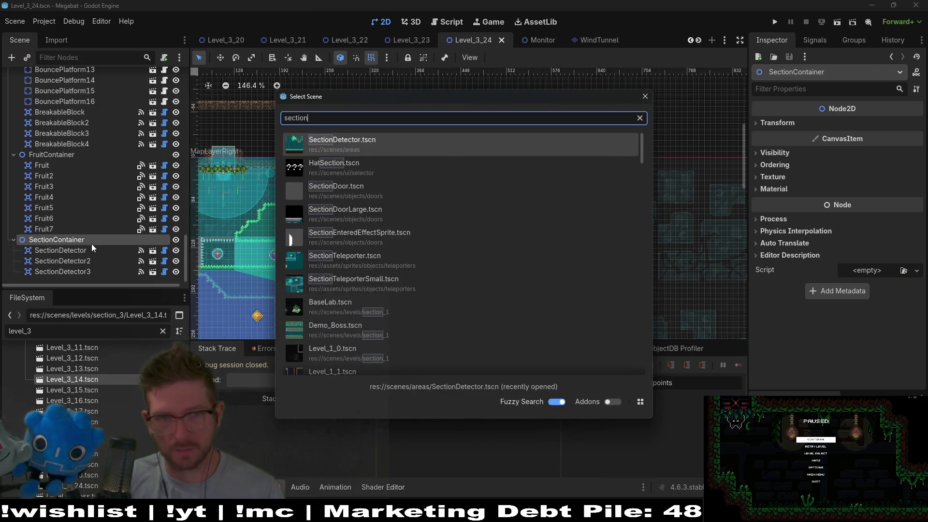
key(Return)
scroll(540, 148, up, 3)
Step: Move SectionDetector4 above the top wall and over the upper-right room
key(w)
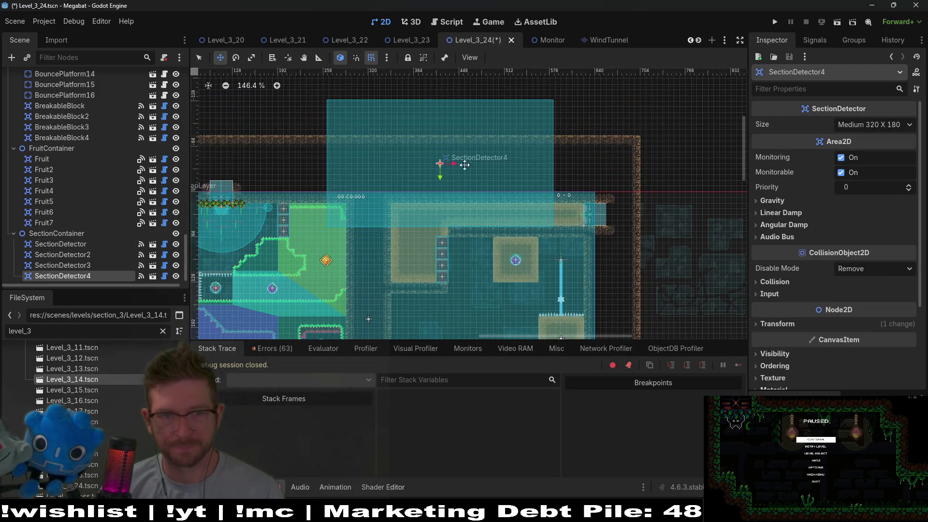
mouse_move(461, 143)
mouse_down()
mouse_move(472, 126)
mouse_move(463, 129)
mouse_up()
scroll(426, 149, up, 4)
key(Down)
key(Down)
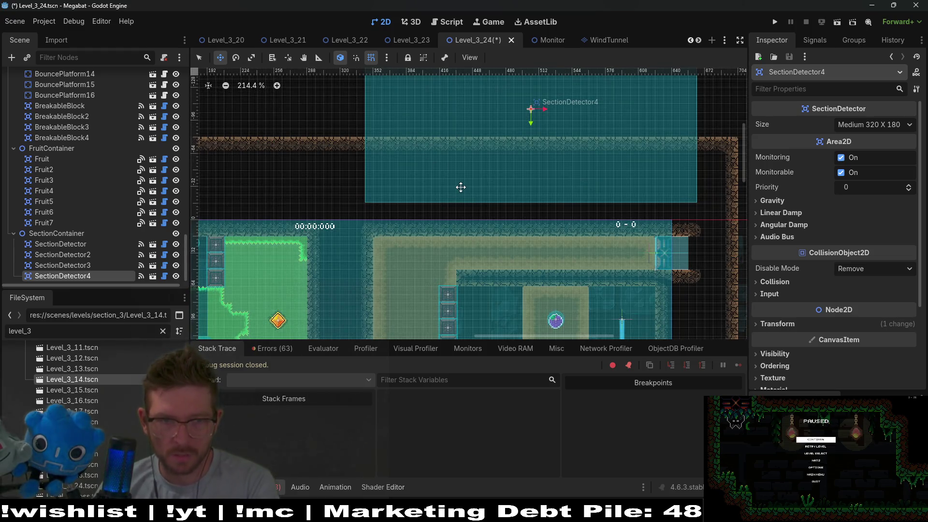
key(Down)
key(Down)
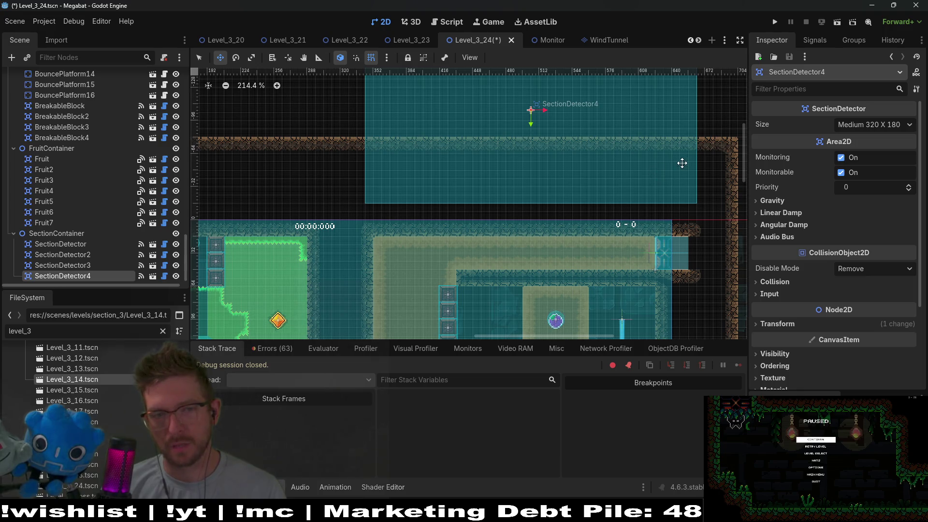
mouse_move(677, 158)
mouse_down()
mouse_move(653, 155)
mouse_move(681, 146)
mouse_move(608, 135)
mouse_up()
Step: Select the exit door node in the Scene dock
scroll(439, 217, down, 5)
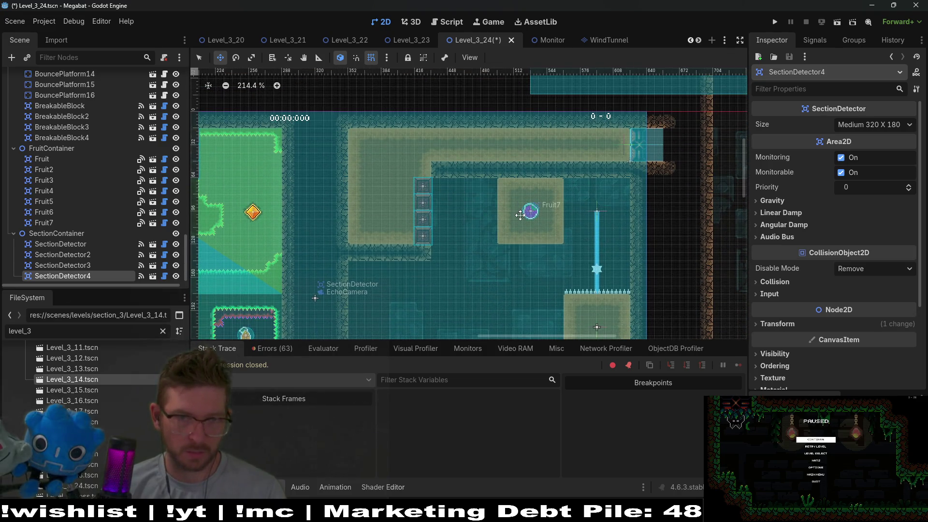
scroll(556, 212, up, 2)
scroll(70, 142, up, 5)
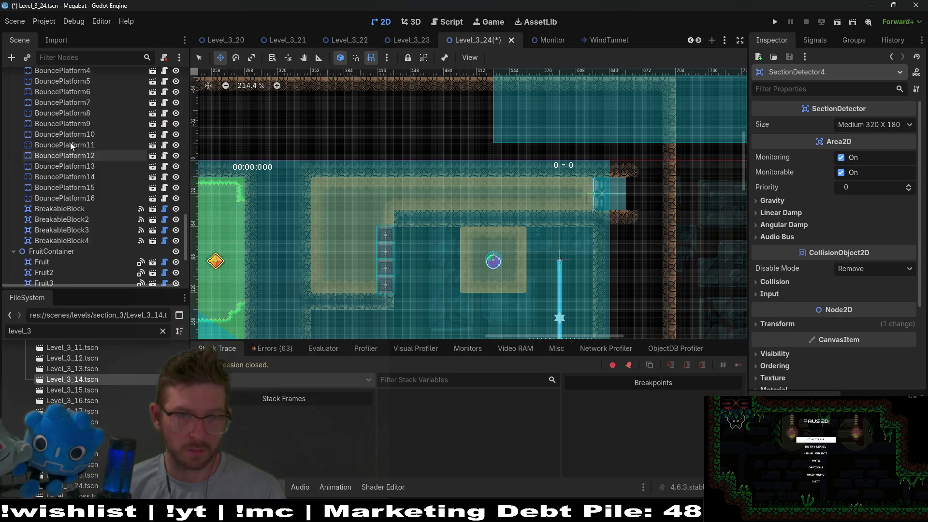
scroll(111, 192, down, 5)
scroll(81, 183, up, 7)
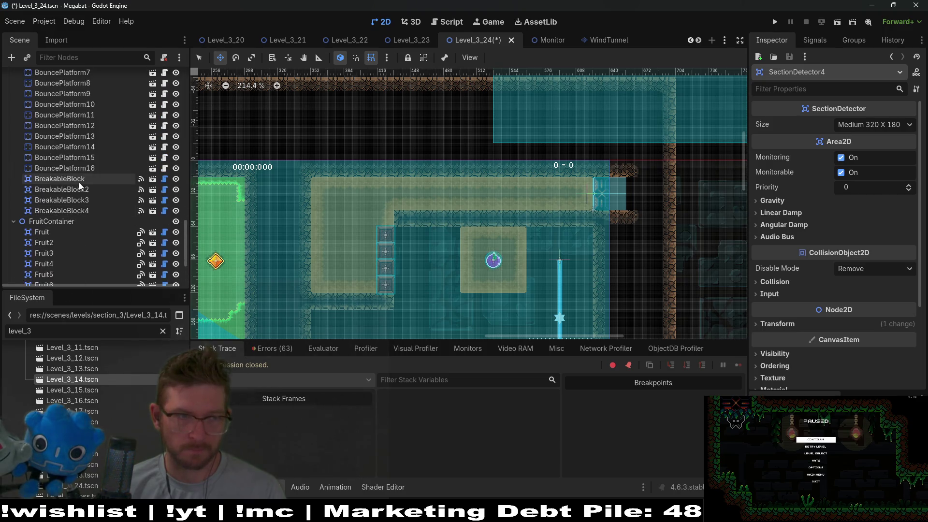
scroll(86, 179, up, 4)
scroll(68, 160, up, 4)
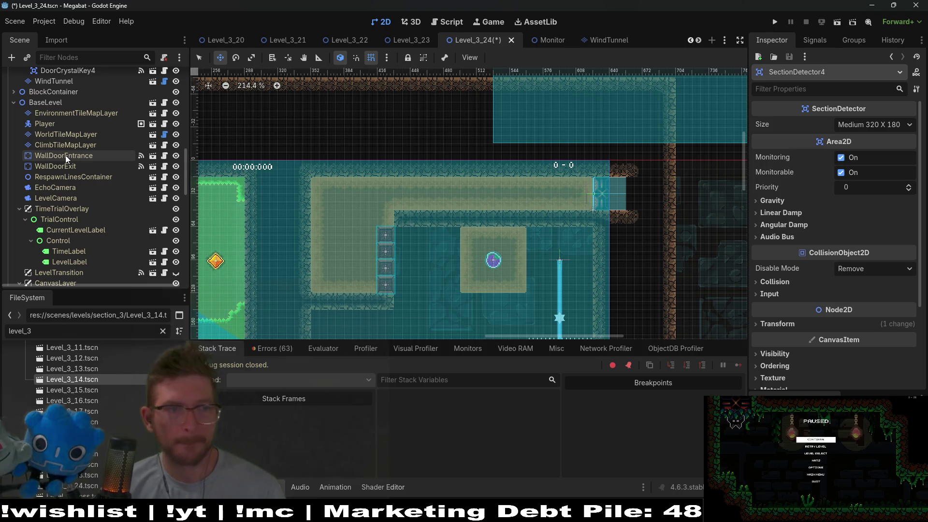
click(65, 166)
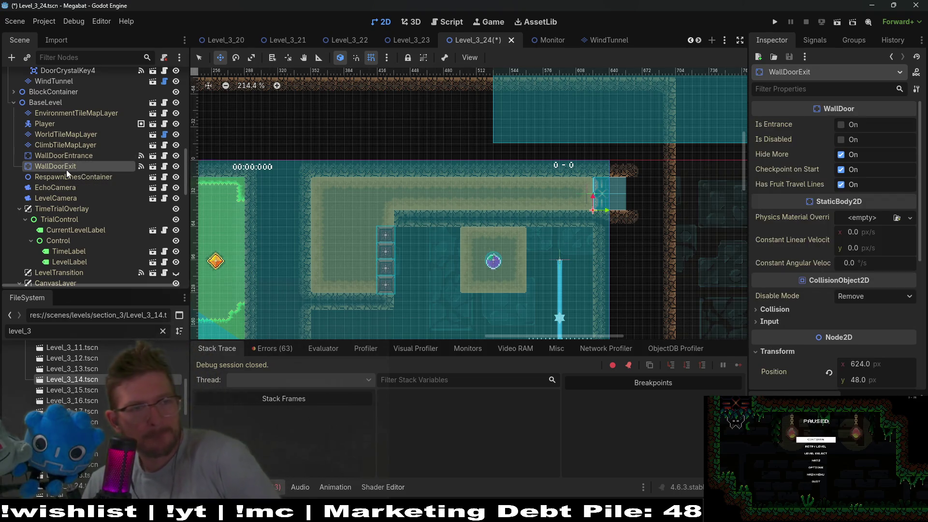
Step: Undo to put the exit door back at (804, 101), then select the player node
key(ctrl+z)
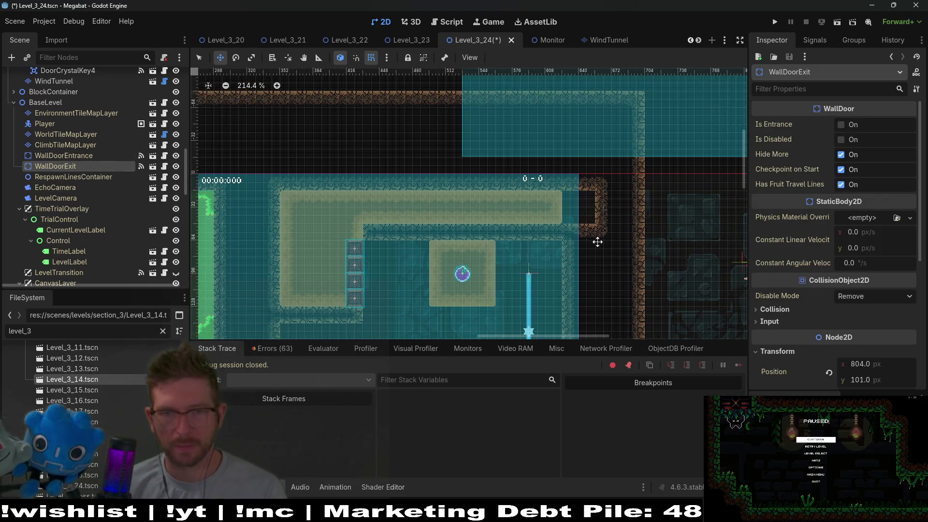
scroll(97, 193, up, 3)
click(91, 227)
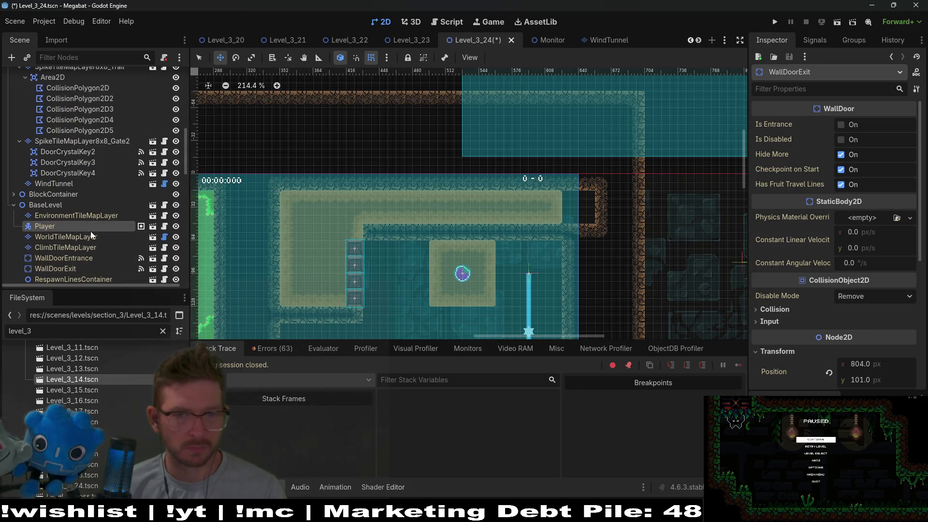
Step: Paint DESERT wall tiles on WorldTileMapLayer between the upper room and the room below
click(64, 235)
click(241, 395)
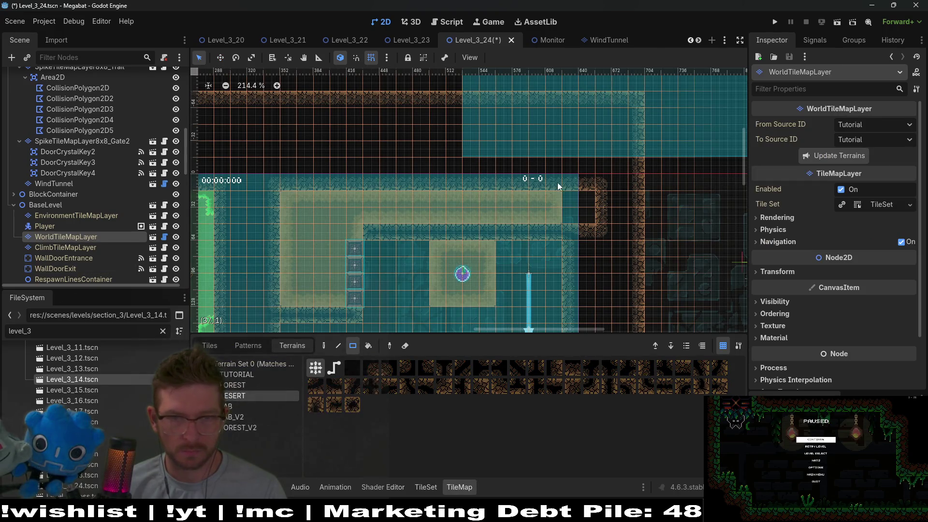
drag(583, 212, 583, 212)
scroll(623, 237, down, 4)
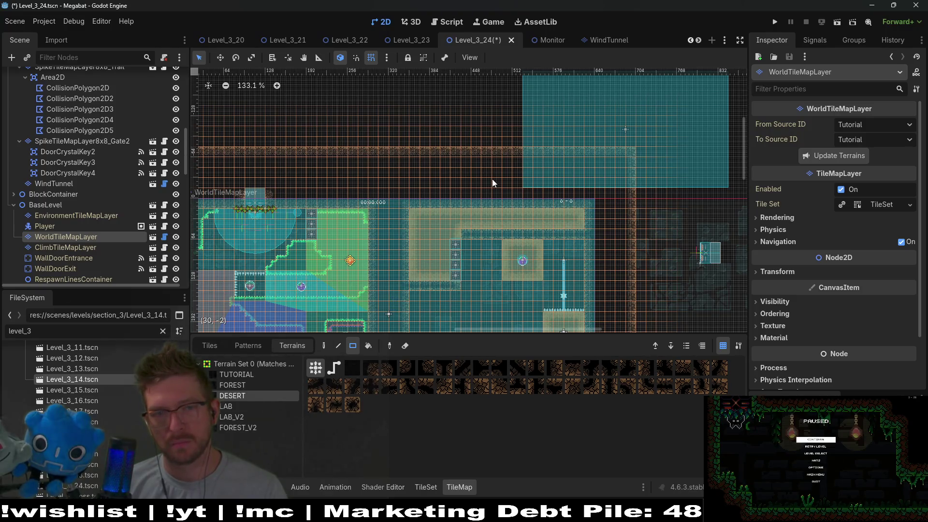
mouse_move(529, 149)
mouse_down()
mouse_move(570, 154)
mouse_move(576, 204)
mouse_up()
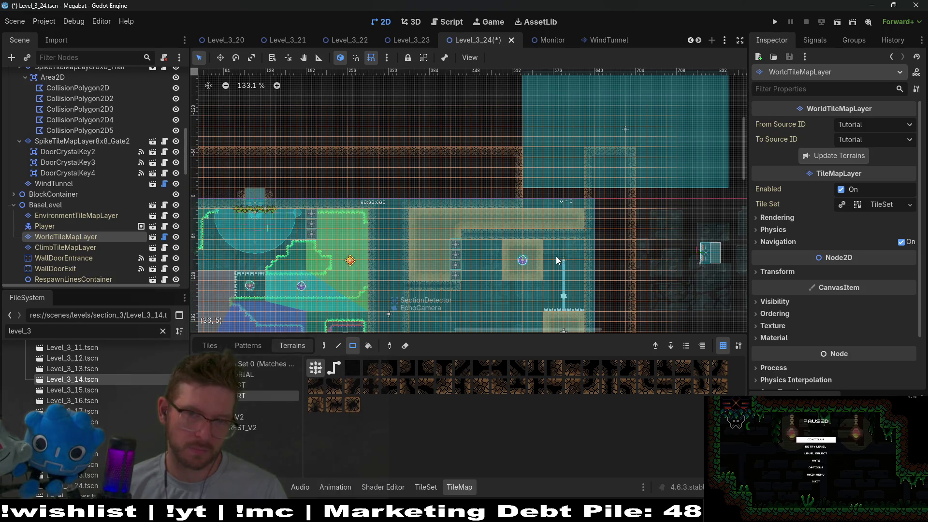
Step: Select the four breakable blocks in the Scene tree
drag(557, 261, 575, 225)
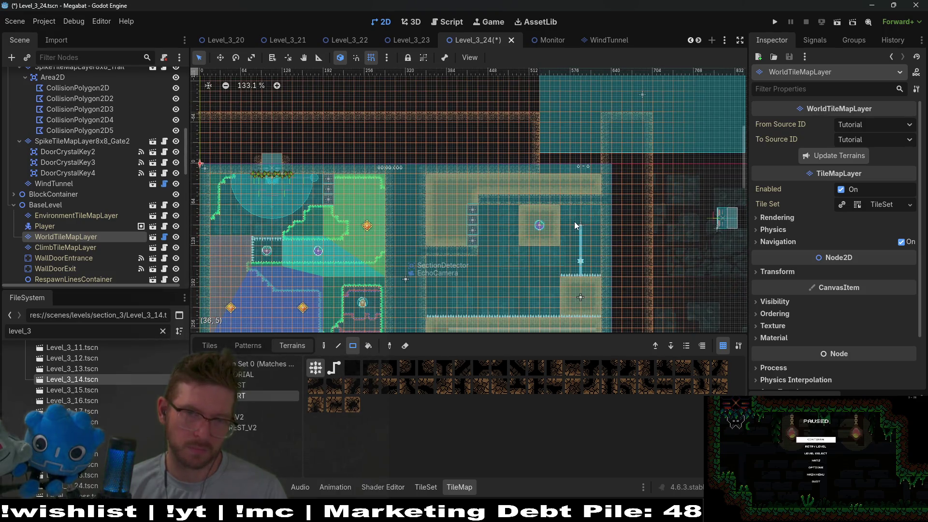
scroll(573, 223, up, 2)
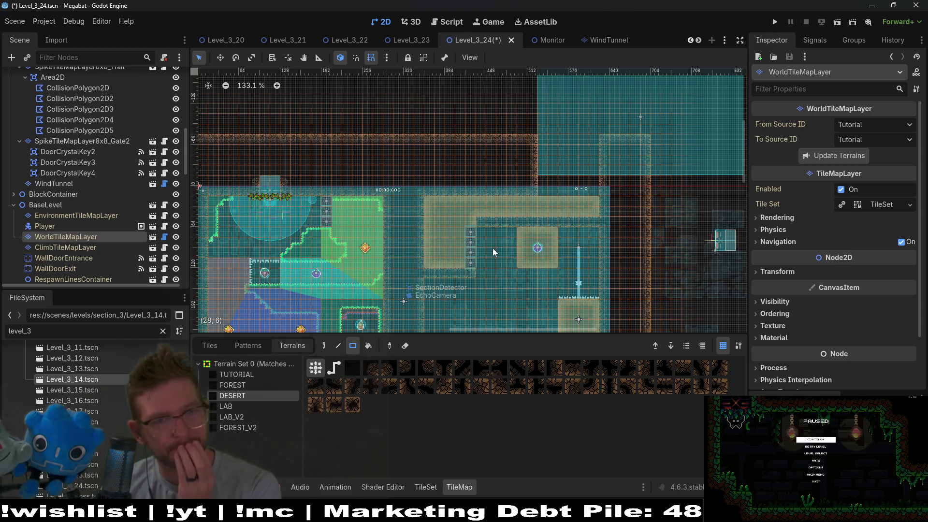
scroll(77, 235, down, 10)
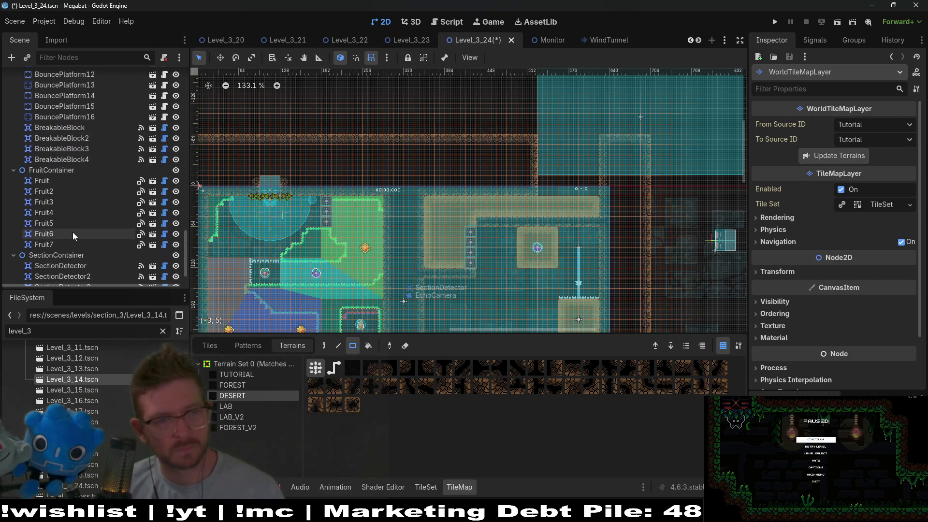
click(60, 127)
shift+click(67, 159)
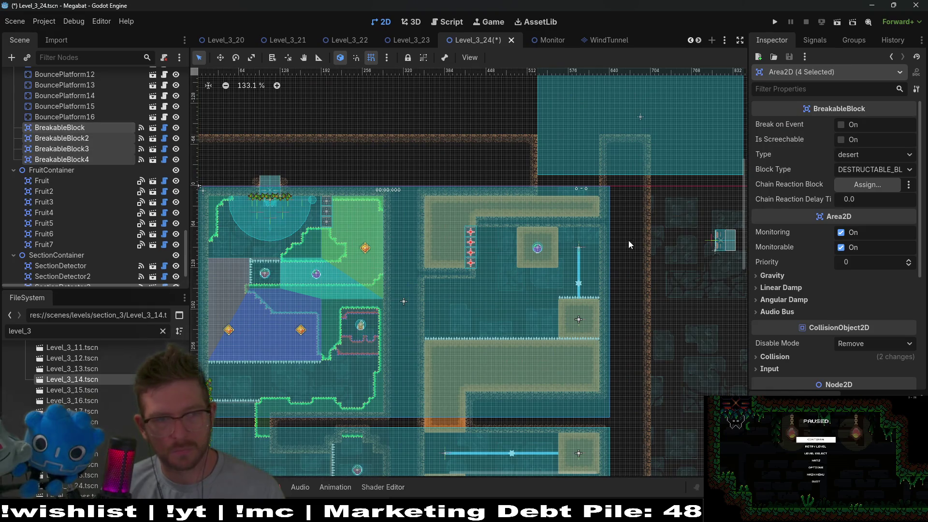
Step: Move the four breakable blocks up and to the right
scroll(554, 225, up, 3)
scroll(555, 225, right, 5)
key(w)
mouse_move(356, 314)
mouse_down()
mouse_move(638, 300)
mouse_move(693, 255)
mouse_up()
Step: Move Fruit7 from the centre sand block onto the left sand block
scroll(463, 258, up, 6)
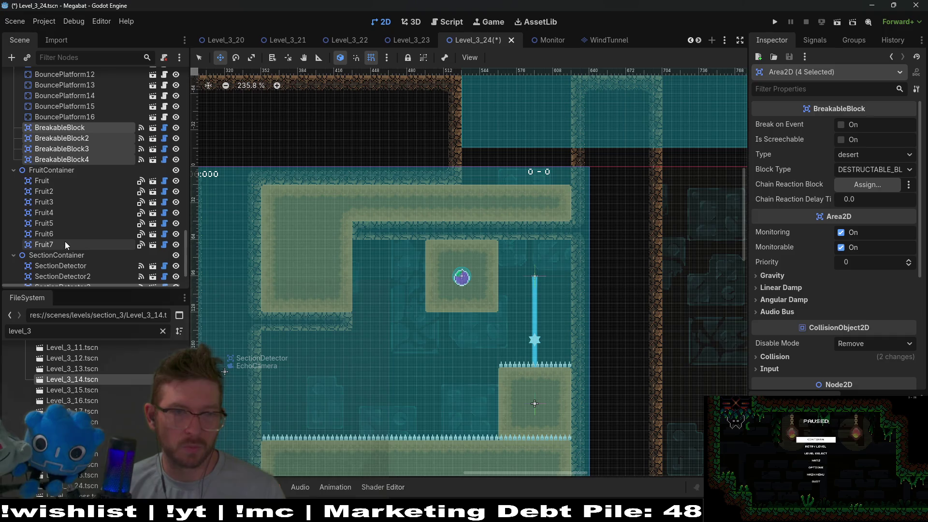
click(462, 279)
drag(462, 279, 307, 270)
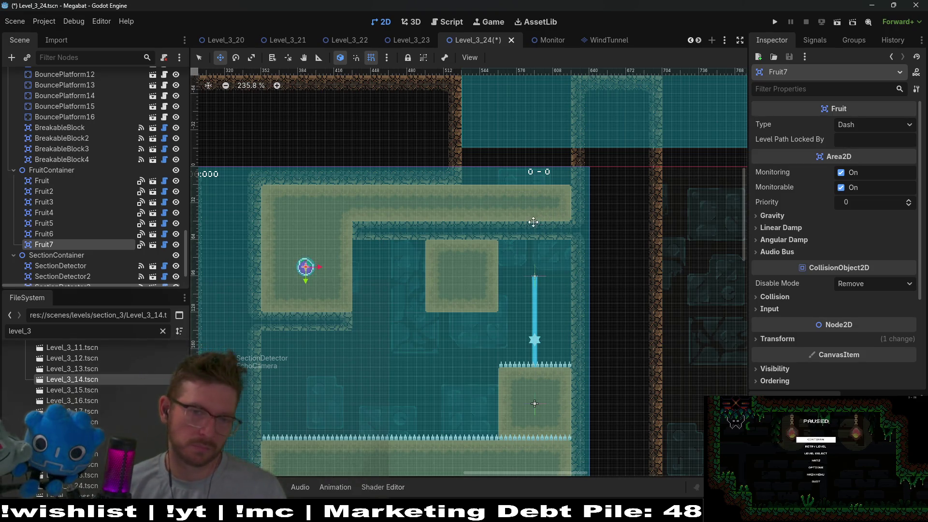
Step: Pan the view and select WorldTileMapLayer for terrain painting
drag(541, 221, 535, 243)
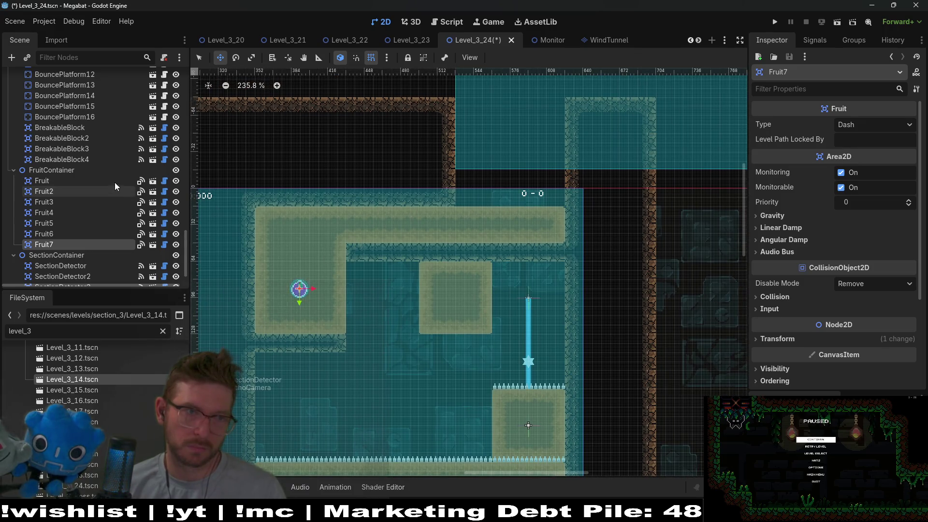
scroll(86, 179, up, 8)
scroll(98, 172, up, 3)
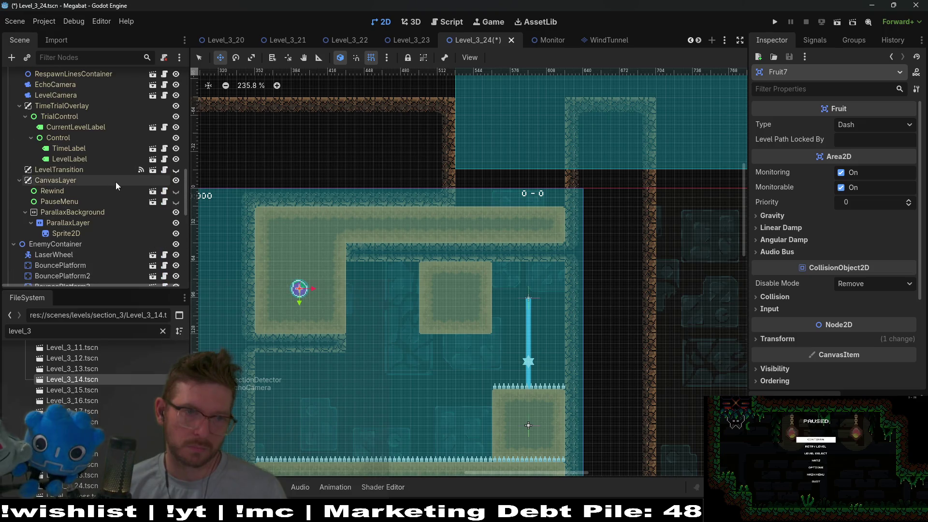
scroll(83, 161, up, 5)
click(83, 163)
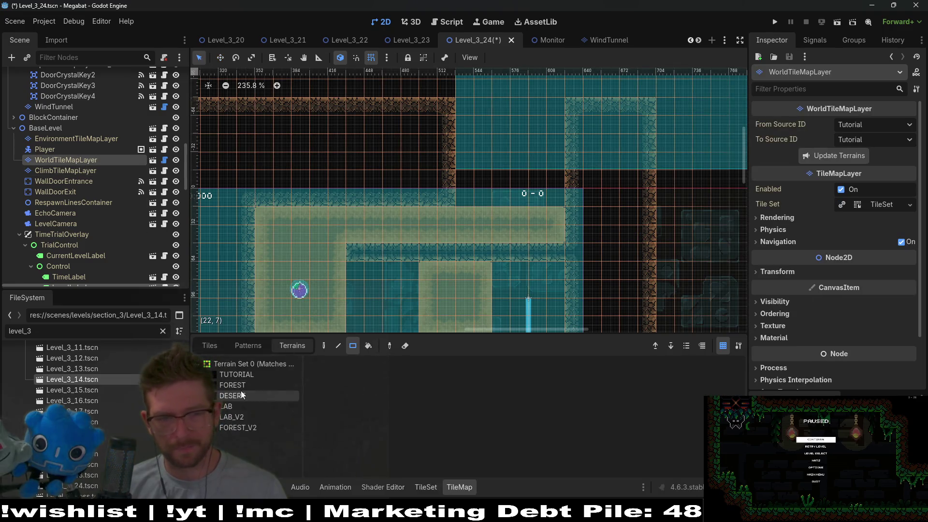
Step: Extend the DESERT wall along the room's upper edge row
click(244, 396)
drag(536, 253, 556, 253)
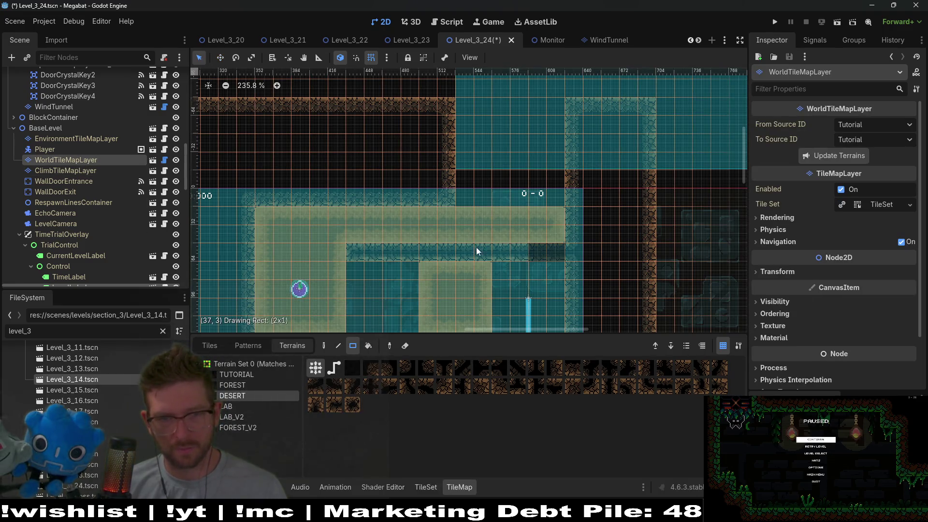
drag(476, 247, 364, 248)
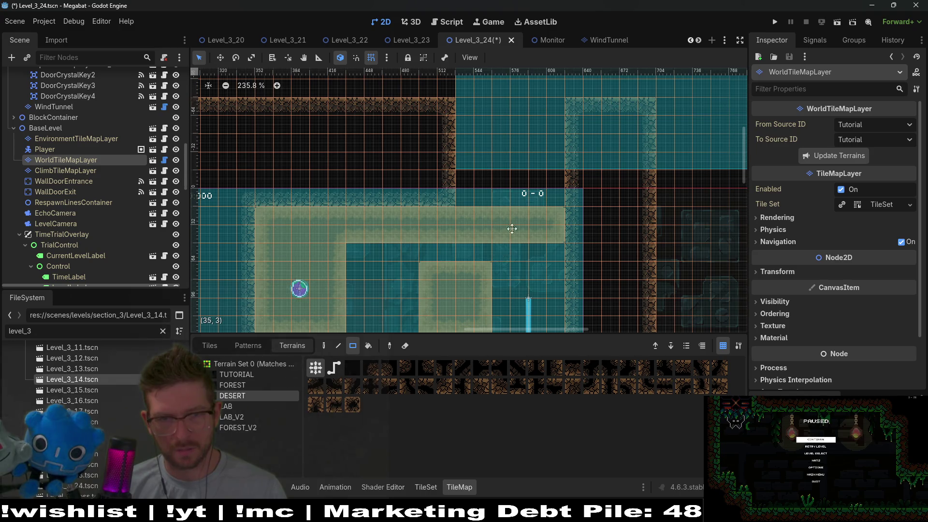
scroll(512, 228, down, 2)
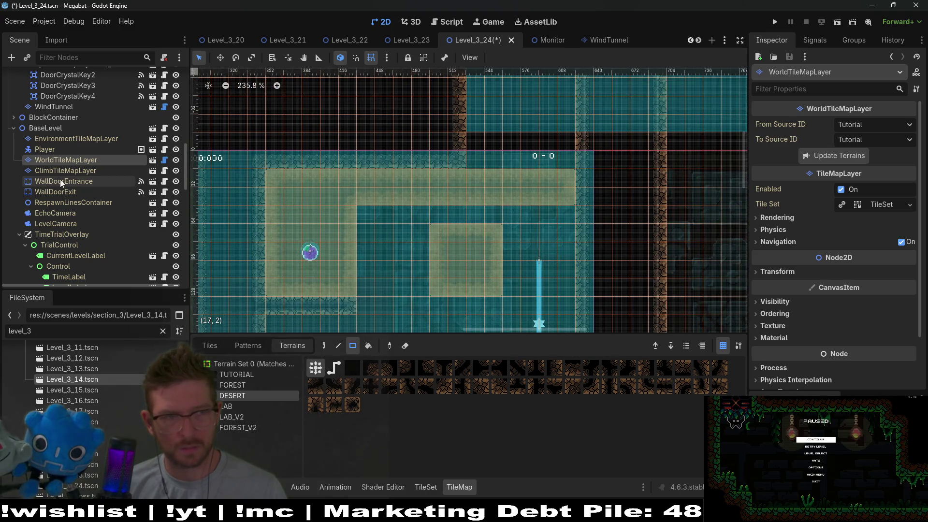
scroll(70, 185, up, 10)
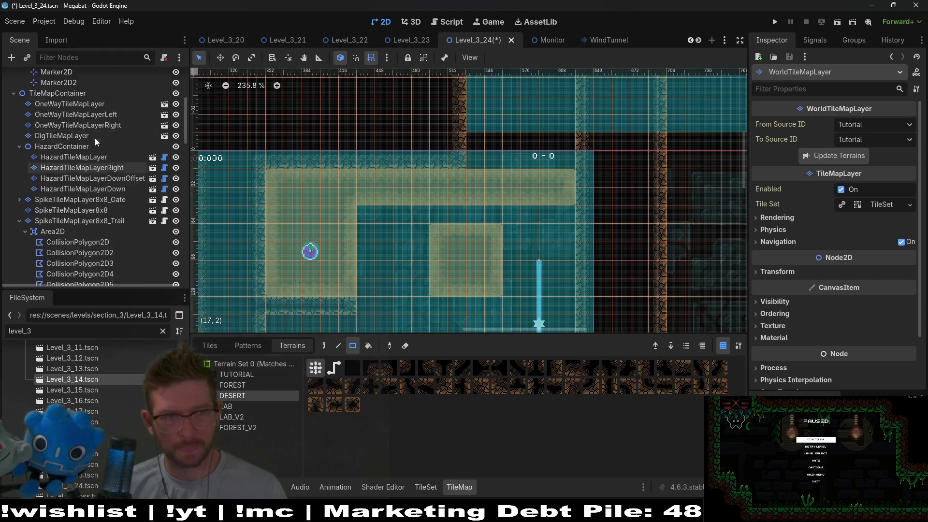
scroll(95, 140, up, 2)
Step: On DigTileMapLayer, erase the horizontal Sand strip and redraw the square Sand block higher
click(91, 161)
click(231, 373)
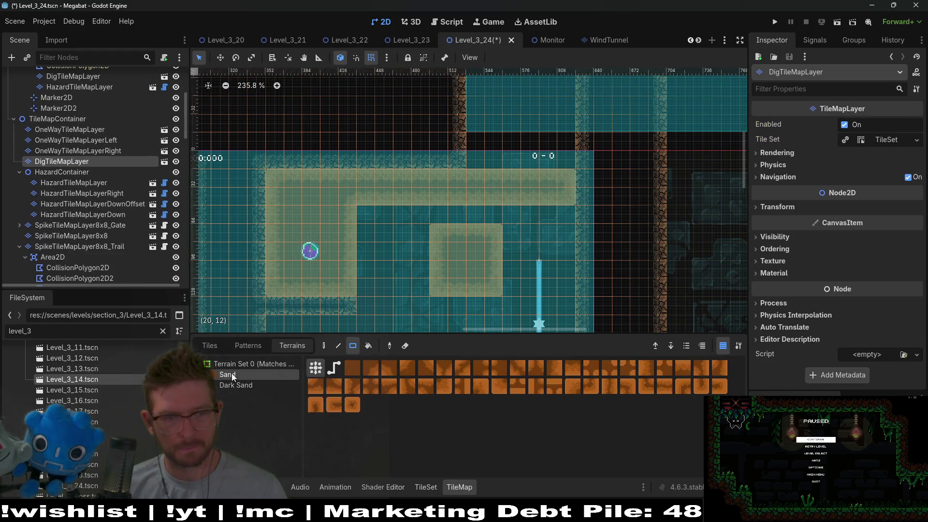
drag(382, 152, 589, 207)
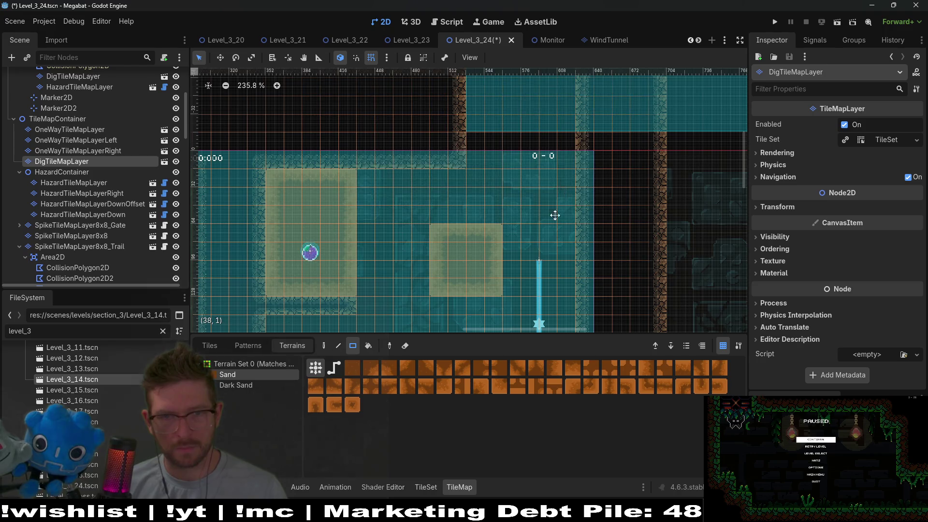
scroll(556, 214, up, 2)
scroll(494, 220, down, 2)
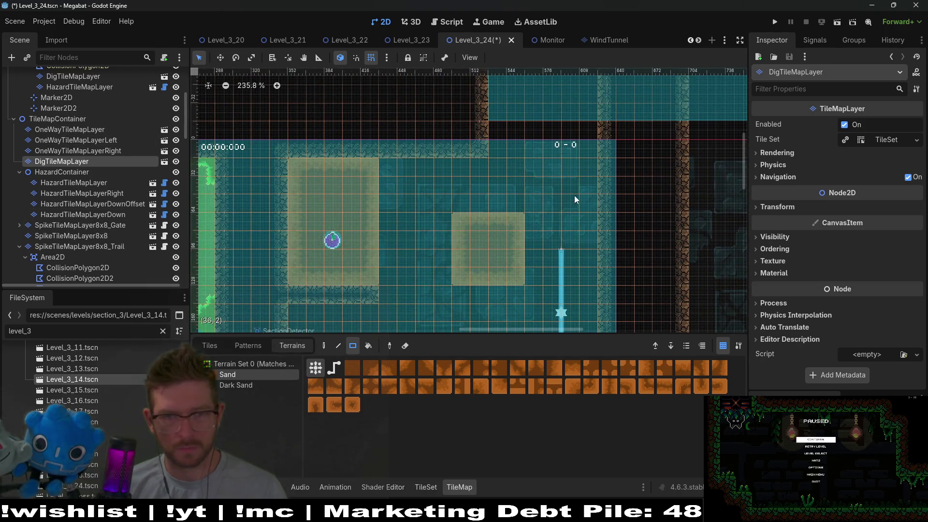
drag(462, 226, 520, 281)
drag(460, 167, 519, 225)
scroll(519, 226, down, 2)
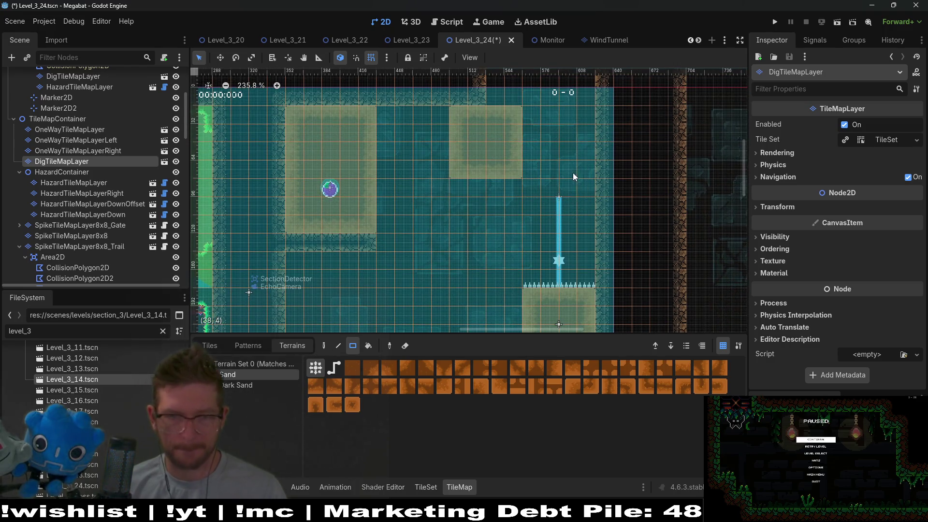
scroll(86, 167, up, 5)
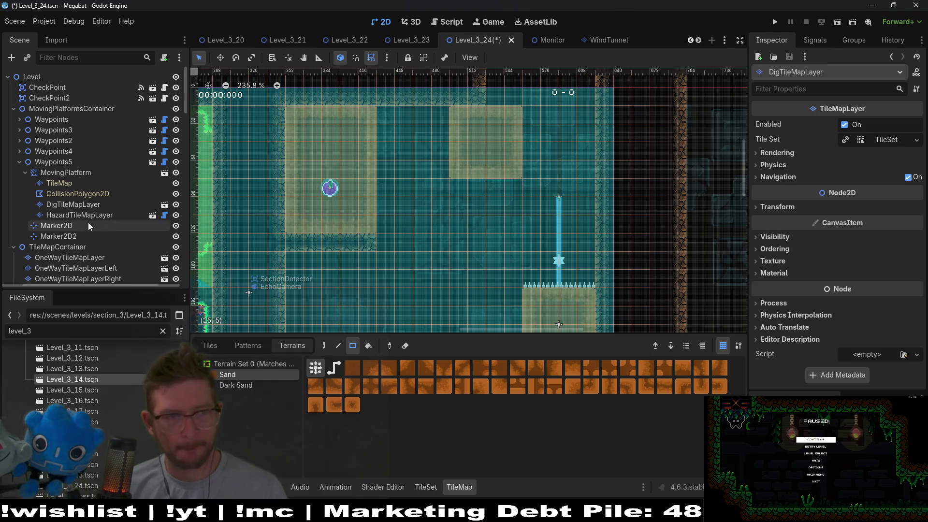
Step: Drag the moving platform's second marker up to raise the beam's top end
click(76, 237)
scroll(527, 170, up, 3)
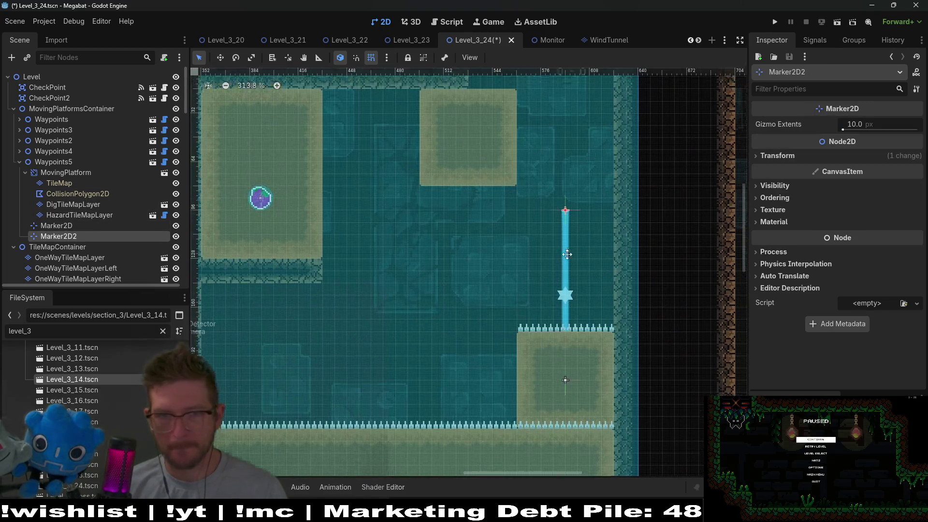
scroll(559, 313, up, 4)
key(w)
drag(556, 311, 556, 240)
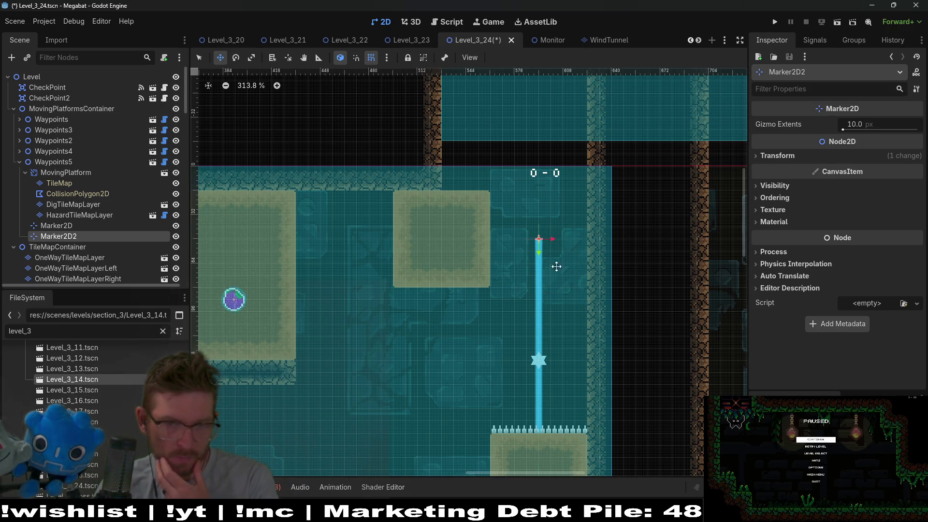
scroll(556, 266, down, 2)
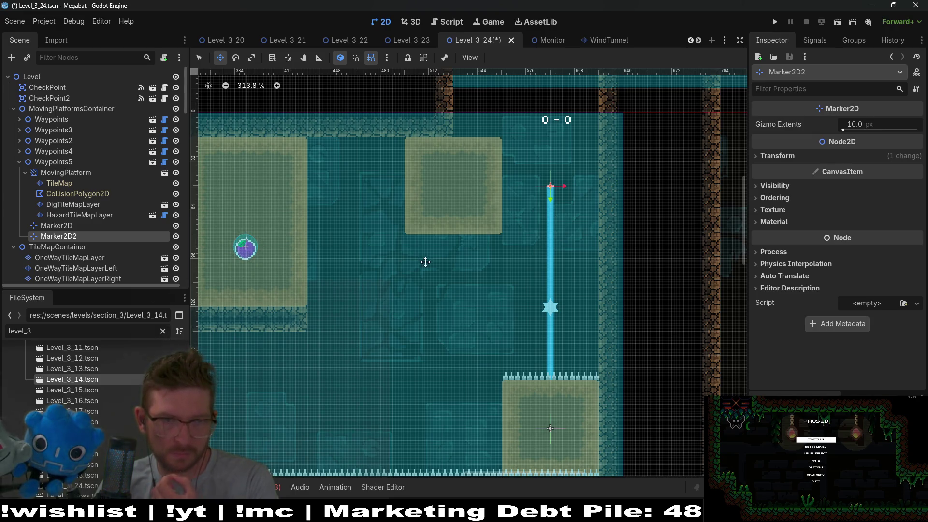
Step: Pan to the room's left side and select OneWayTileMapLayer
mouse_move(425, 262)
mouse_down()
mouse_move(493, 269)
mouse_move(411, 266)
mouse_move(502, 227)
mouse_up()
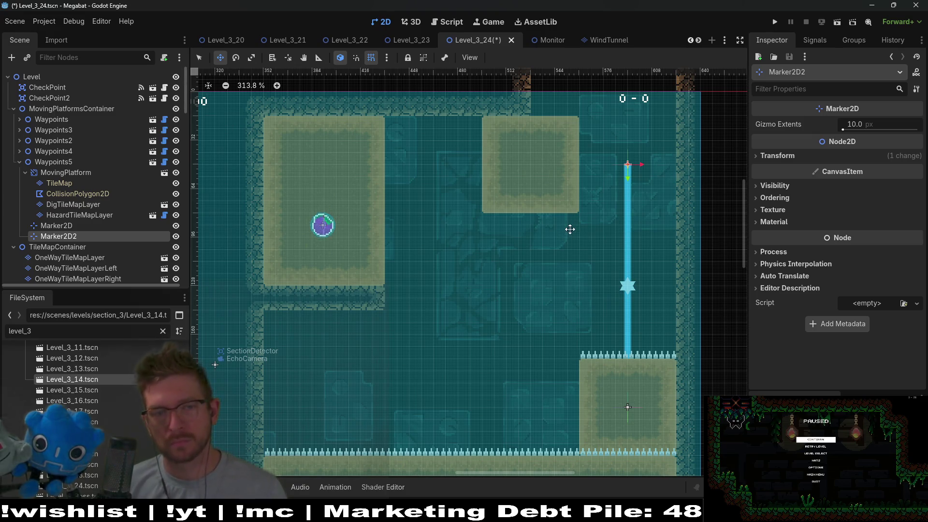
scroll(419, 268, up, 1)
scroll(418, 269, up, 3)
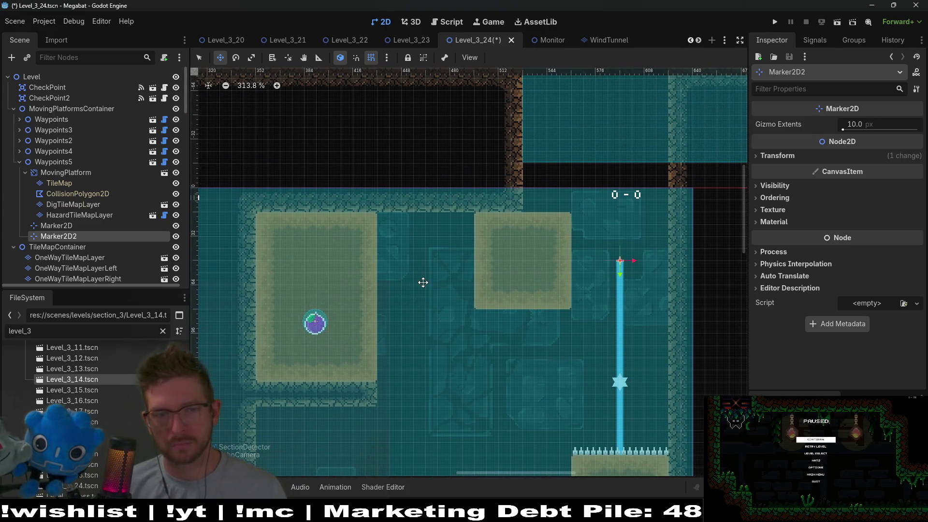
scroll(584, 318, down, 2)
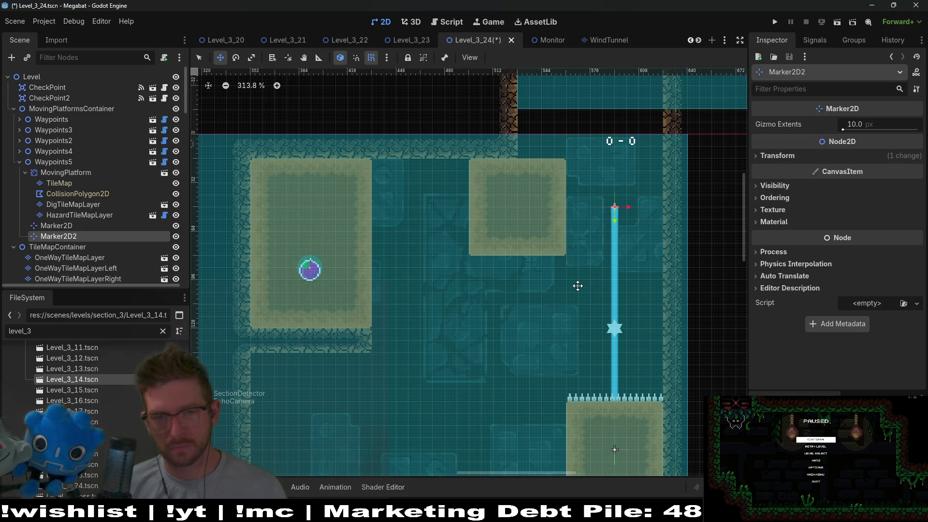
scroll(530, 195, up, 3)
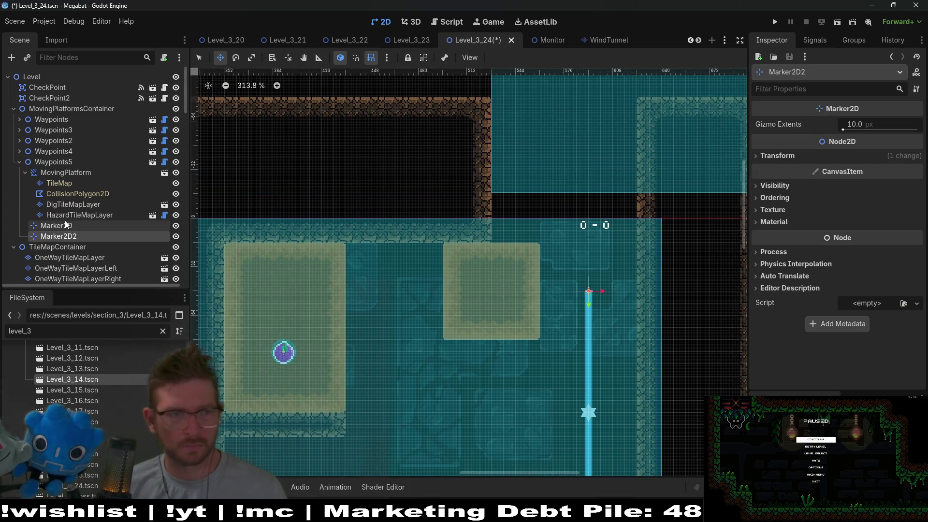
scroll(89, 262, down, 5)
click(100, 155)
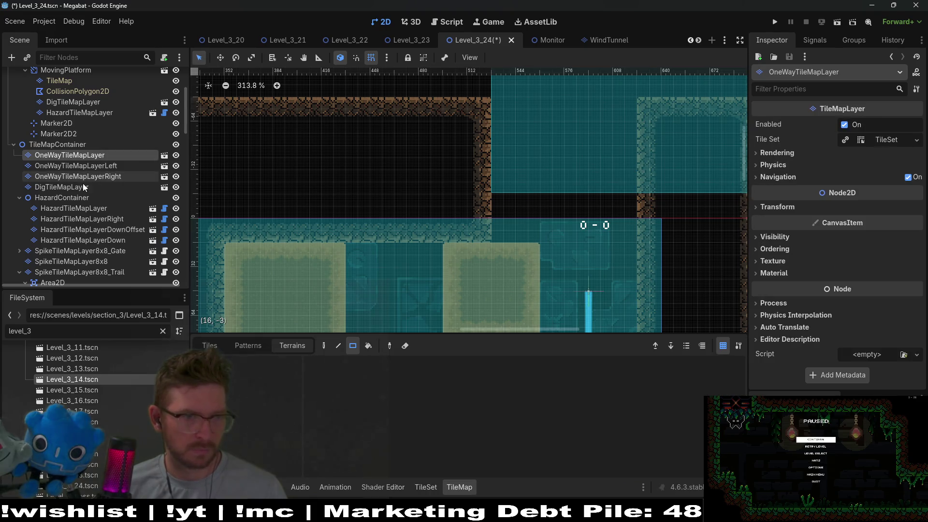
Step: Look through the DigTileMapLayer, HazardTileMapLayerRight and HazardTileMapLayer layers
click(81, 185)
click(91, 215)
click(94, 208)
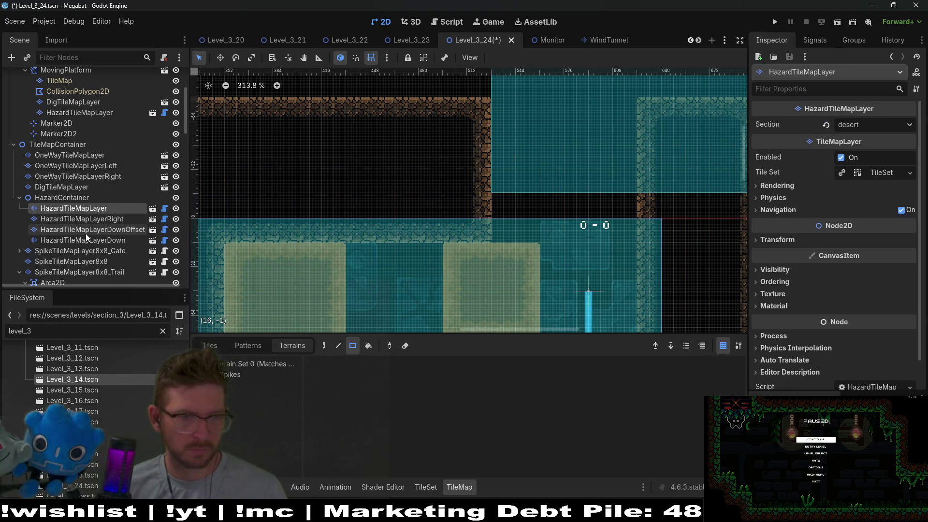
scroll(86, 234, down, 3)
scroll(88, 225, up, 6)
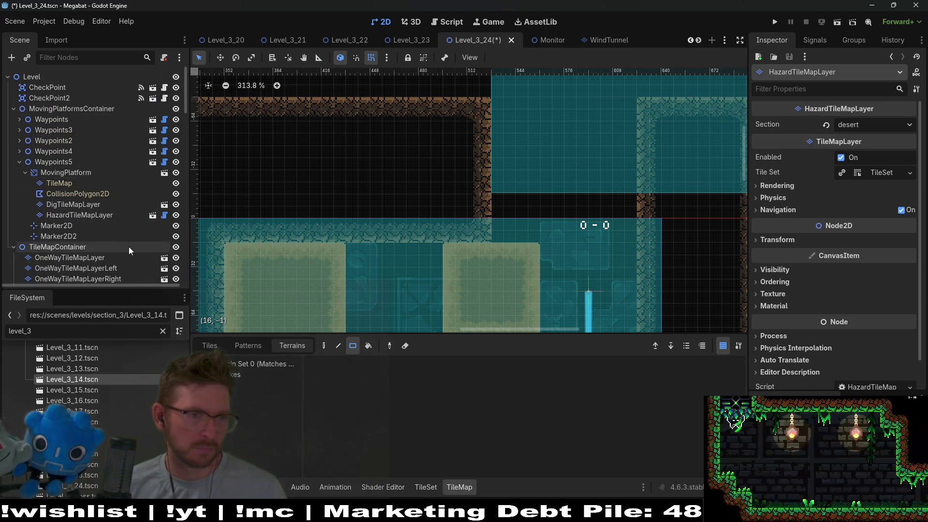
scroll(127, 246, down, 10)
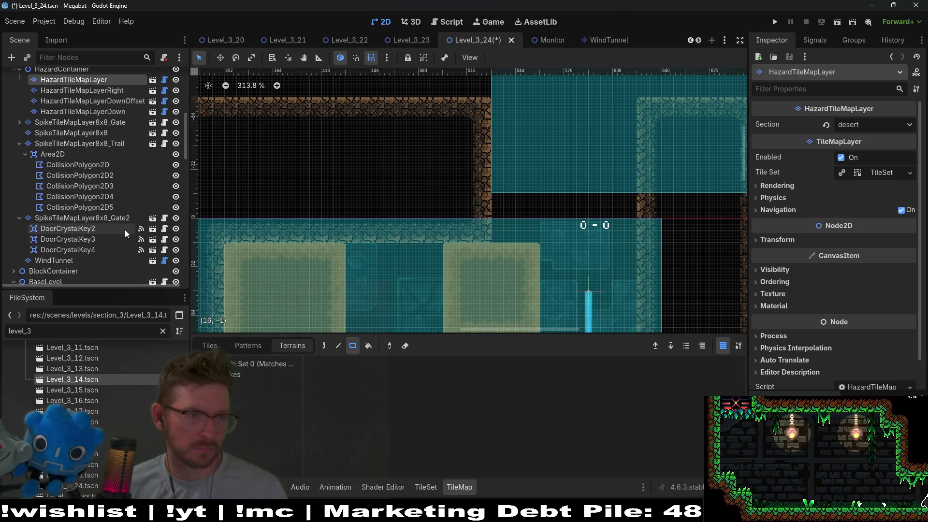
scroll(81, 150, down, 3)
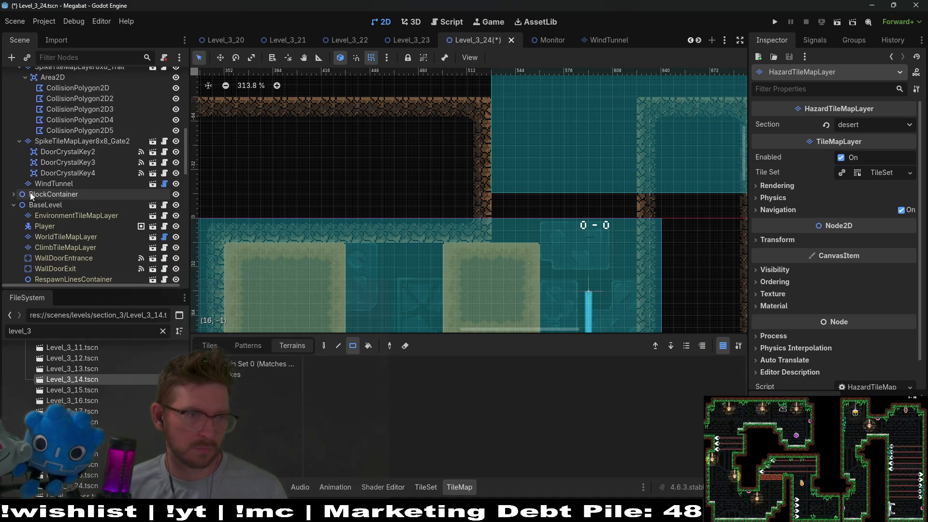
scroll(89, 206, down, 2)
Step: Paint DESERT terrain rectangles on WorldTileMapLayer to reshape the wall
click(68, 184)
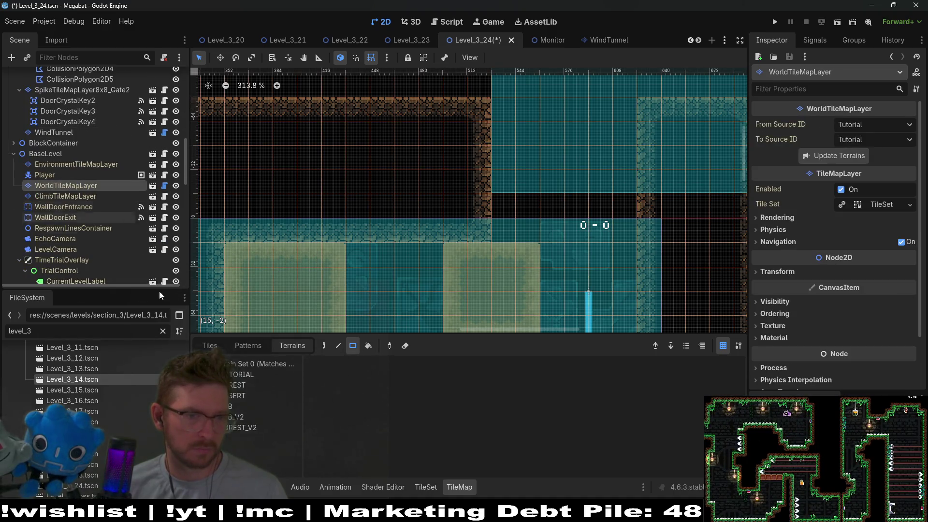
click(236, 395)
mouse_move(500, 99)
mouse_down()
mouse_move(628, 218)
mouse_move(632, 236)
mouse_up()
scroll(632, 236, down, 3)
scroll(381, 154, up, 3)
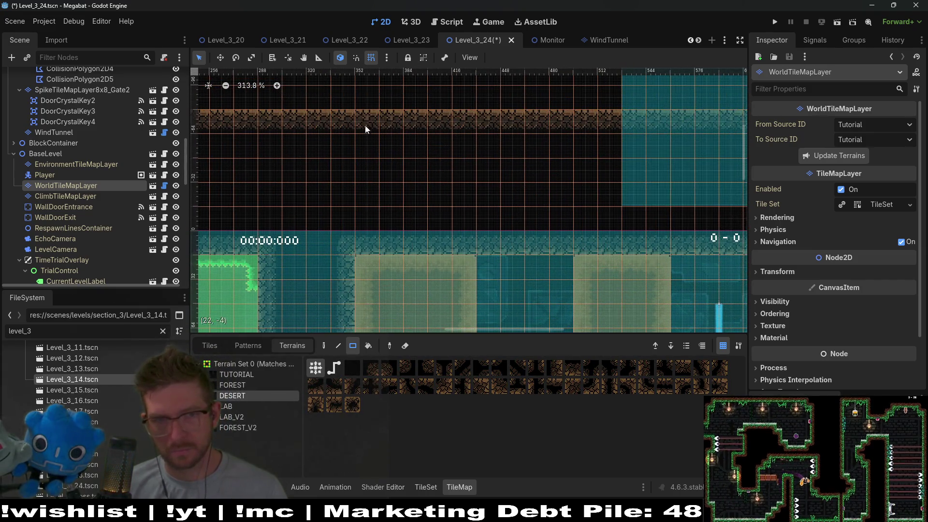
mouse_move(364, 126)
mouse_down()
mouse_move(437, 256)
mouse_move(469, 263)
mouse_up()
Step: Paint a DESERT ledge extending right from the orb's sand block
scroll(503, 241, down, 3)
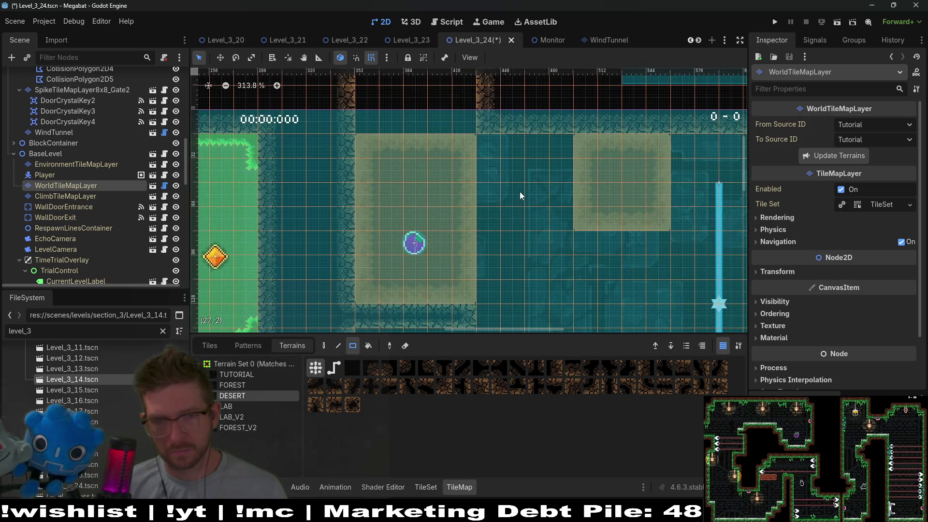
scroll(541, 194, right, 2)
scroll(550, 193, down, 4)
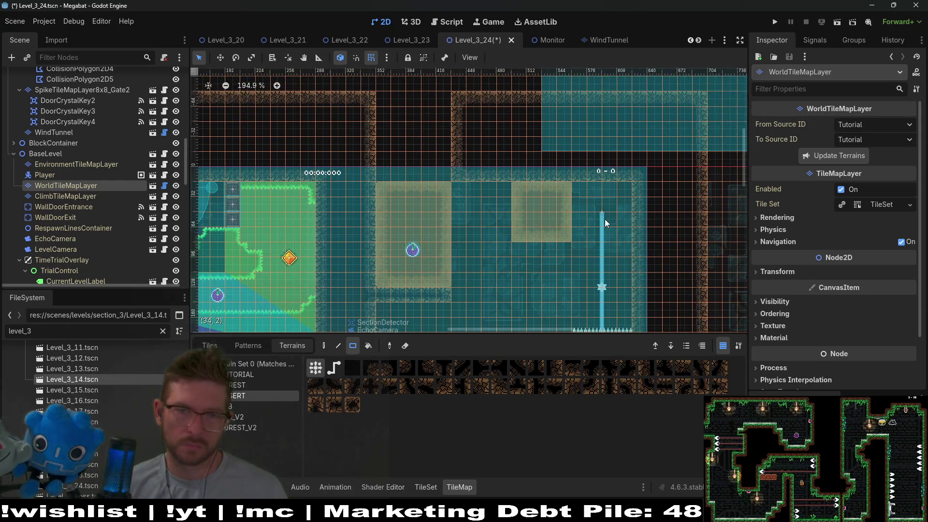
scroll(548, 202, right, 2)
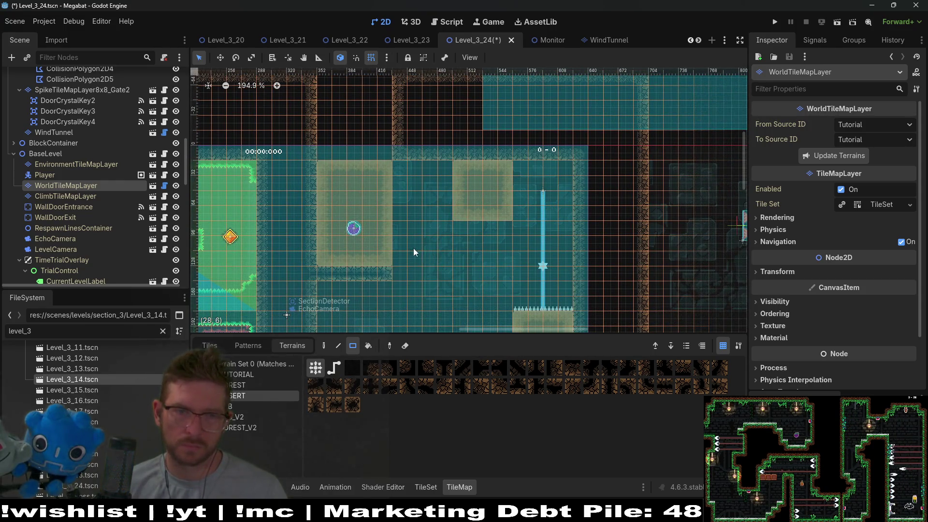
drag(398, 227, 451, 273)
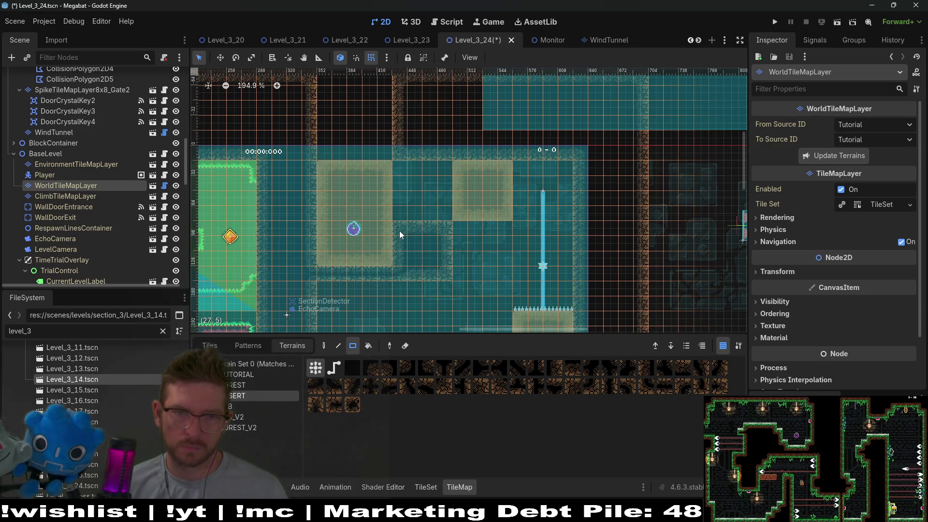
mouse_move(399, 230)
mouse_down()
mouse_move(450, 225)
mouse_move(428, 231)
mouse_move(444, 231)
mouse_up()
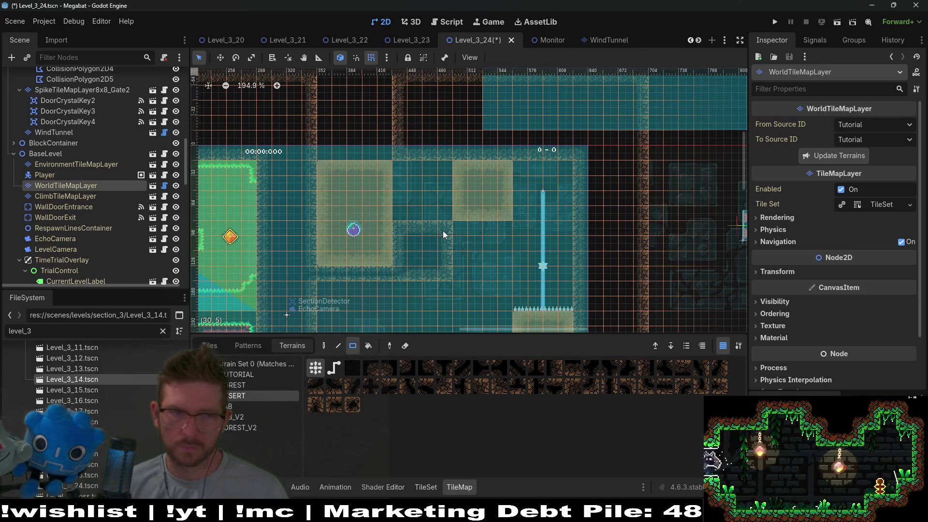
scroll(97, 174, up, 3)
scroll(107, 177, up, 5)
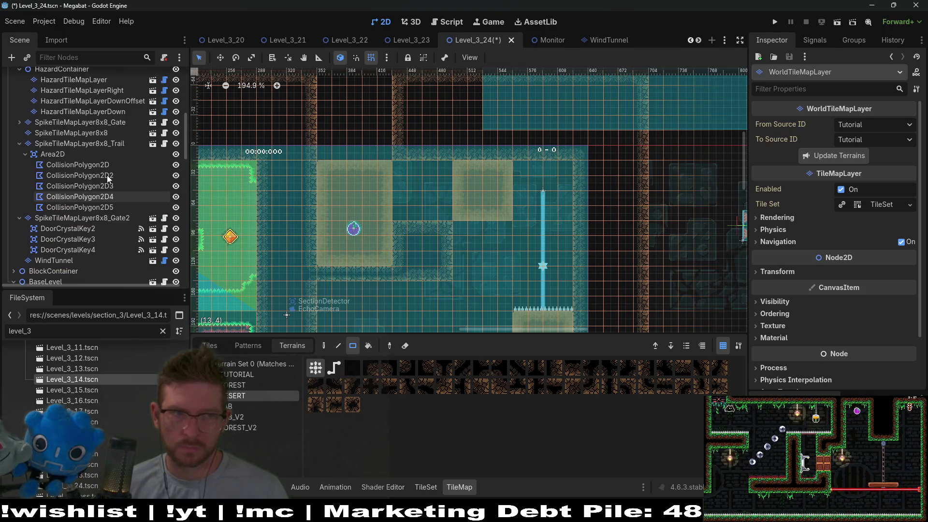
click(109, 159)
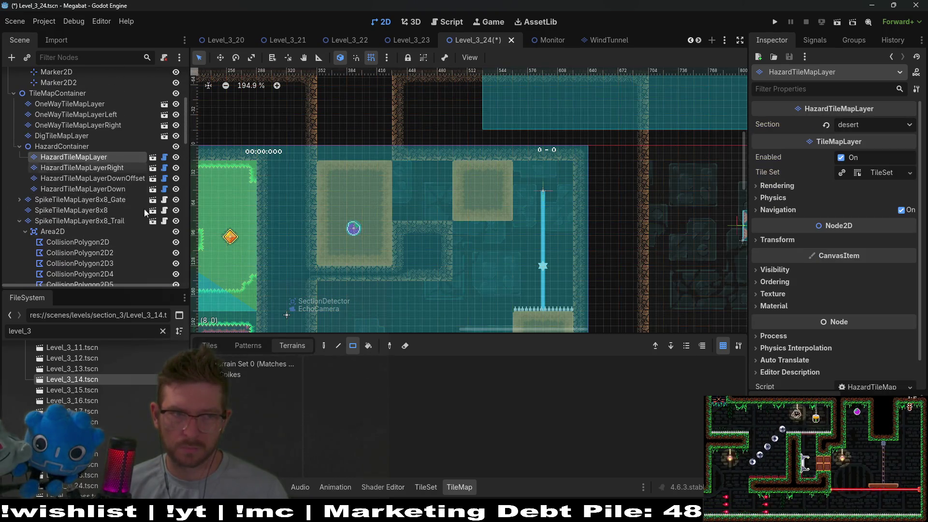
Step: Paint a row of Spikes along the top of the new desert ledge
drag(444, 215, 401, 214)
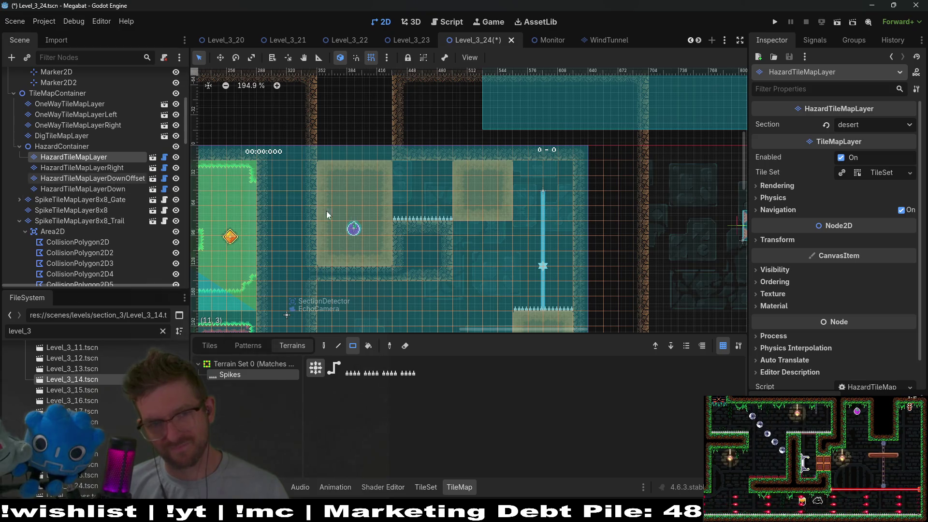
scroll(83, 155, up, 3)
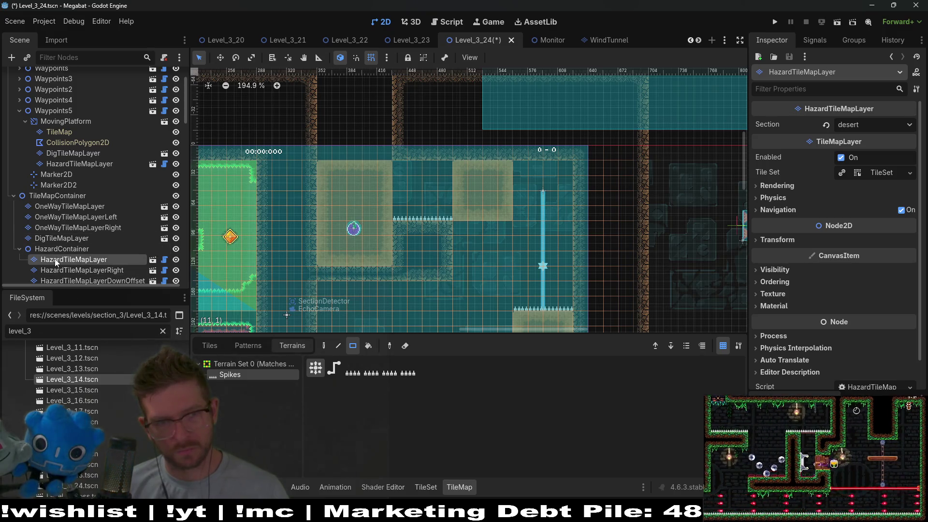
scroll(82, 254, down, 3)
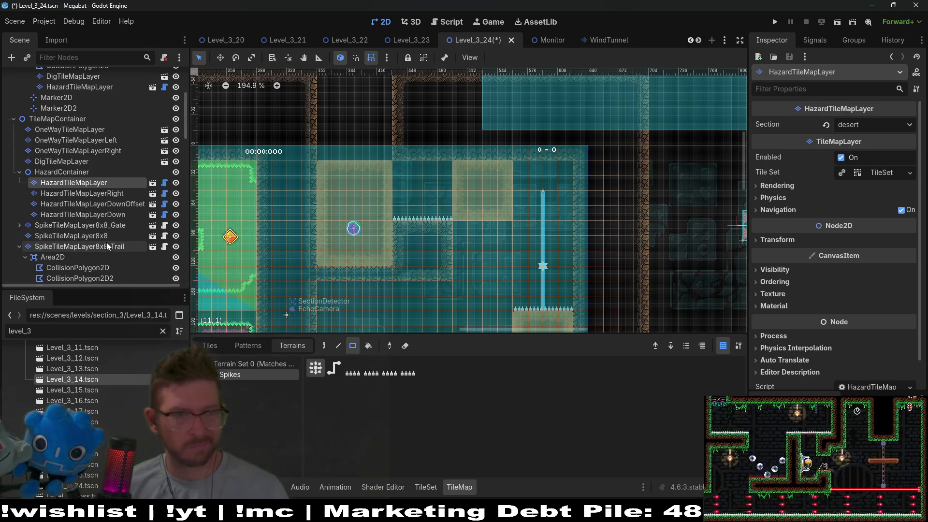
click(70, 192)
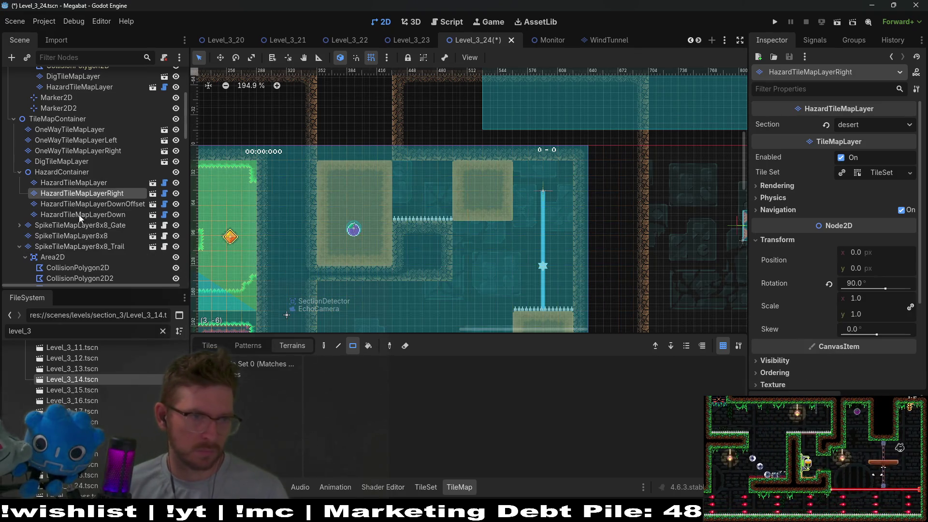
scroll(97, 225, up, 1)
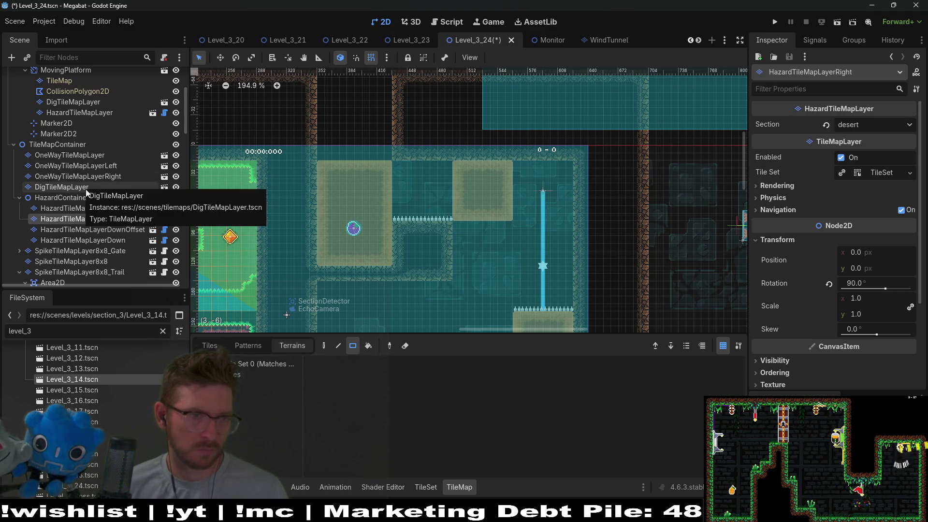
scroll(71, 186, down, 8)
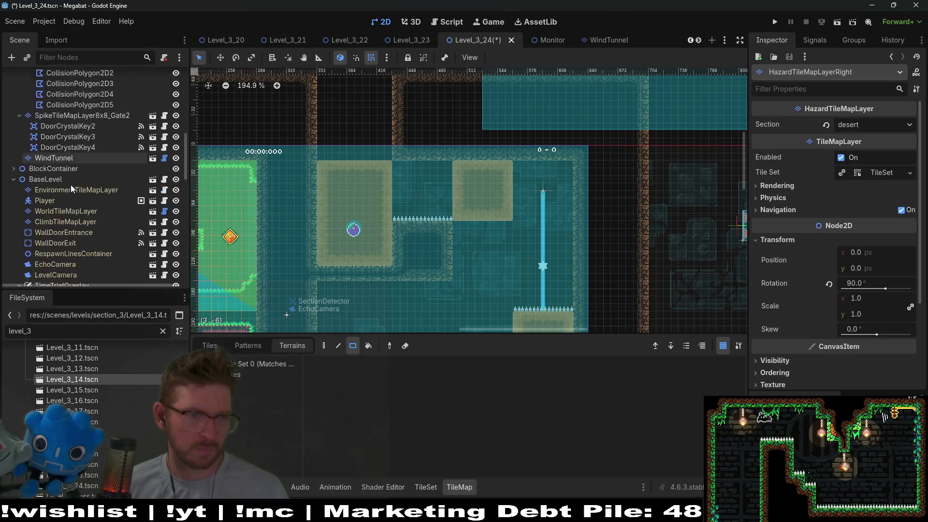
Step: Fill a small 3x4 patch with DESERT terrain on WorldTileMapLayer
click(83, 188)
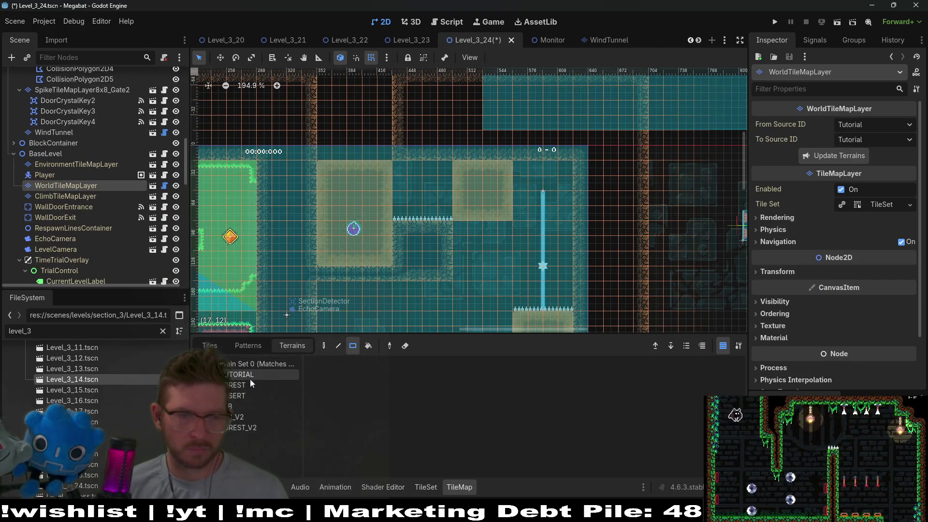
click(237, 395)
mouse_move(477, 237)
mouse_down()
mouse_move(485, 276)
mouse_move(498, 274)
mouse_up()
scroll(556, 266, down, 4)
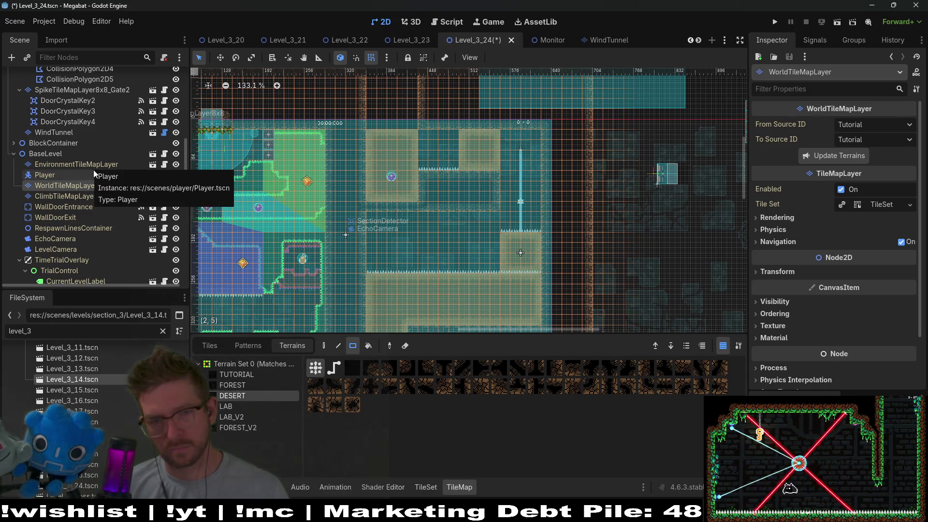
scroll(51, 158, up, 5)
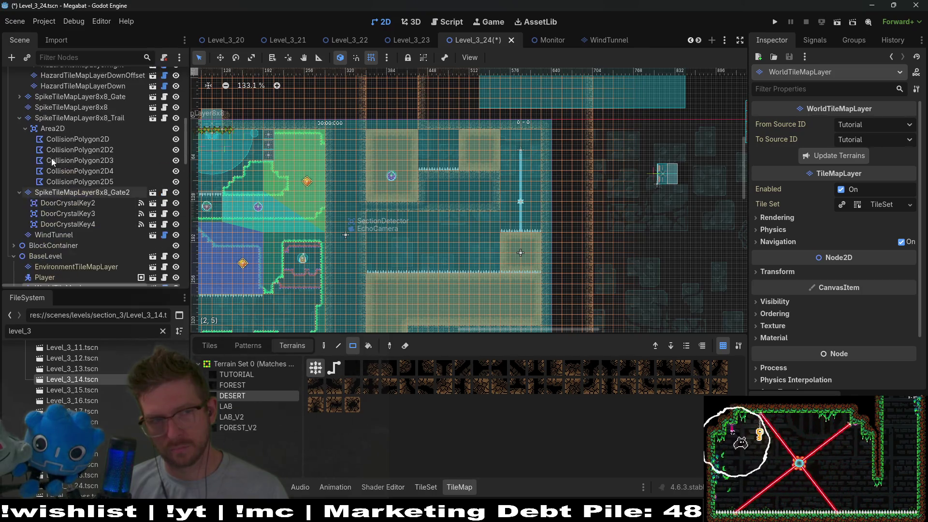
scroll(52, 160, up, 10)
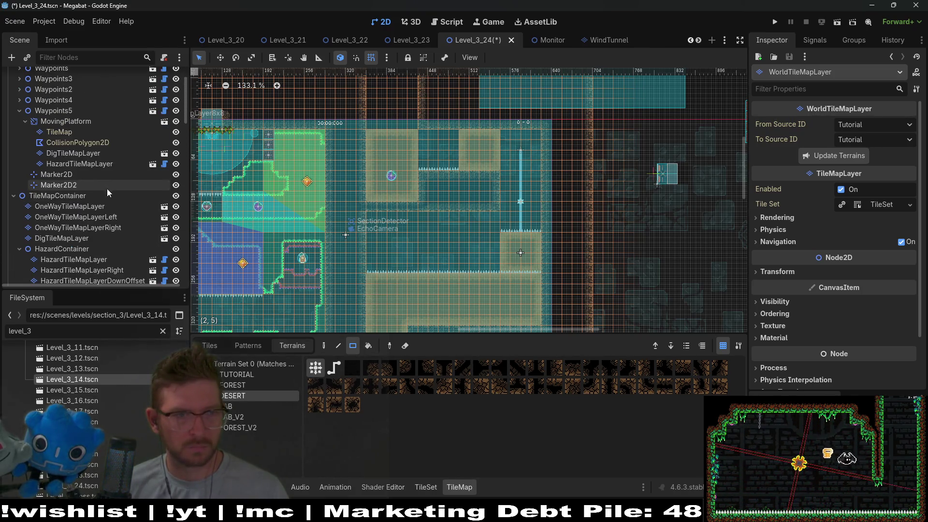
click(78, 161)
key(Delete)
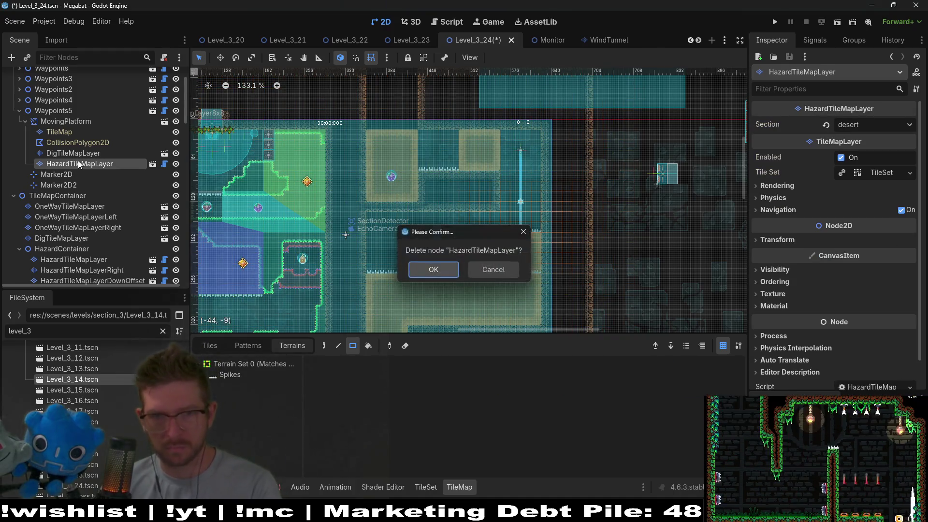
key(Return)
key(ctrl+s)
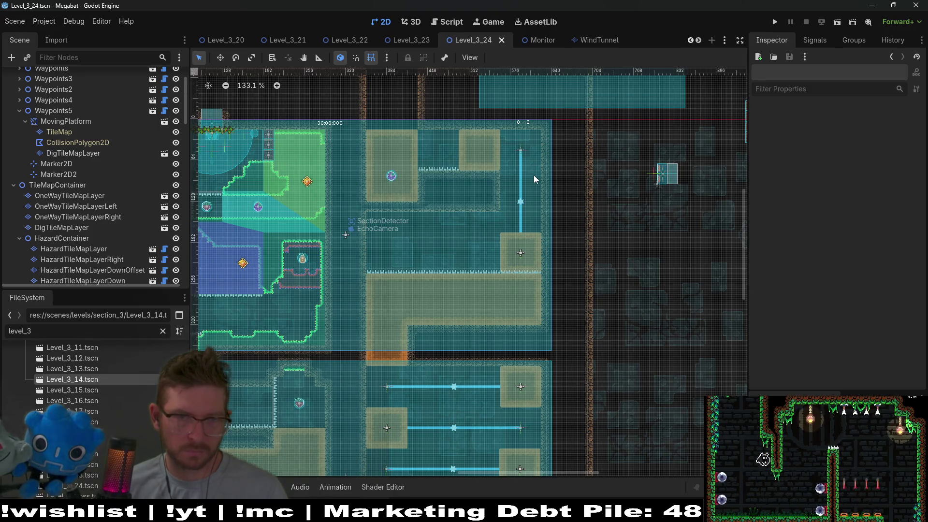
drag(438, 177, 421, 300)
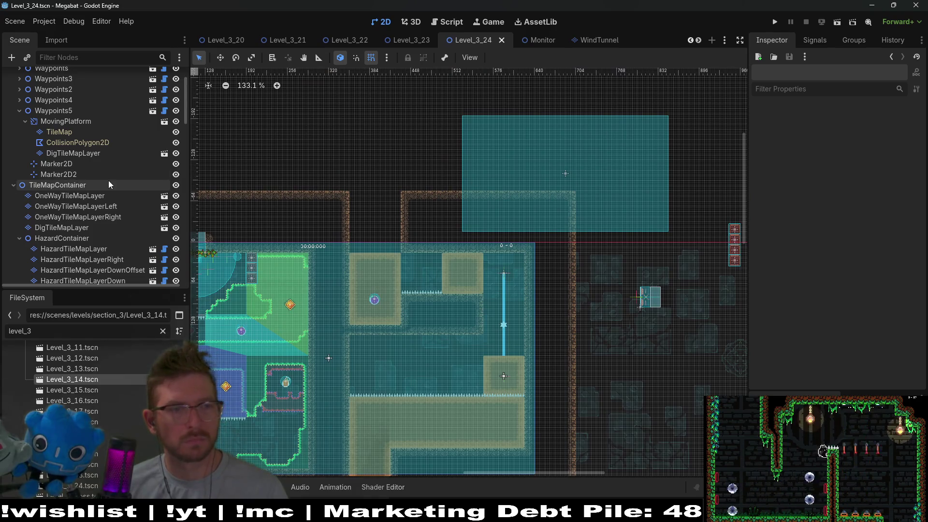
scroll(67, 173, down, 4)
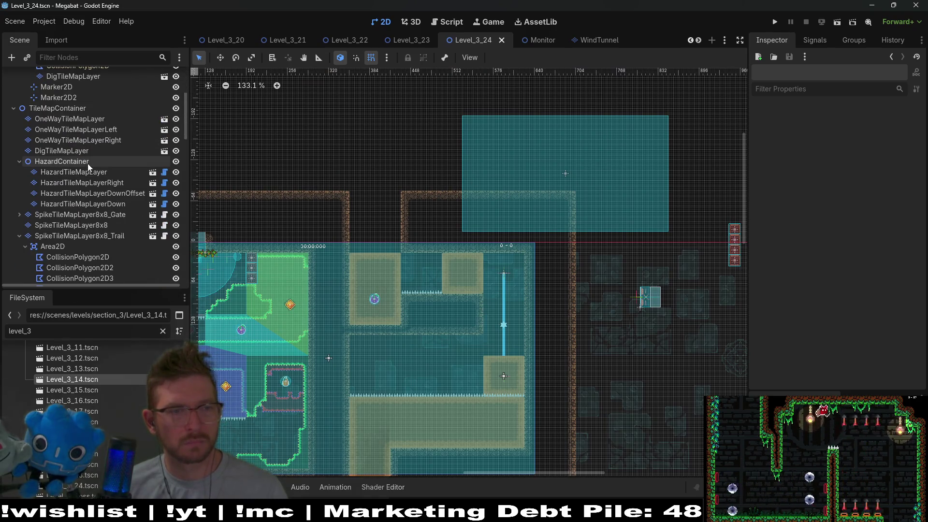
click(90, 156)
Step: Fill the ceiling opening above the room with Sand
click(245, 375)
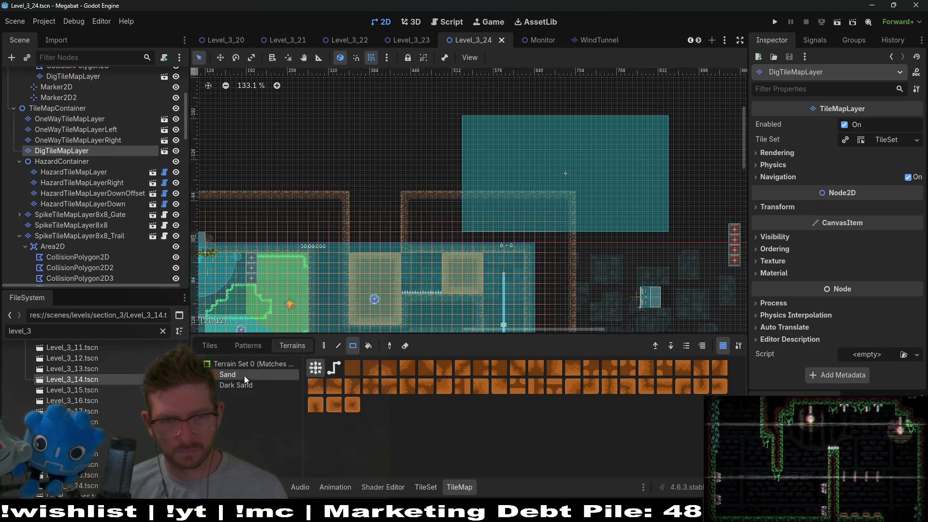
mouse_move(384, 240)
mouse_down()
mouse_move(399, 248)
mouse_move(400, 272)
mouse_up()
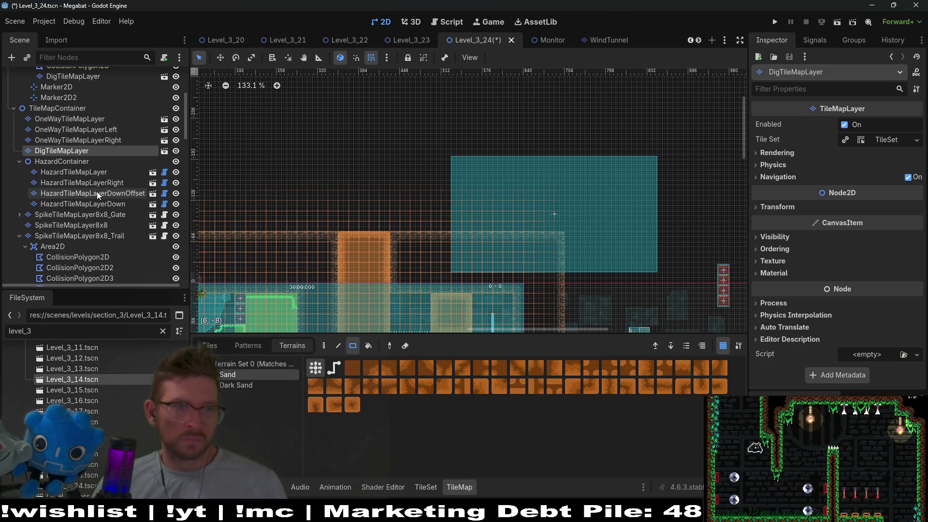
scroll(97, 192, down, 3)
scroll(89, 199, up, 5)
scroll(93, 211, down, 15)
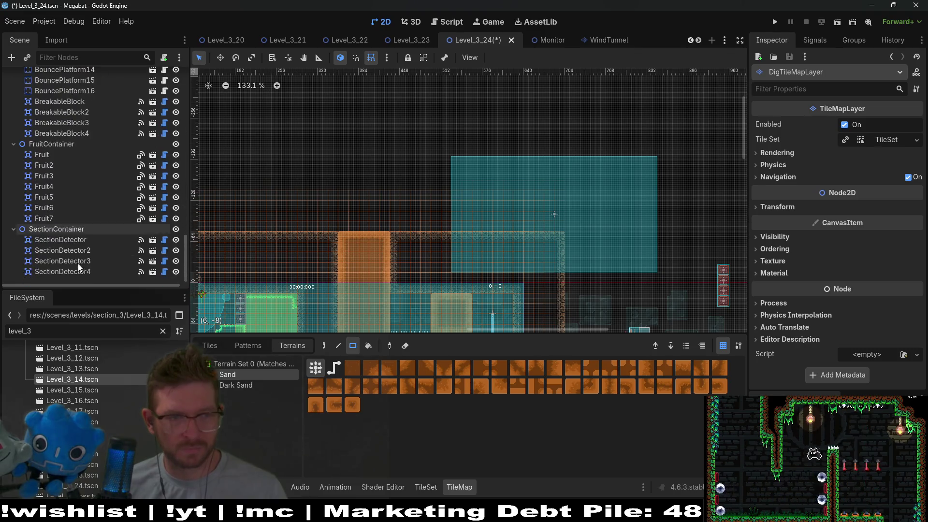
Step: Move SectionDetector4 left to cover the new space above
click(79, 270)
key(w)
mouse_move(553, 209)
mouse_down()
mouse_move(477, 201)
mouse_move(455, 209)
mouse_up()
scroll(382, 218, up, 2)
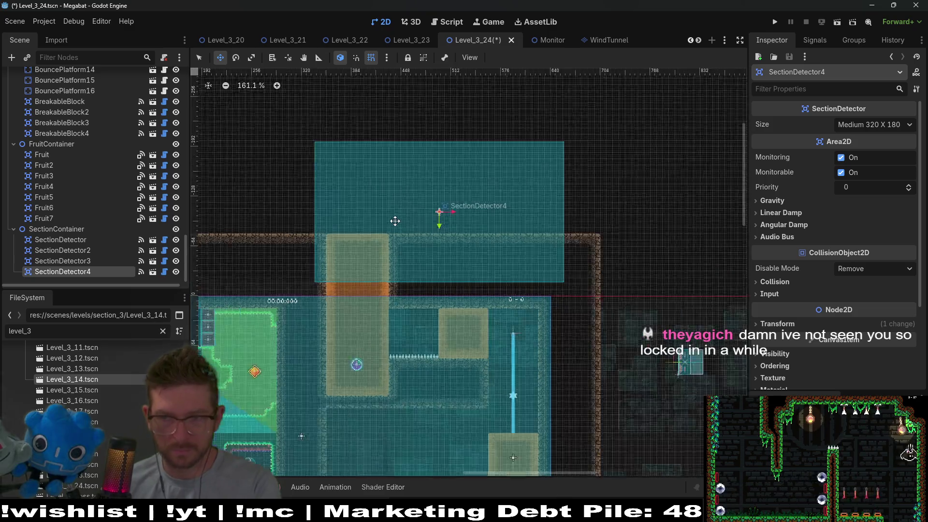
scroll(402, 223, up, 9)
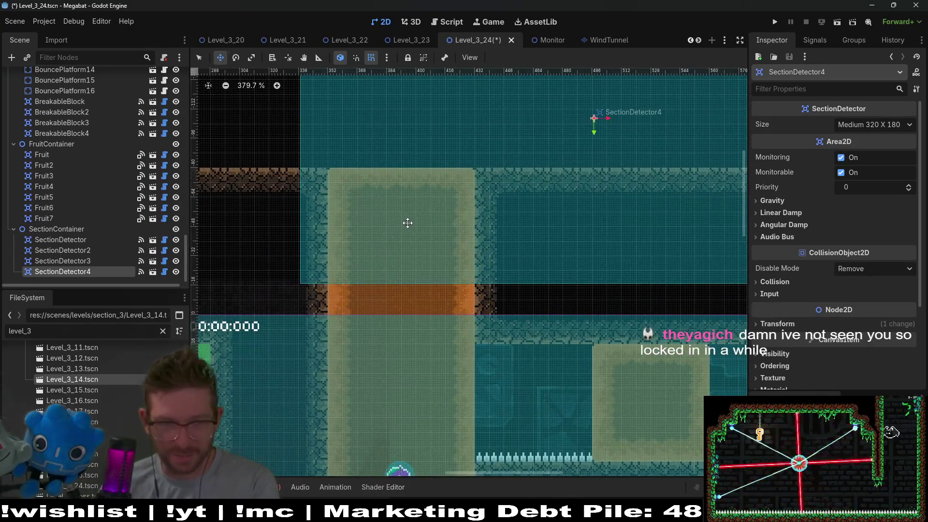
scroll(407, 223, down, 6)
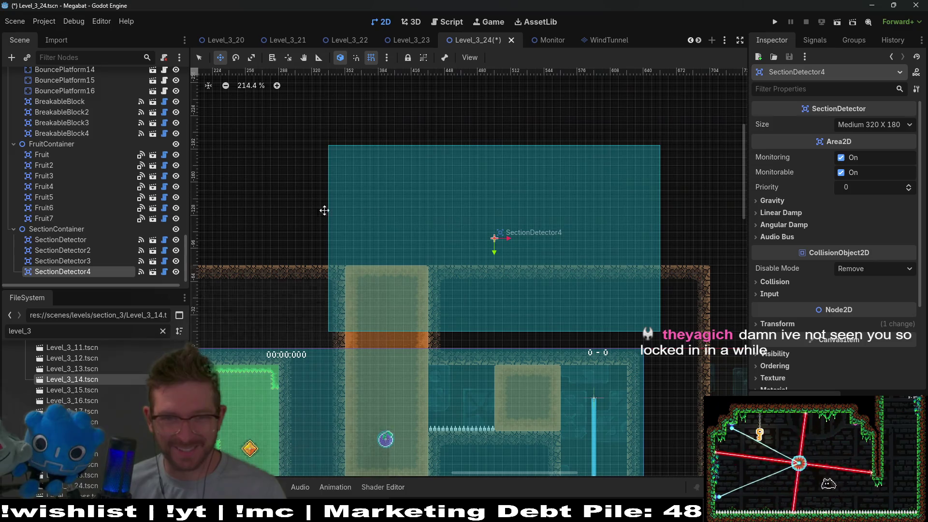
scroll(73, 180, up, 10)
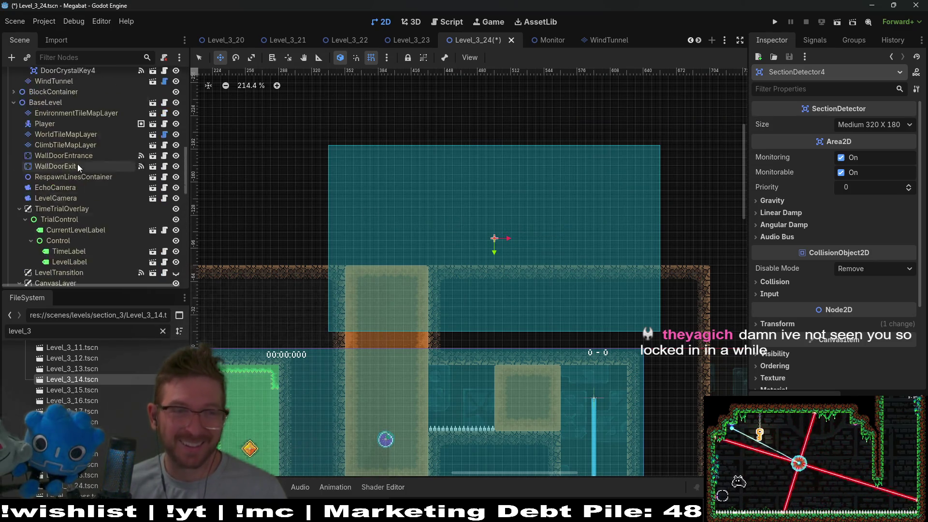
scroll(77, 166, up, 2)
click(36, 160)
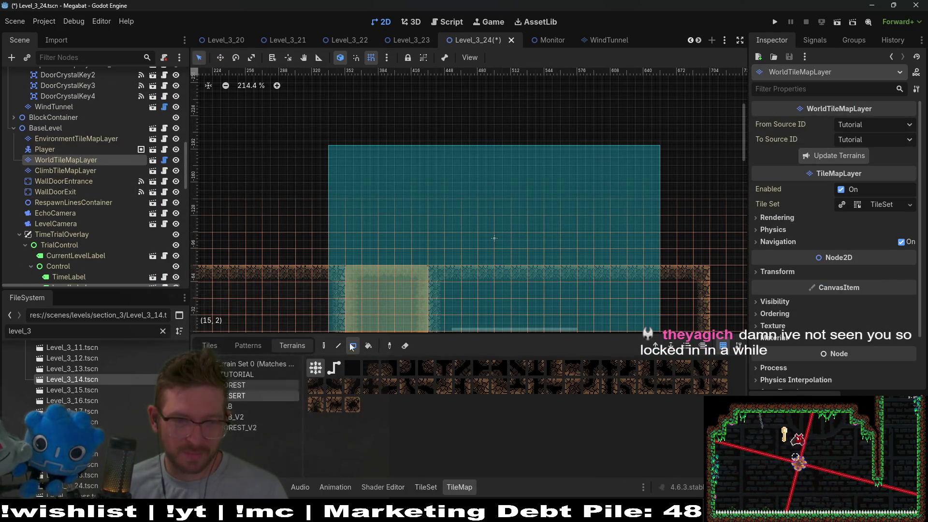
Step: Draw the upper room's left wall and top row with DESERT rectangles
click(353, 346)
drag(312, 128, 398, 326)
scroll(401, 294, down, 6)
drag(326, 135, 549, 189)
drag(298, 127, 337, 171)
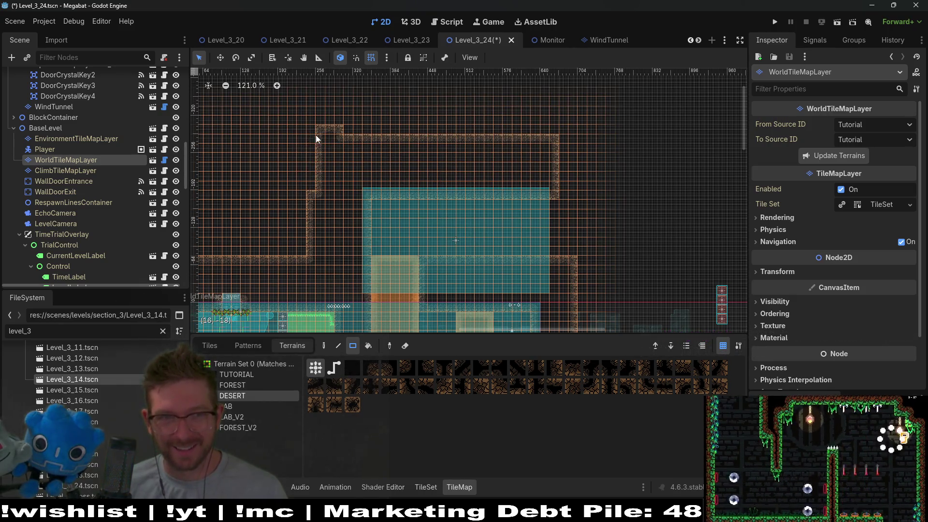
drag(315, 129, 314, 187)
drag(303, 127, 347, 130)
Step: Draw the upper room's right wall and top-right corner in DESERT terrain
scroll(553, 204, up, 3)
drag(527, 163, 581, 293)
mouse_move(528, 113)
mouse_down()
mouse_move(585, 166)
mouse_move(576, 170)
mouse_up()
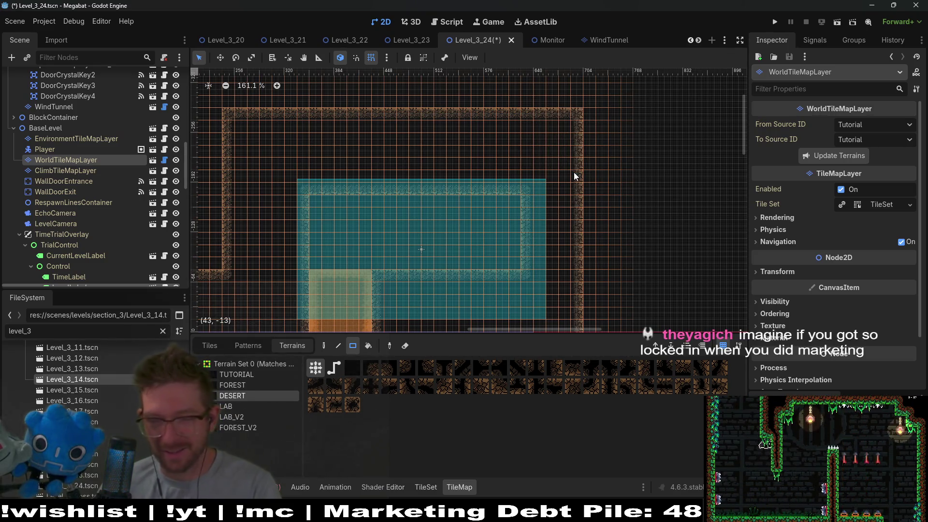
scroll(492, 228, down, 2)
scroll(491, 228, left, 2)
scroll(592, 176, right, 2)
scroll(593, 176, up, 1)
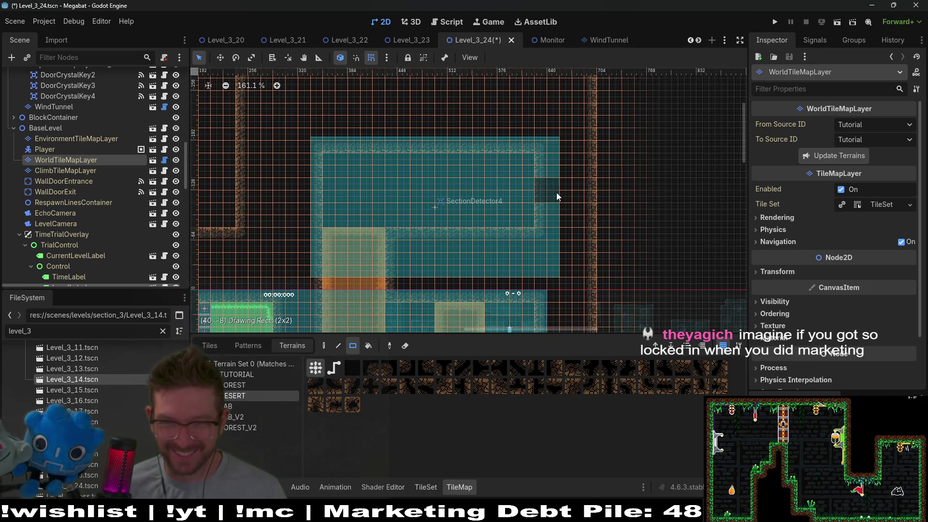
scroll(564, 210, down, 2)
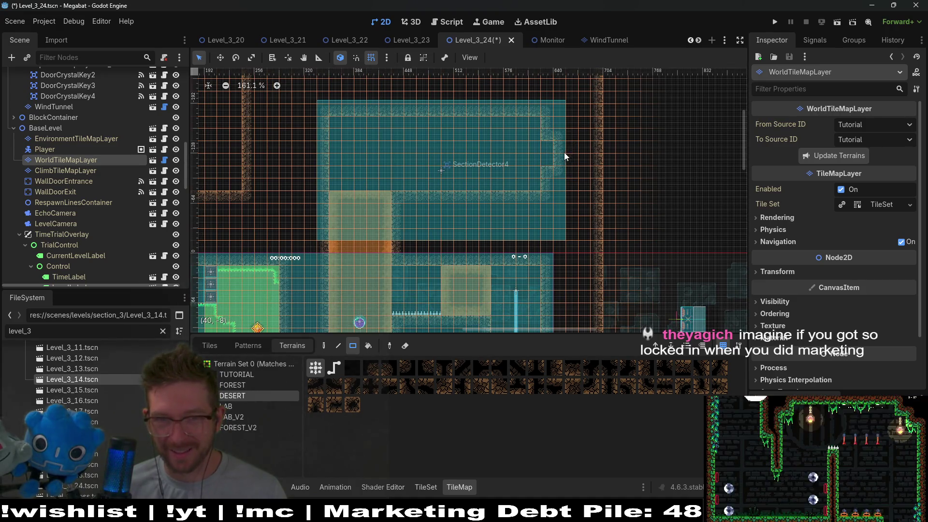
Step: Patch the notch and the gap column in the upper room's right wall
click(563, 150)
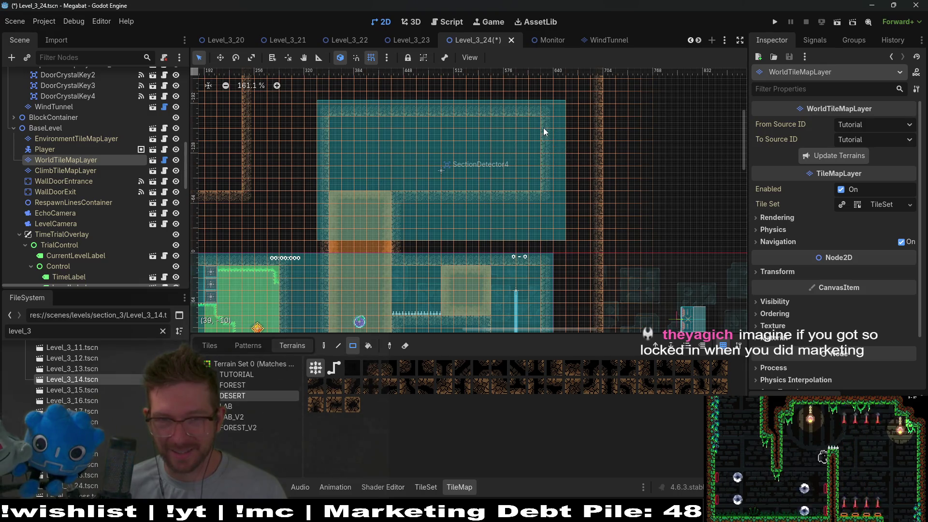
drag(547, 173, 556, 157)
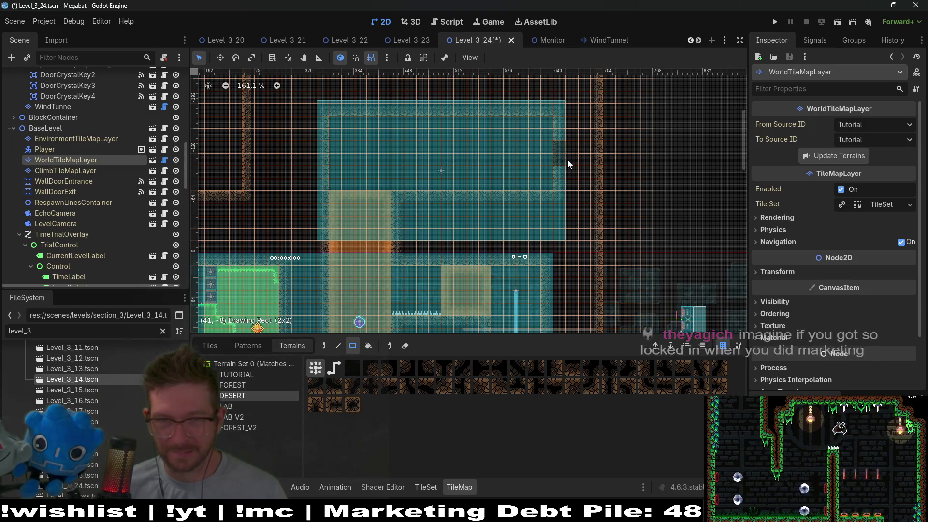
scroll(590, 203, down, 3)
scroll(590, 203, right, 3)
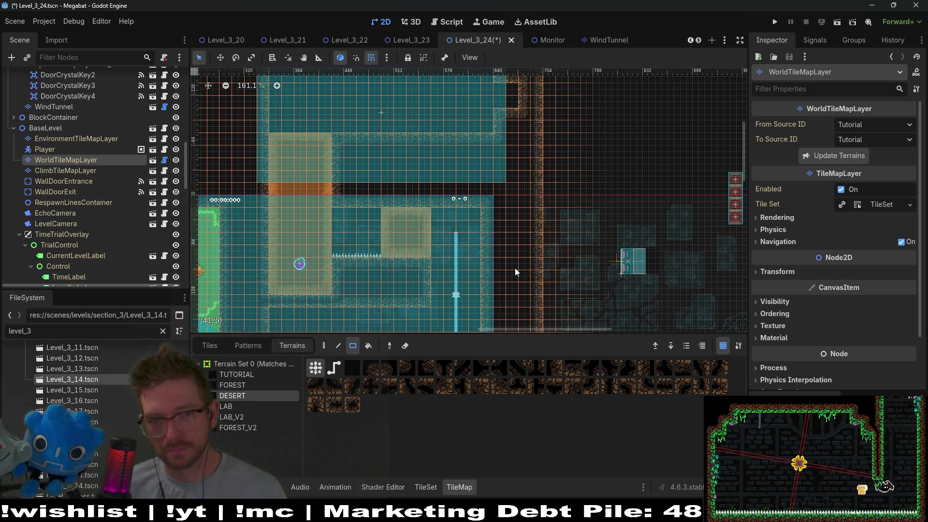
scroll(314, 205, down, 5)
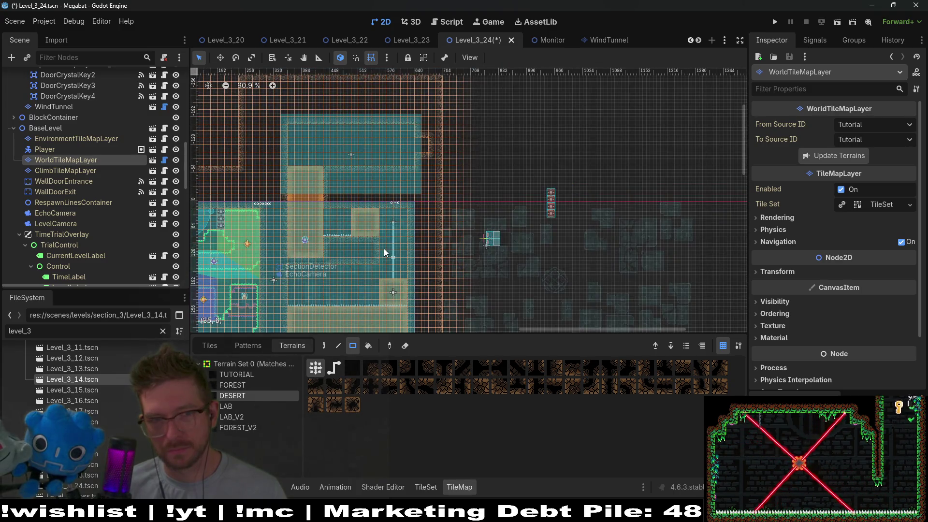
scroll(152, 220, down, 10)
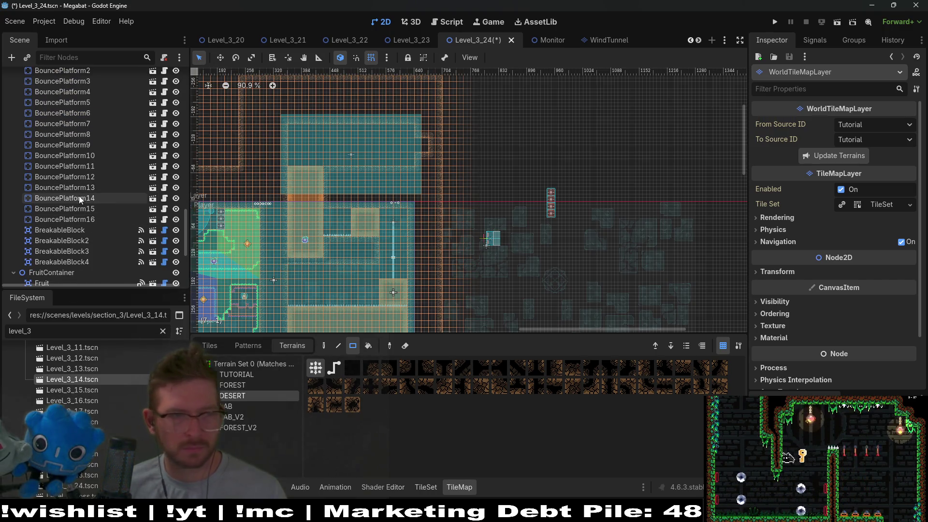
scroll(77, 196, down, 3)
scroll(90, 200, up, 5)
scroll(86, 191, up, 5)
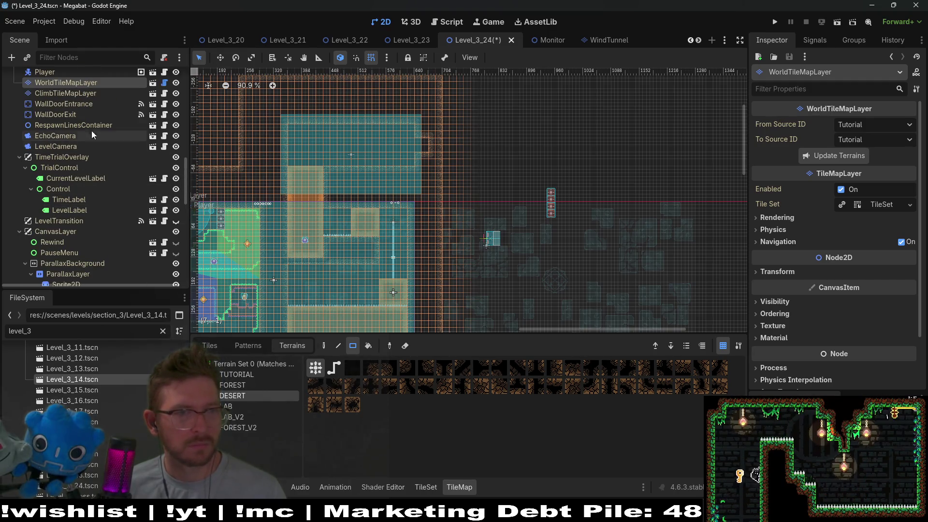
click(81, 106)
Step: Drag WallDoorExit into the upper room's right wall, ending at position (640, -112)
click(60, 115)
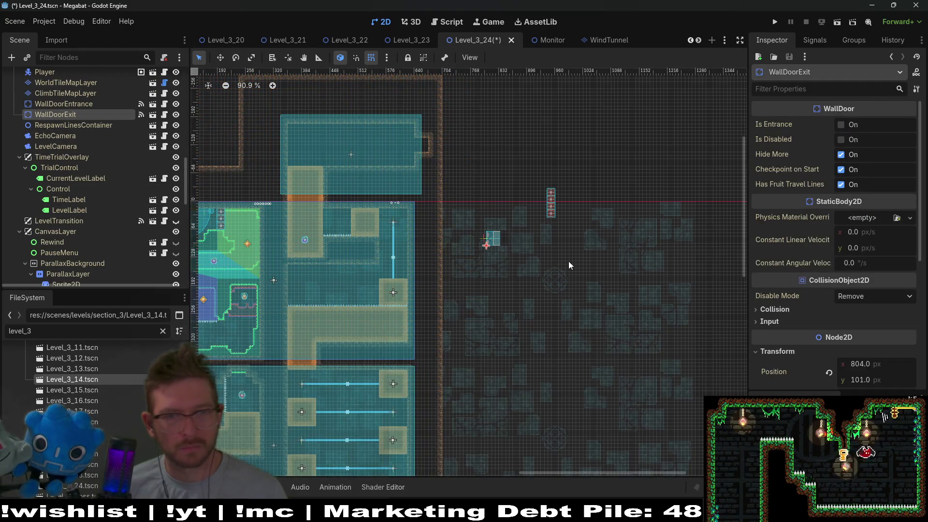
key(w)
drag(488, 241, 411, 142)
scroll(411, 143, up, 3)
scroll(414, 153, up, 10)
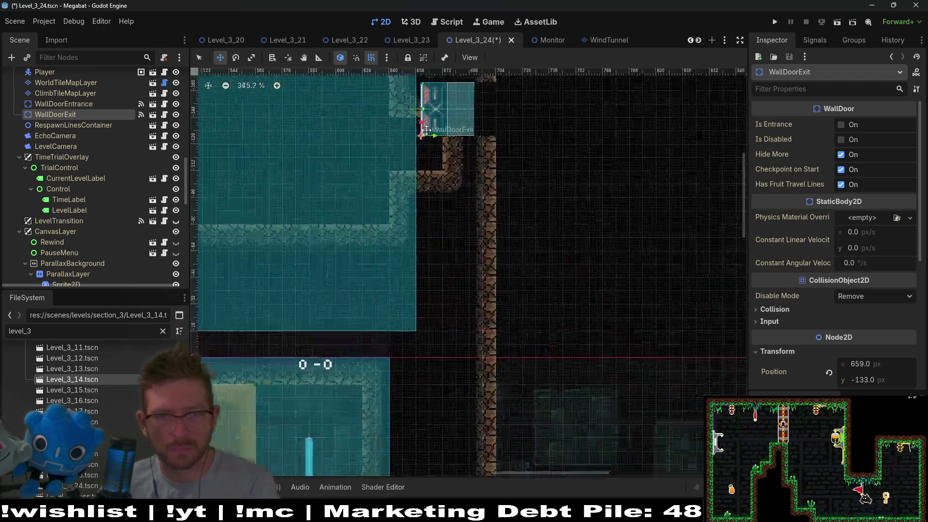
mouse_move(449, 113)
mouse_down()
mouse_move(390, 171)
mouse_move(409, 174)
mouse_move(399, 173)
mouse_up()
scroll(399, 173, down, 10)
scroll(395, 198, left, 5)
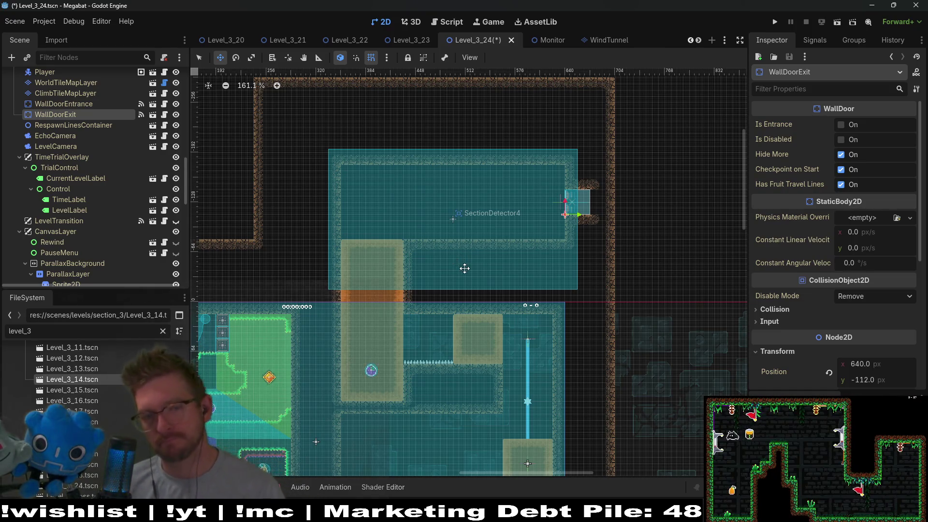
scroll(520, 309, down, 1)
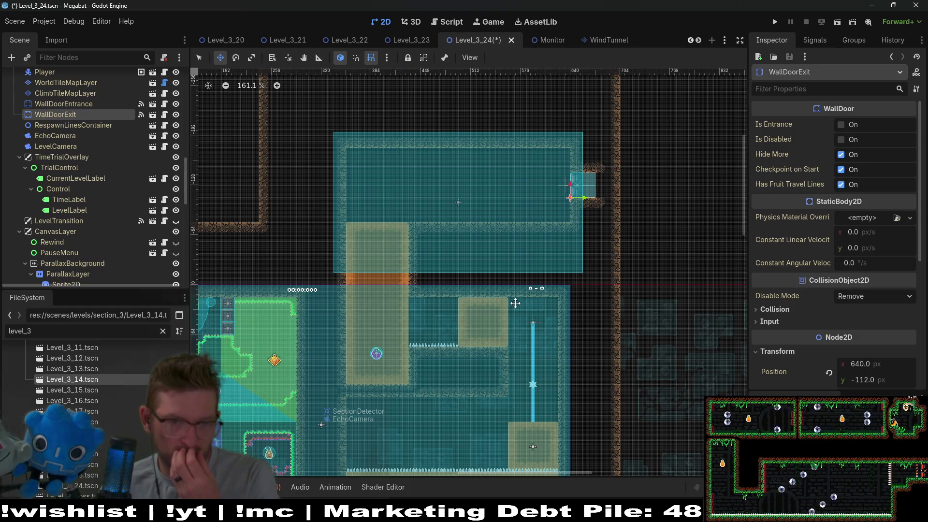
scroll(111, 234, down, 10)
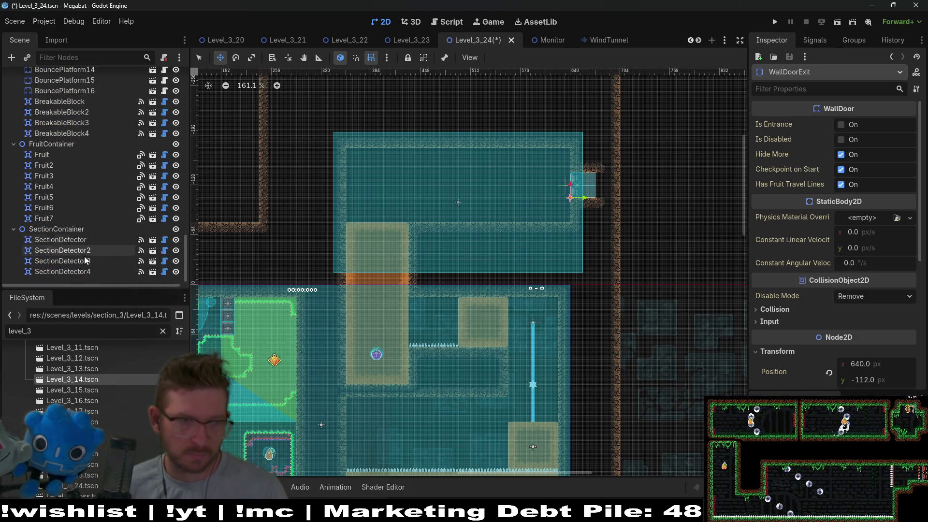